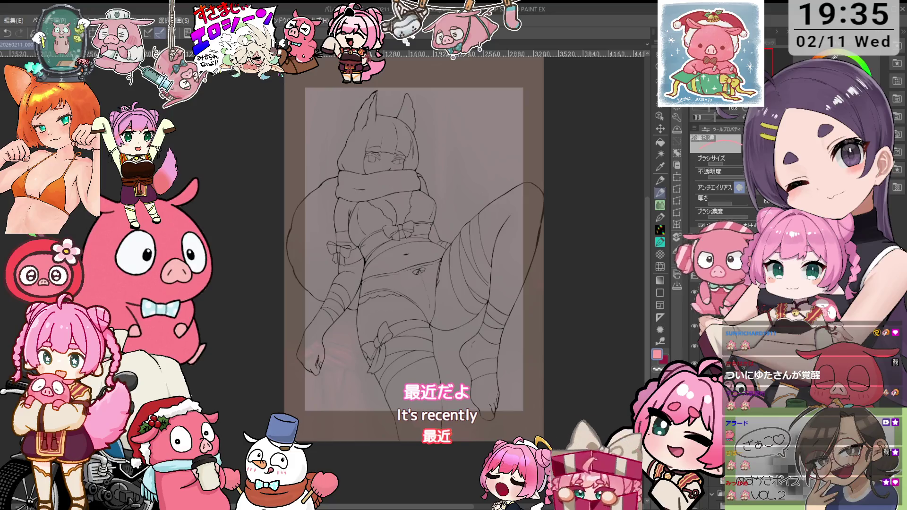
- Fill the dark border around the page grey, then fill the raised thigh pink
left_click_drag(644, 123, 661, 140)
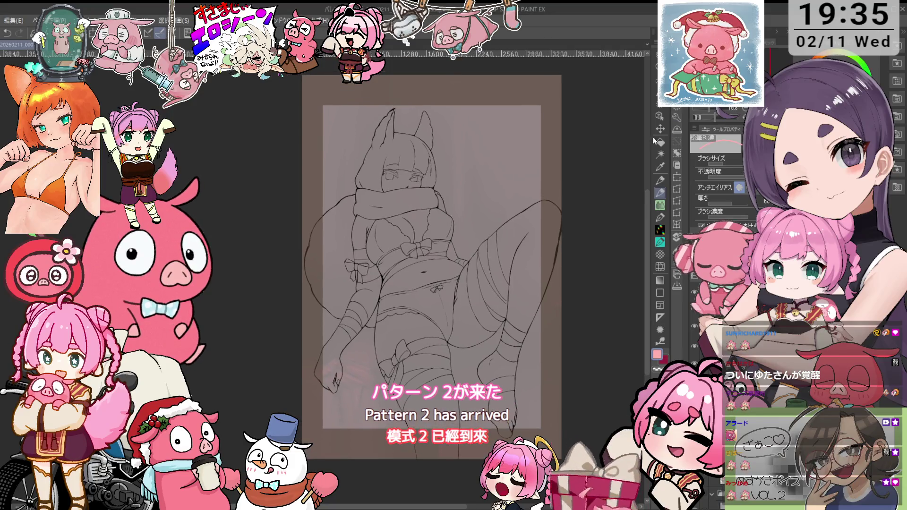
left_click(661, 141)
left_click(312, 265)
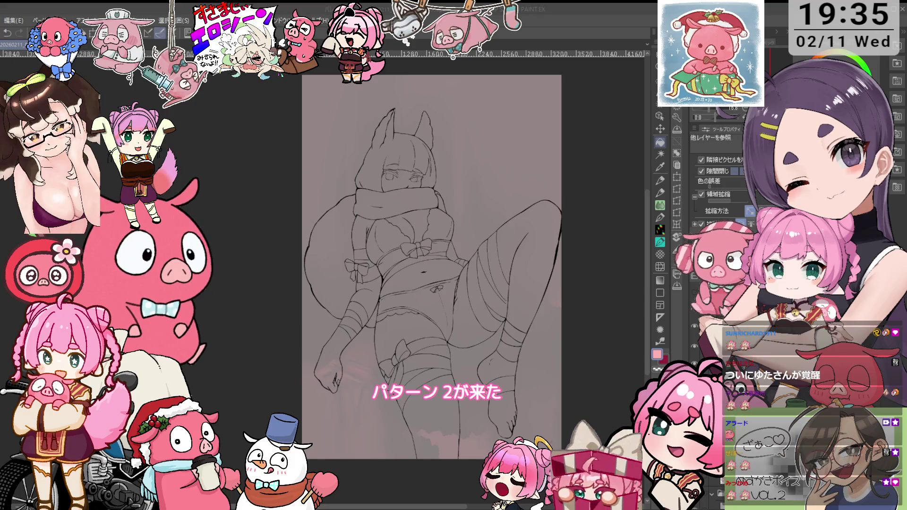
left_click(535, 267)
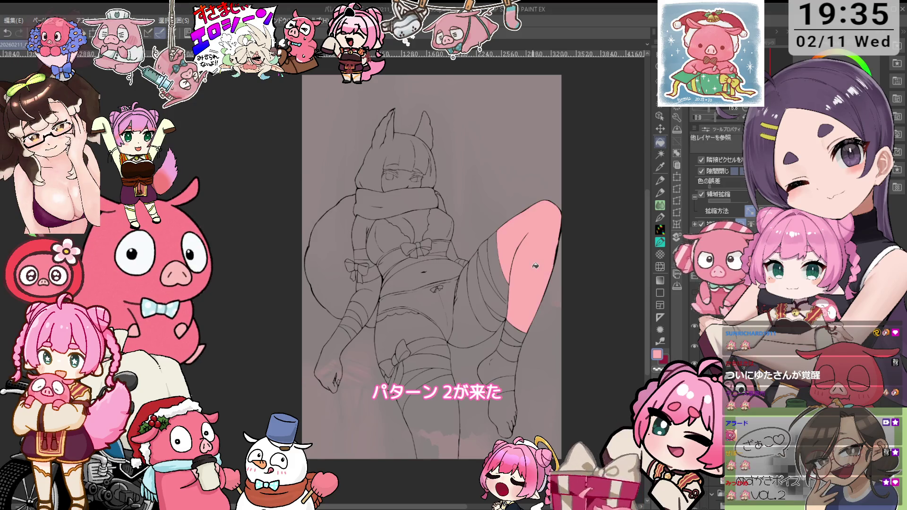
- Fill the raised foot and the lower leg below the bow pink, undoing a wrong thigh fill
left_click(507, 384)
left_click(445, 378)
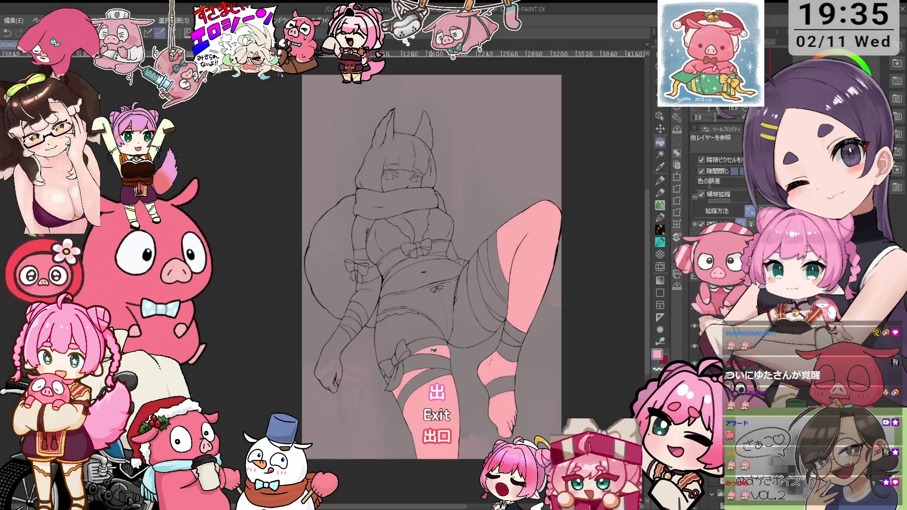
left_click(425, 321)
key("ctrl+z")
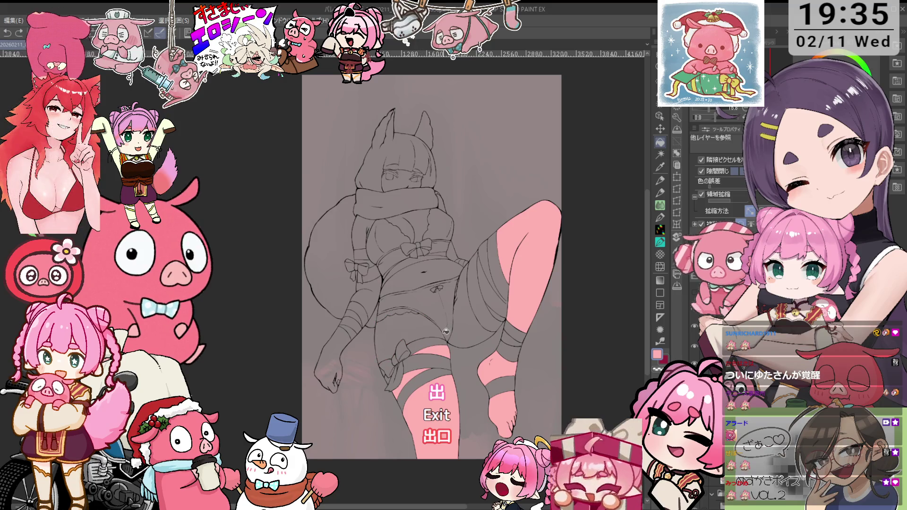
- Fill the remaining grey thigh strips pink and zoom in on the legs
left_click(445, 348)
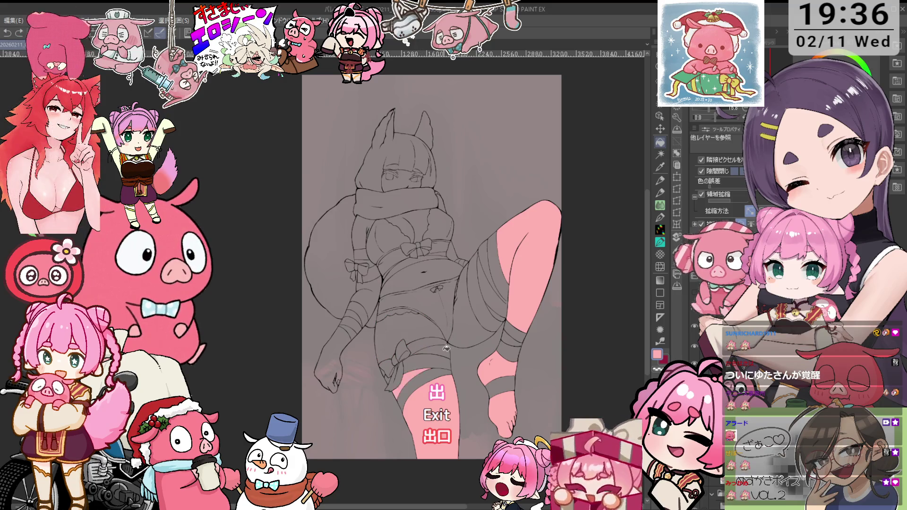
scroll(440, 352, "up", 2)
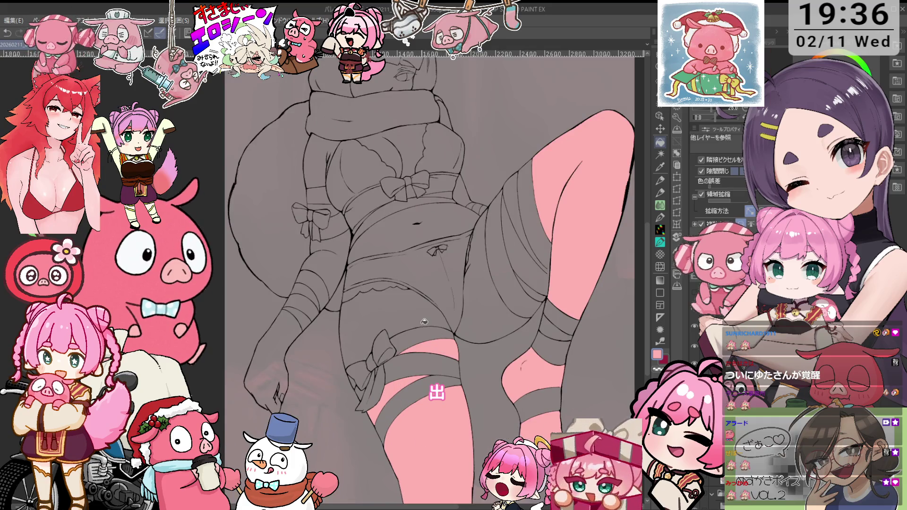
scroll(406, 308, "up", 1)
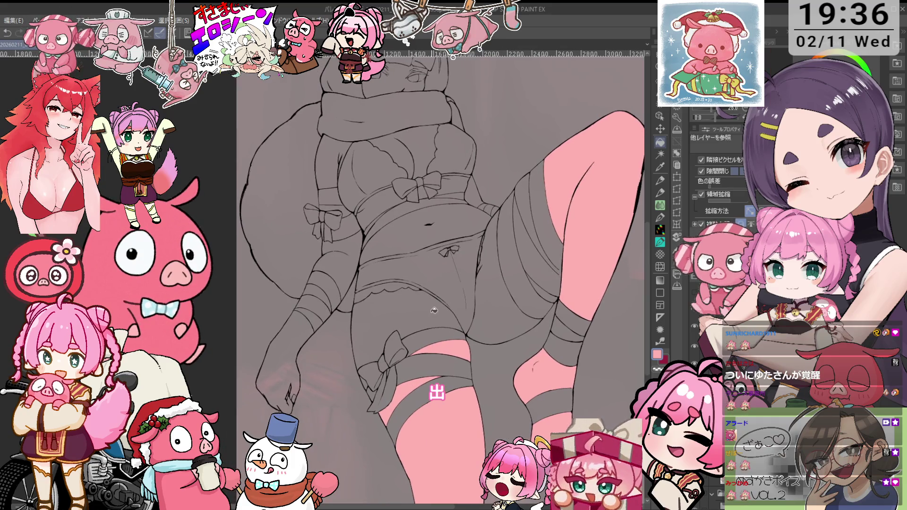
left_click(421, 314)
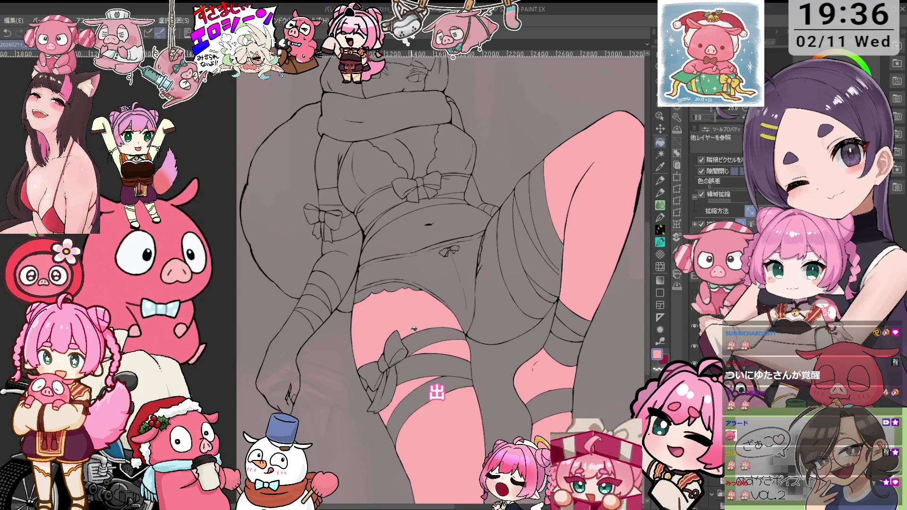
scroll(390, 382, "up", 1)
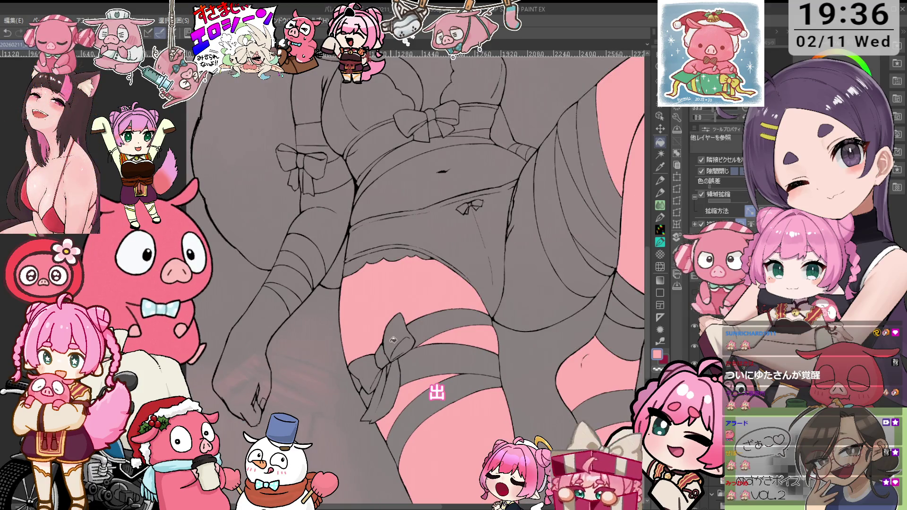
scroll(378, 359, "up", 1)
scroll(407, 345, "up", 1)
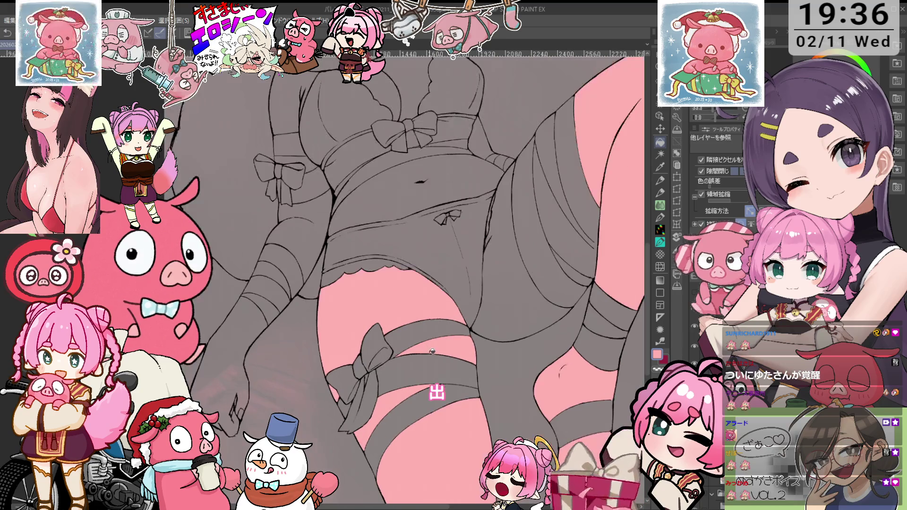
scroll(440, 331, "up", 1)
scroll(474, 317, "up", 1)
scroll(463, 299, "up", 1)
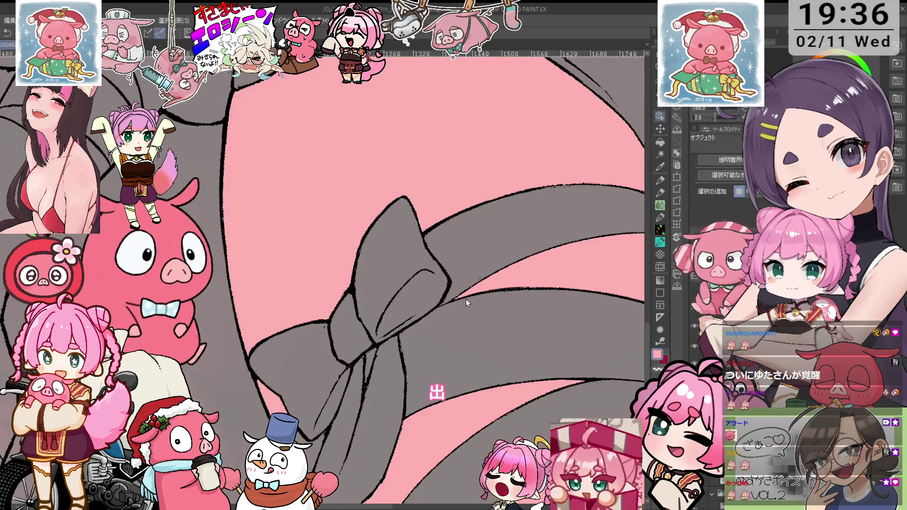
- Pick black from the line art and redraw the bow lines with pencil and eraser on a tilted view
left_click(463, 279, "alt")
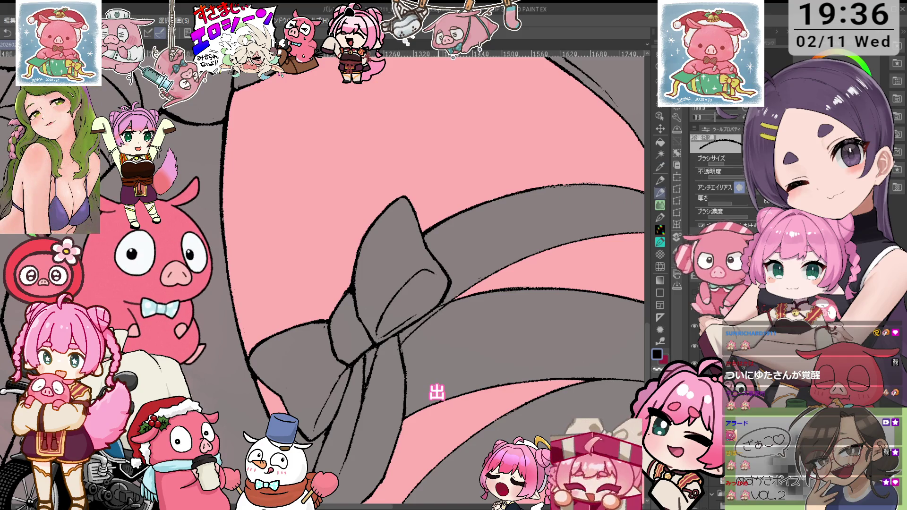
scroll(475, 312, "down", 2)
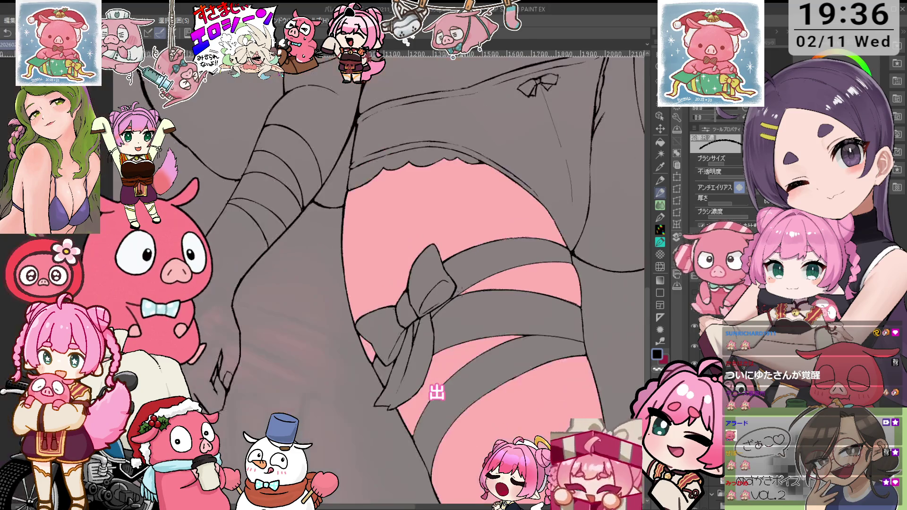
scroll(425, 331, "up", 1)
scroll(425, 331, "up", 1)
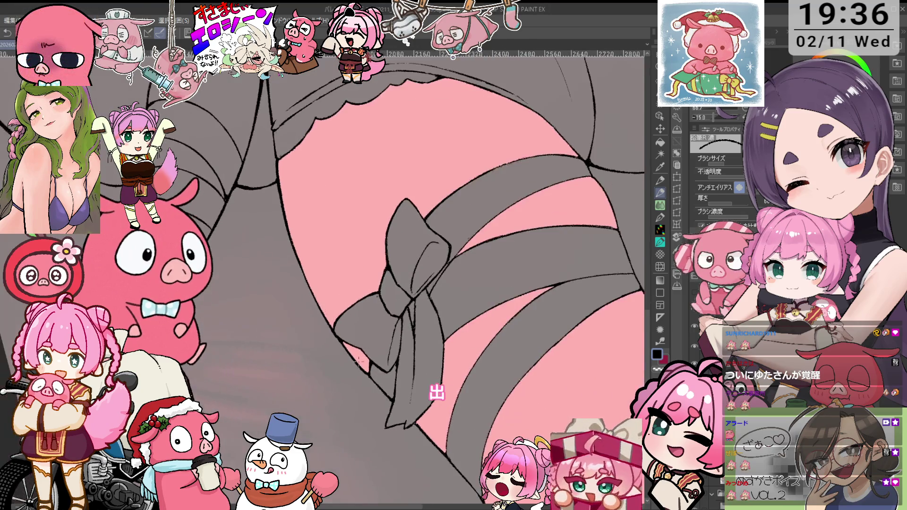
scroll(426, 331, "up", 1)
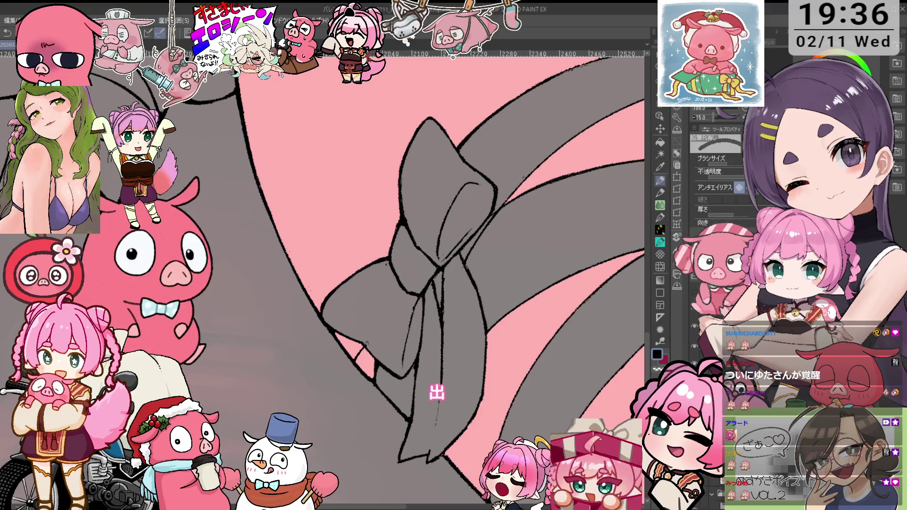
key("e")
key("asciicircum")
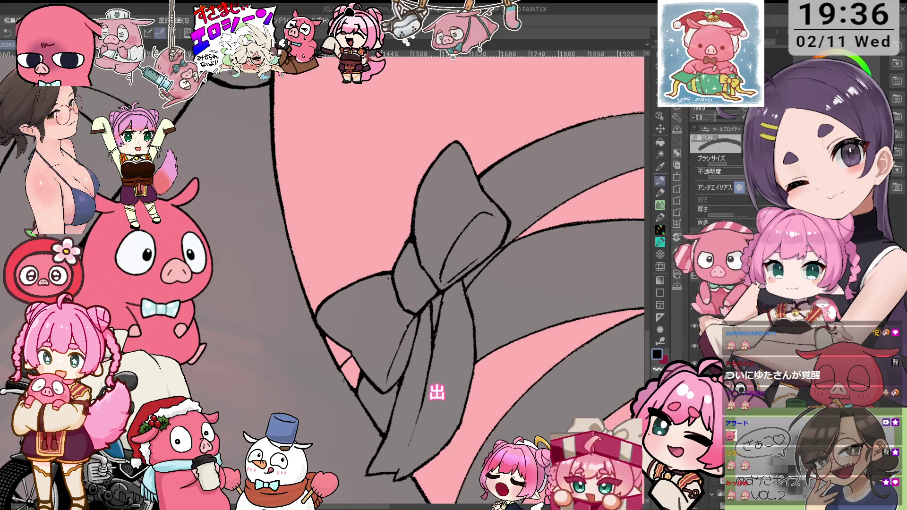
key("p")
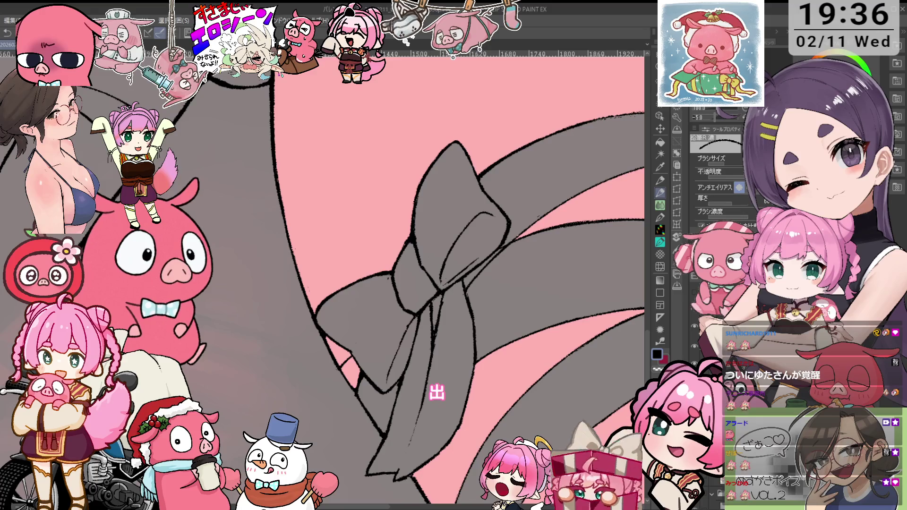
key("e")
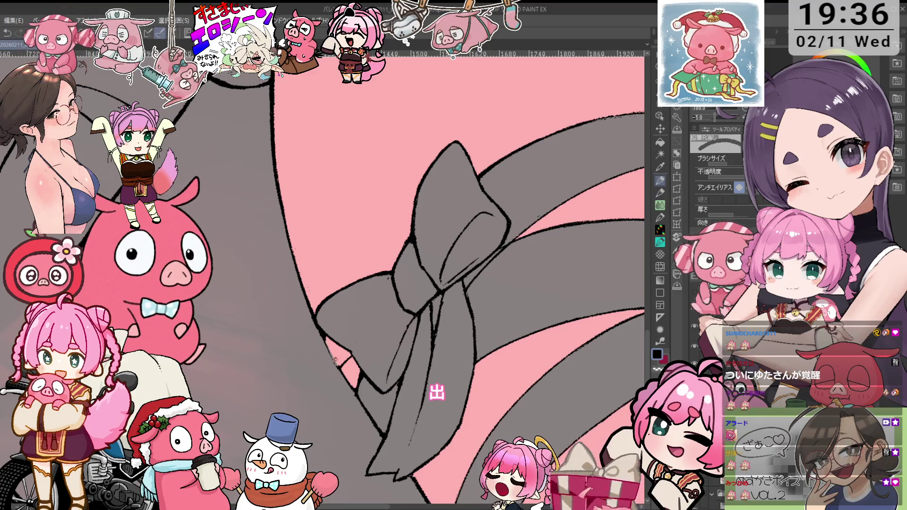
left_click_drag(336, 360, 303, 332)
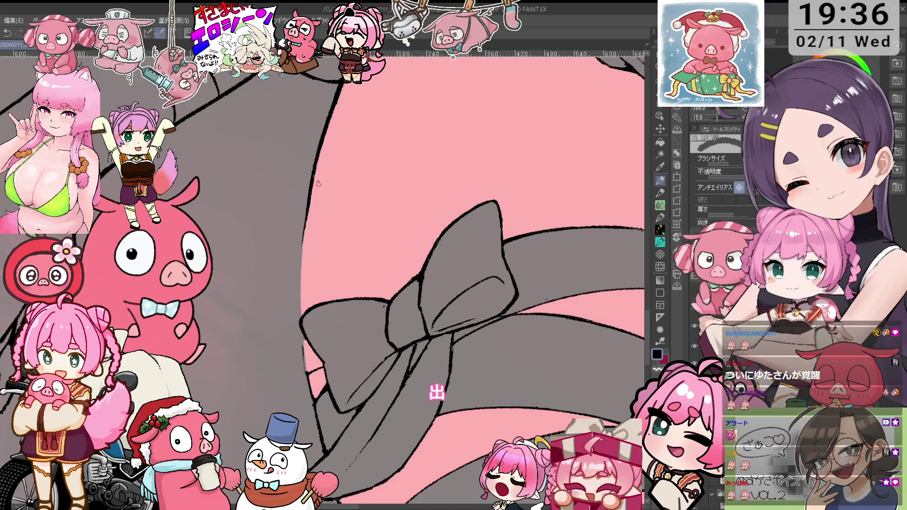
- Keep redrawing and erasing the strap edge lines on a flipped and rotated view
key("p")
key("h")
key("asciicircum")
key("e")
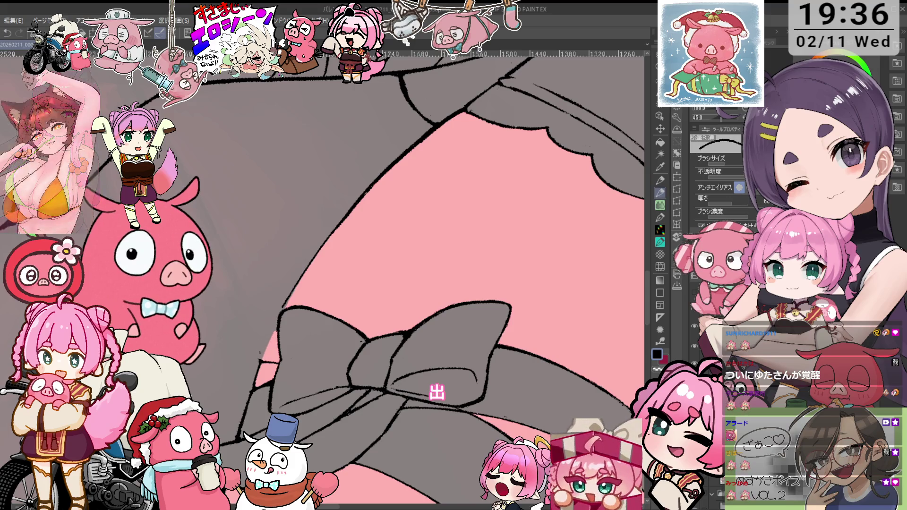
key("minus")
key("e")
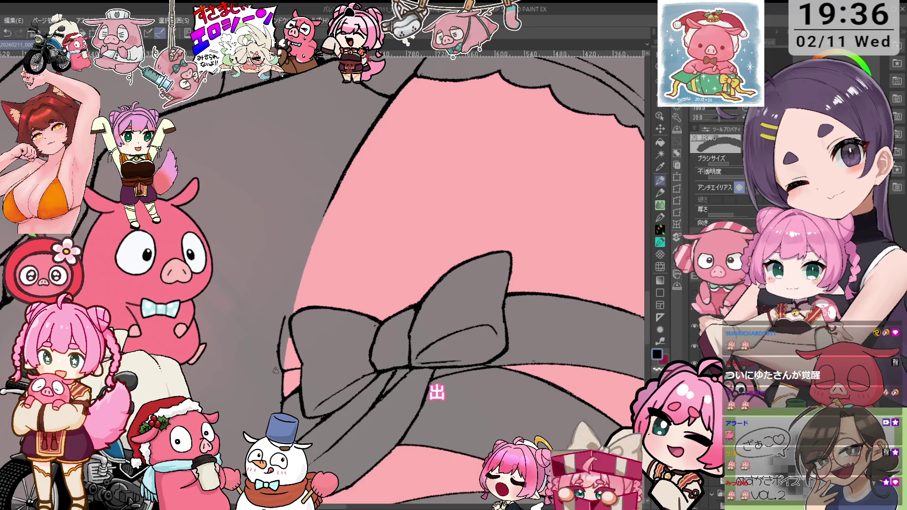
key("p")
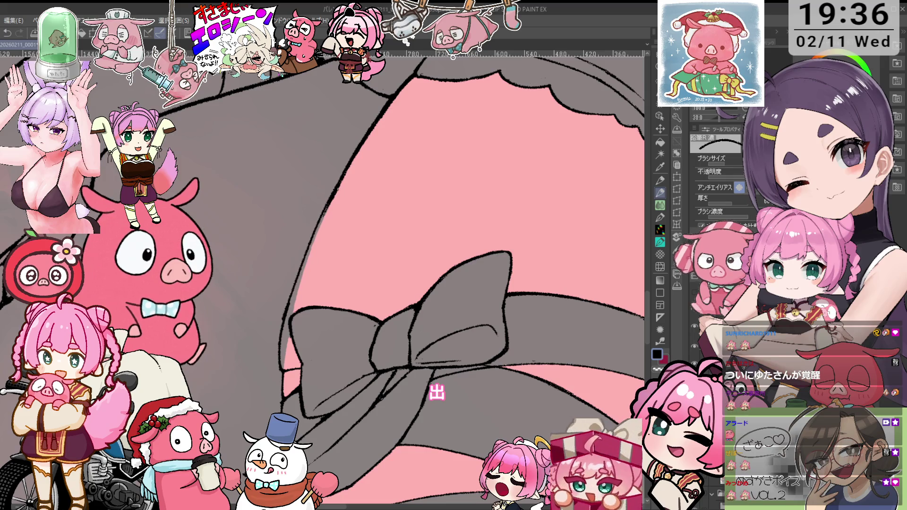
key("e")
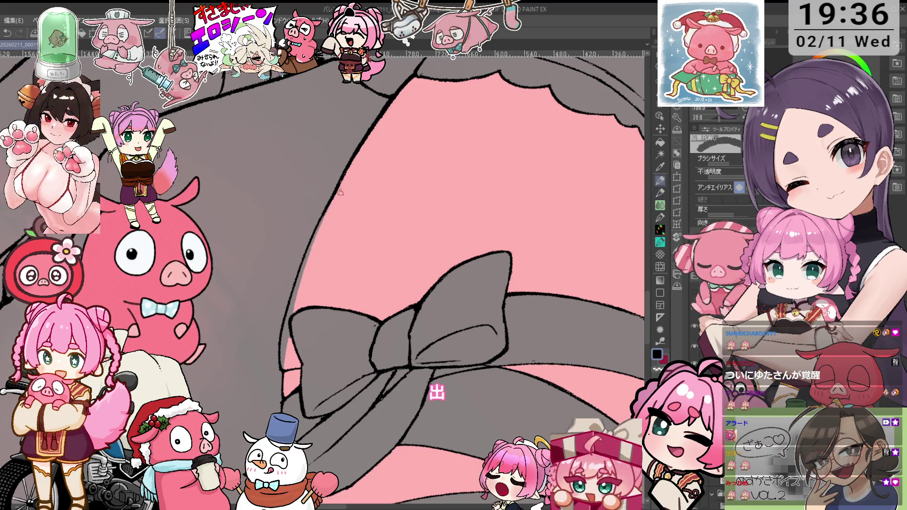
key("-")
key("p")
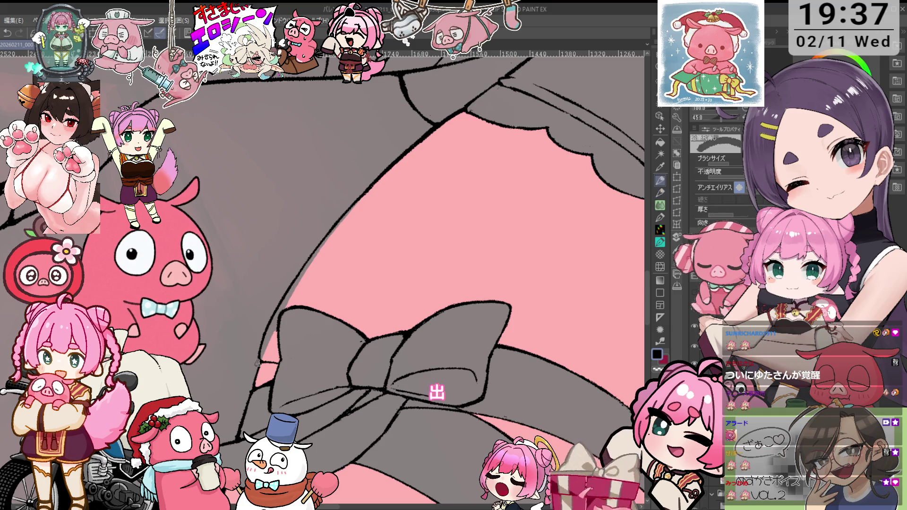
key("p")
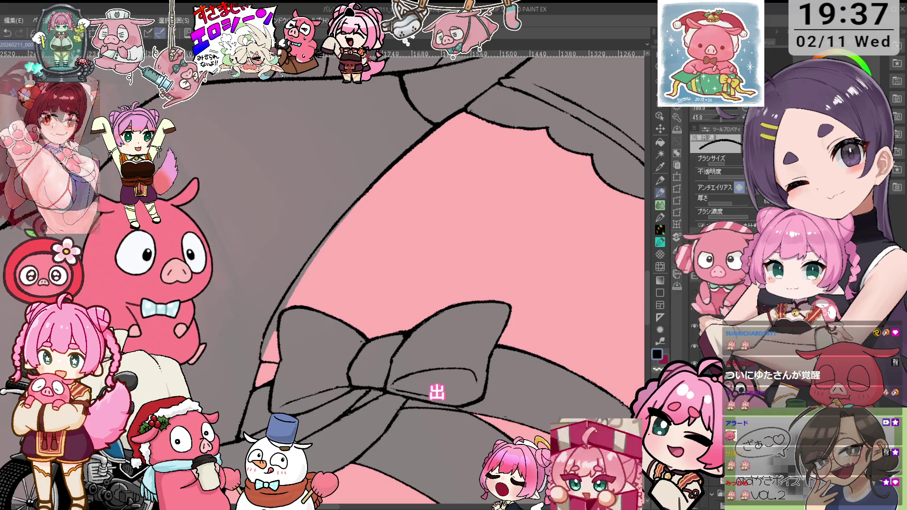
key("p")
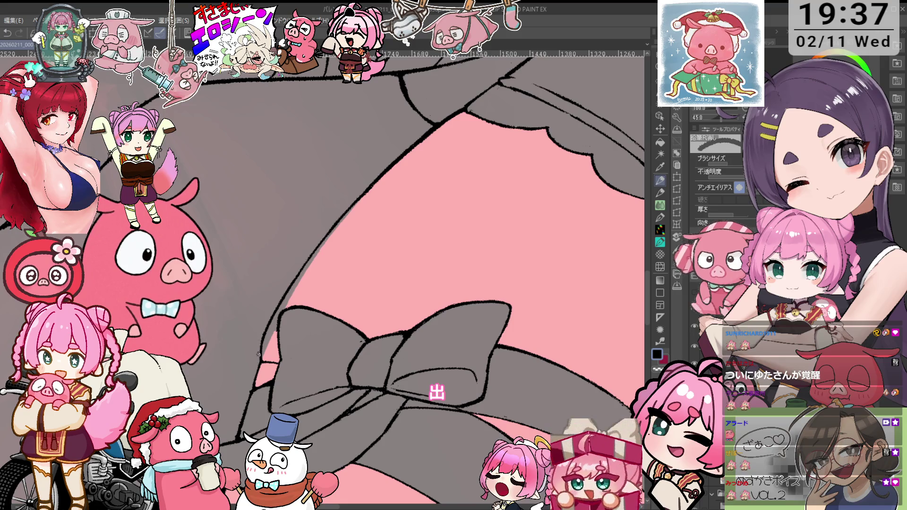
key("p")
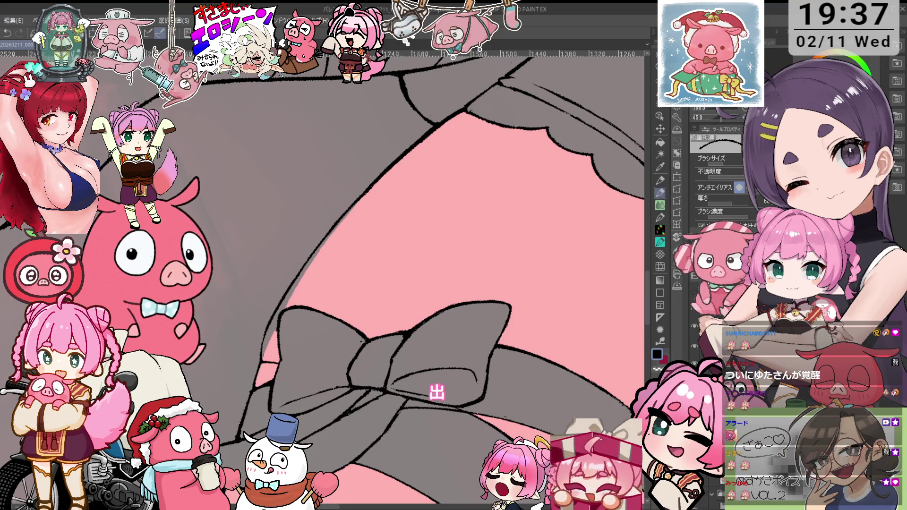
scroll(269, 312, "down", 1)
- Undo the earlier leg fill and retry the thigh bucket fills, undoing the misplaced ones
scroll(267, 309, "down", 1)
scroll(267, 308, "down", 1)
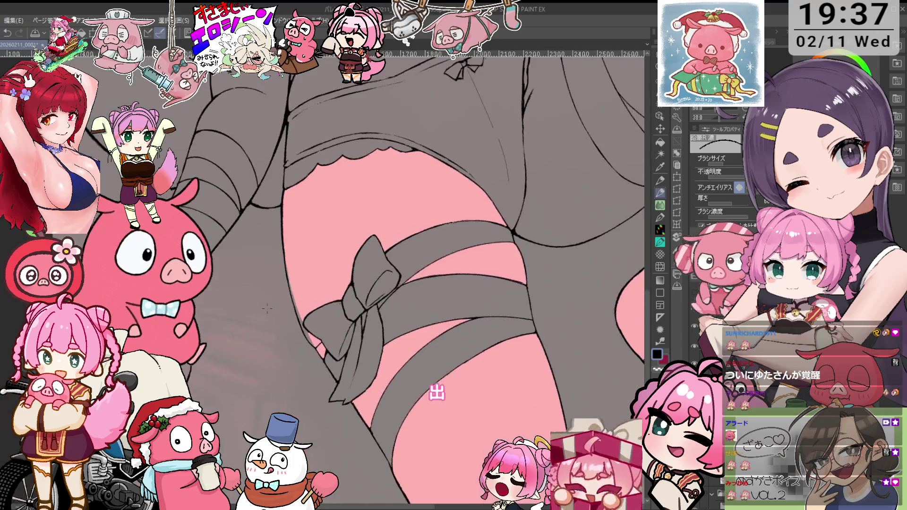
key("o")
scroll(345, 300, "down", 2)
scroll(393, 307, "up", 3)
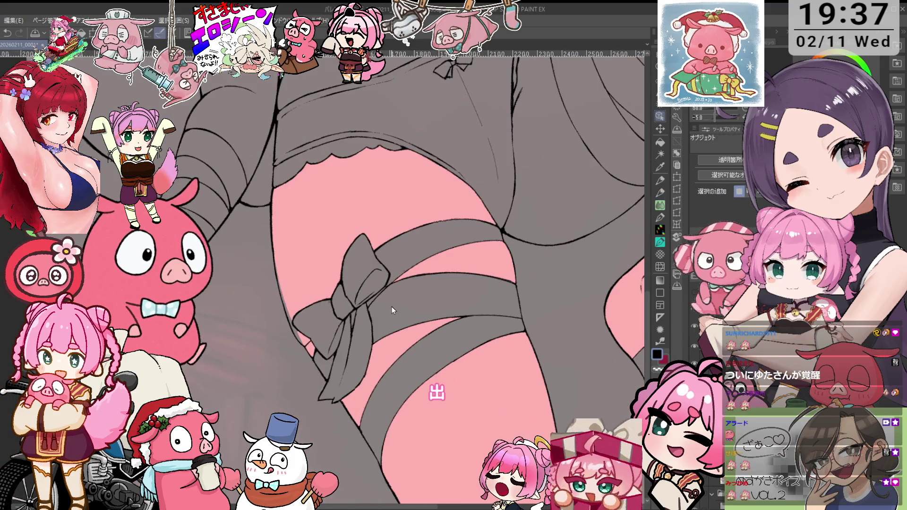
key("minus")
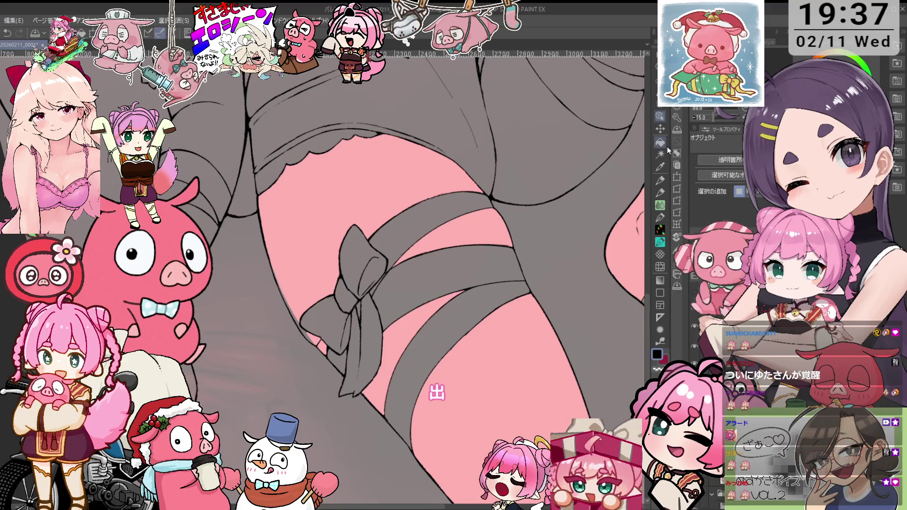
key("ctrl+z")
left_click(660, 142)
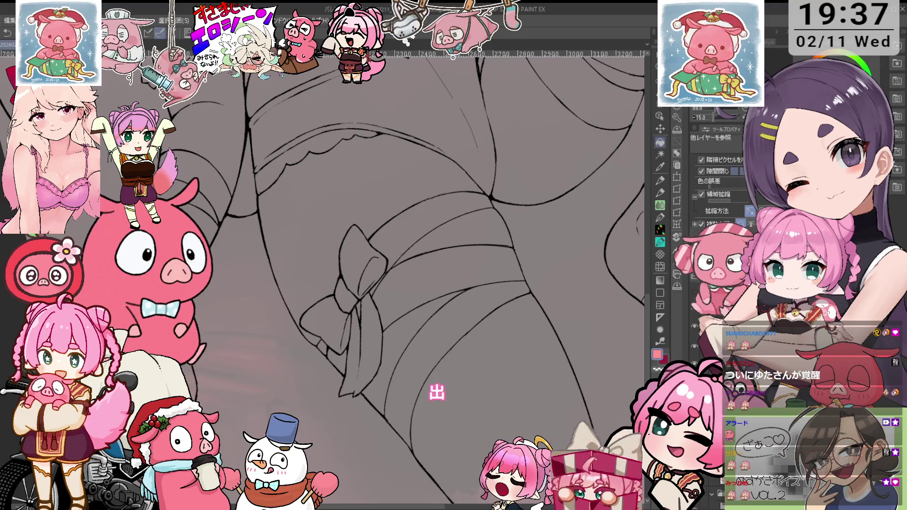
left_click(546, 415)
scroll(546, 415, "down", 3)
key("ctrl+z")
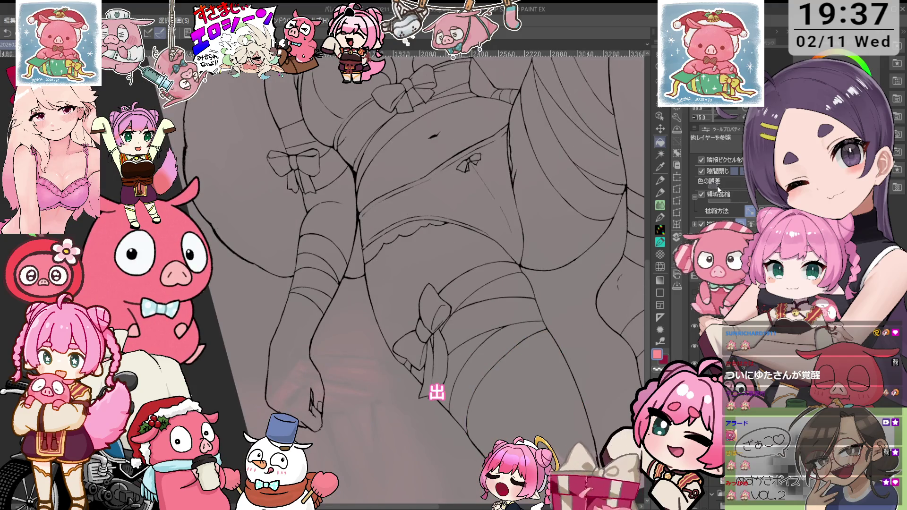
left_click(599, 389)
key("ctrl+z")
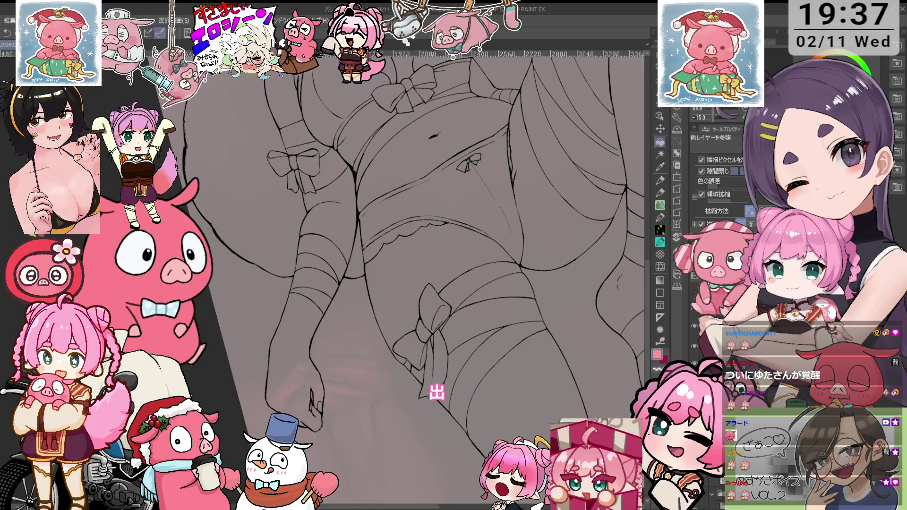
- Fill each left-thigh section between the straps pink
left_click(565, 447)
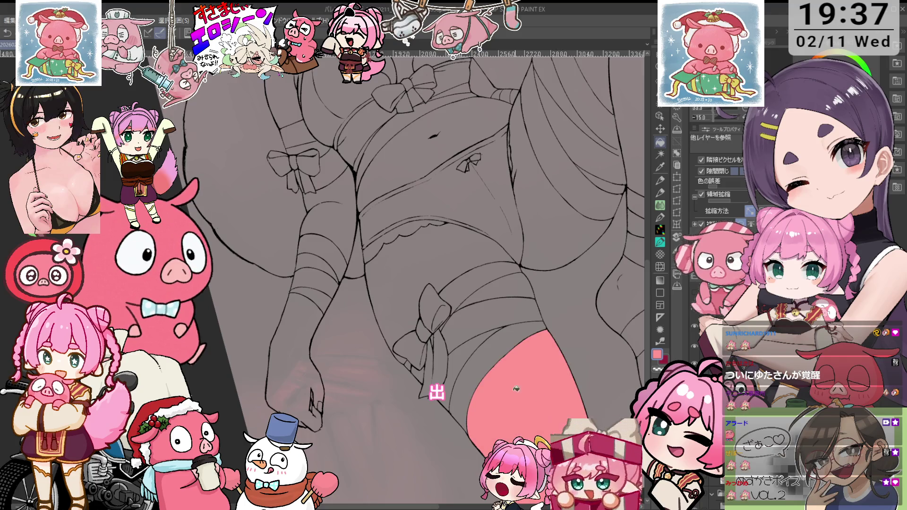
scroll(474, 358, "up", 1)
left_click(468, 369)
left_click(492, 307)
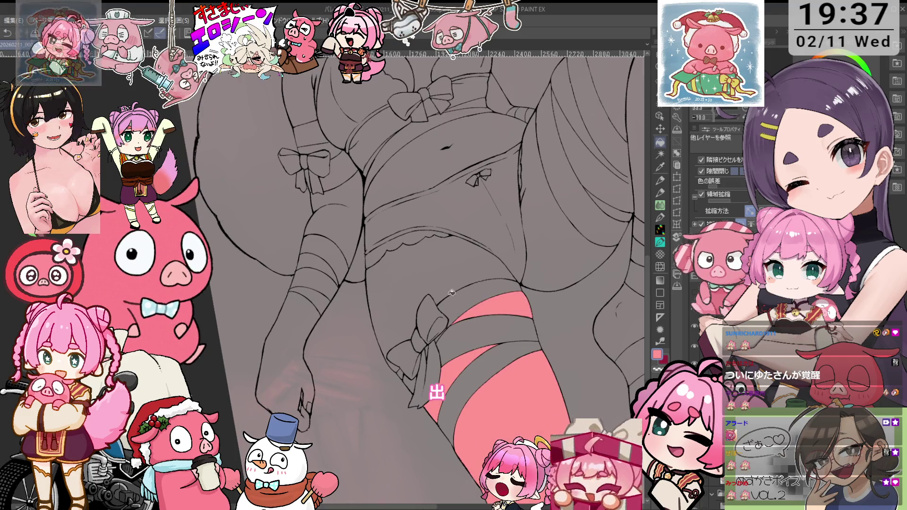
left_click(453, 275)
key("asciicircum")
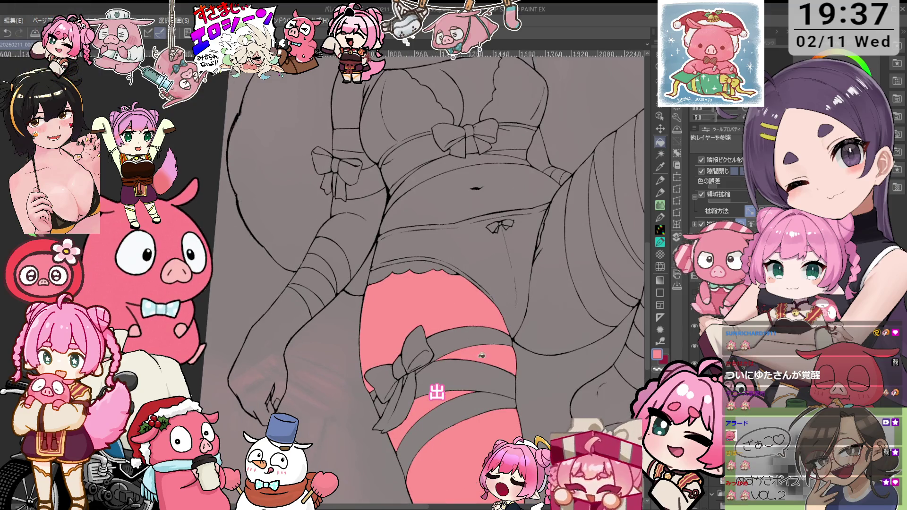
- Fill the right inner thigh, lower right leg and upper right thigh regions pink
left_click(522, 299)
scroll(547, 401, "down", 2)
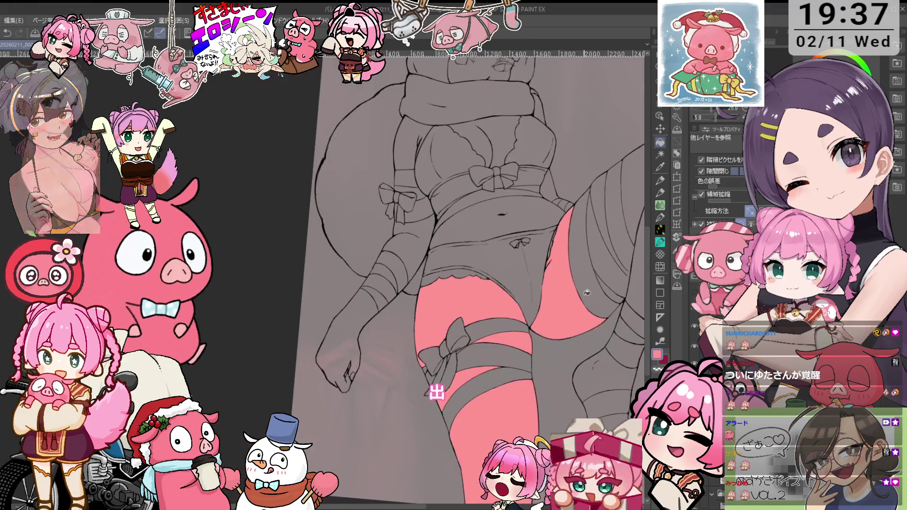
left_click(546, 401)
left_click(566, 309)
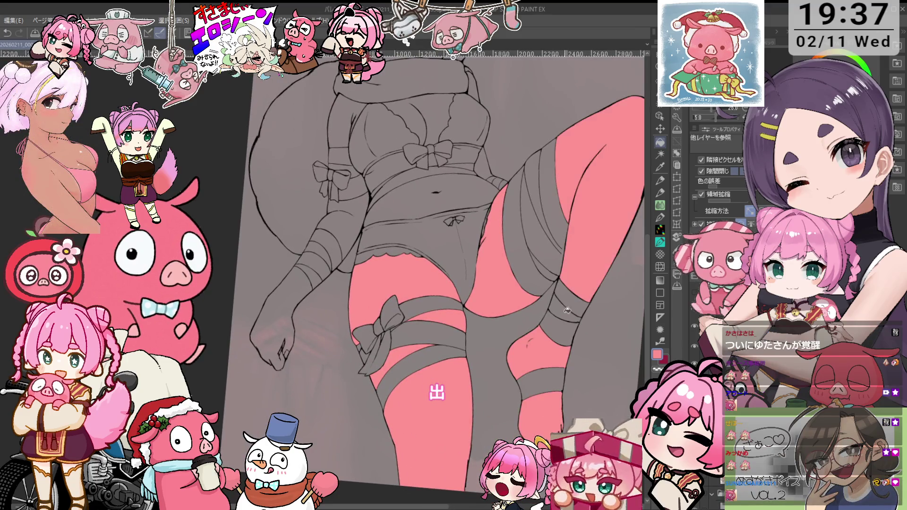
key("minus")
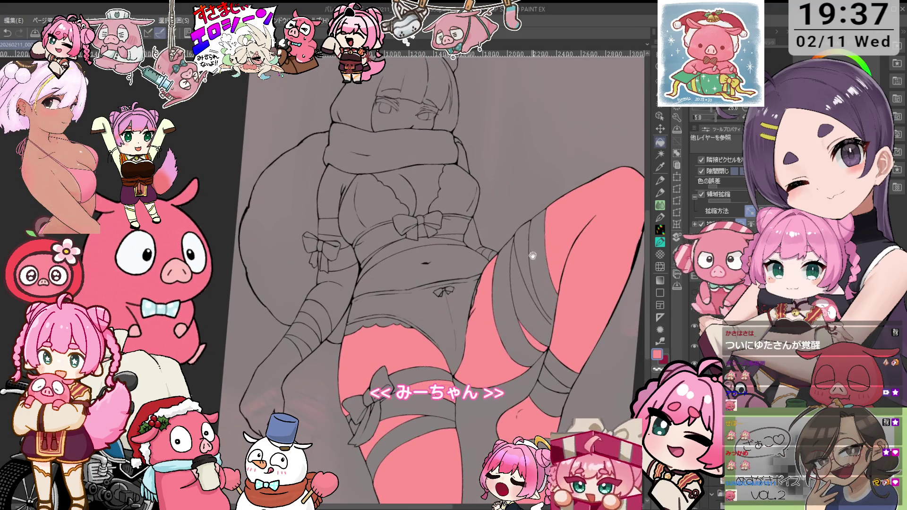
left_click(538, 233)
- Paint a short pink touch-up stroke, pick black from the line art, and enlarge the brush to 35
scroll(571, 332, "up", 4)
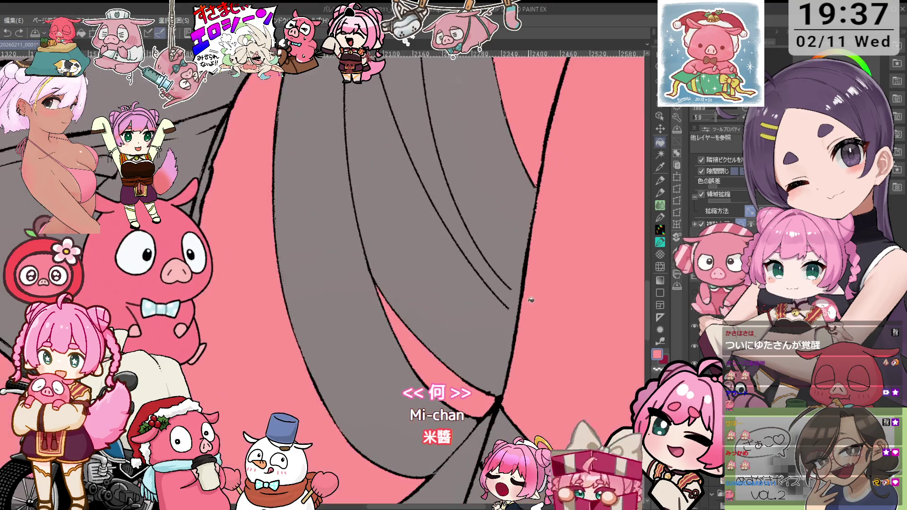
key("minus")
key("p")
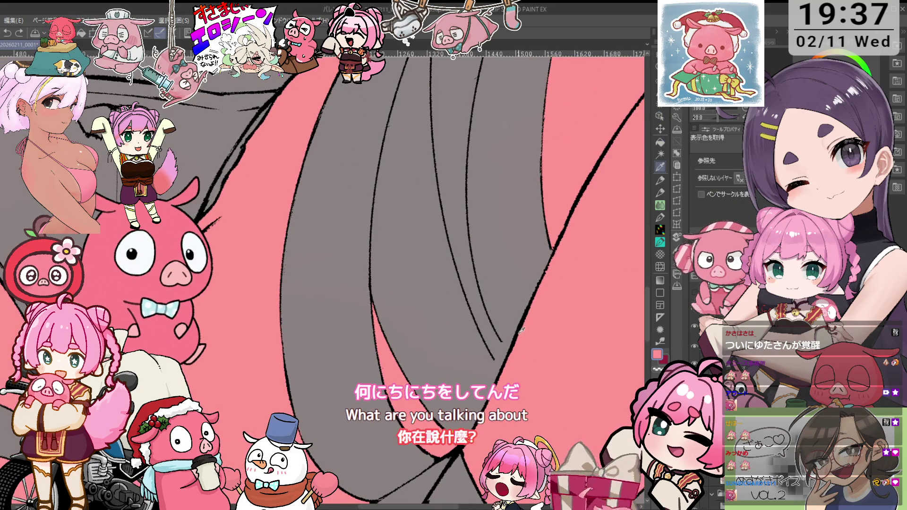
left_click_drag(511, 351, 501, 342)
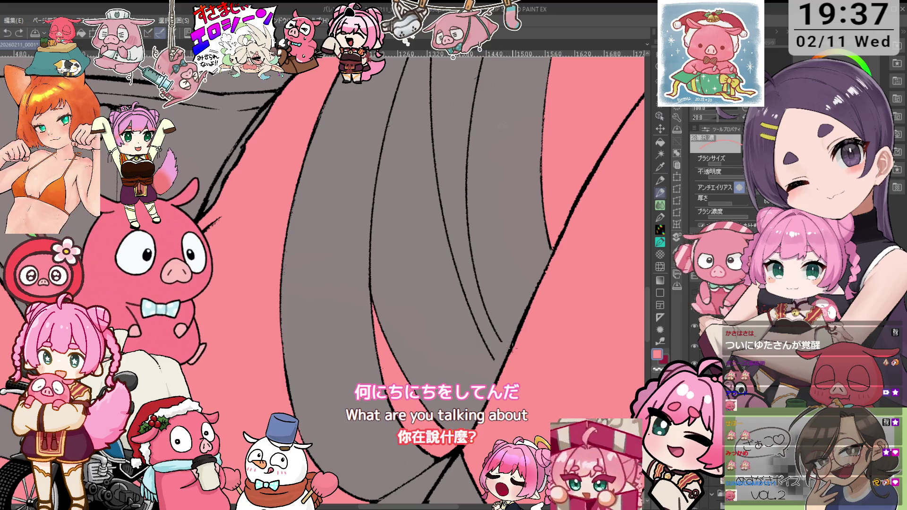
left_click(515, 341, "alt")
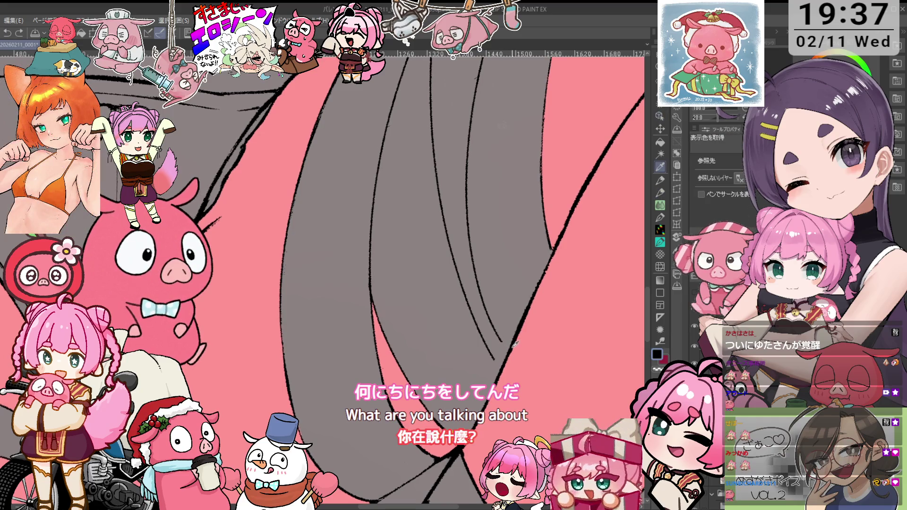
key("p")
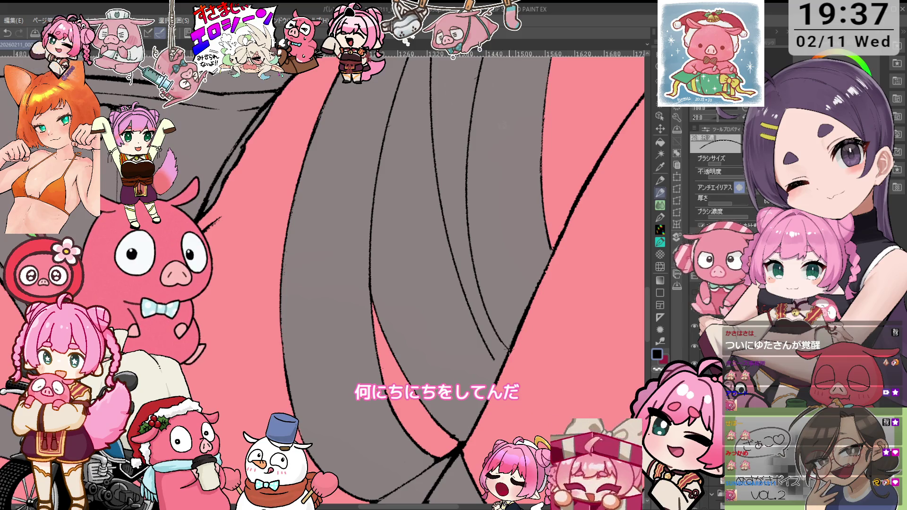
key("ctrl+minus")
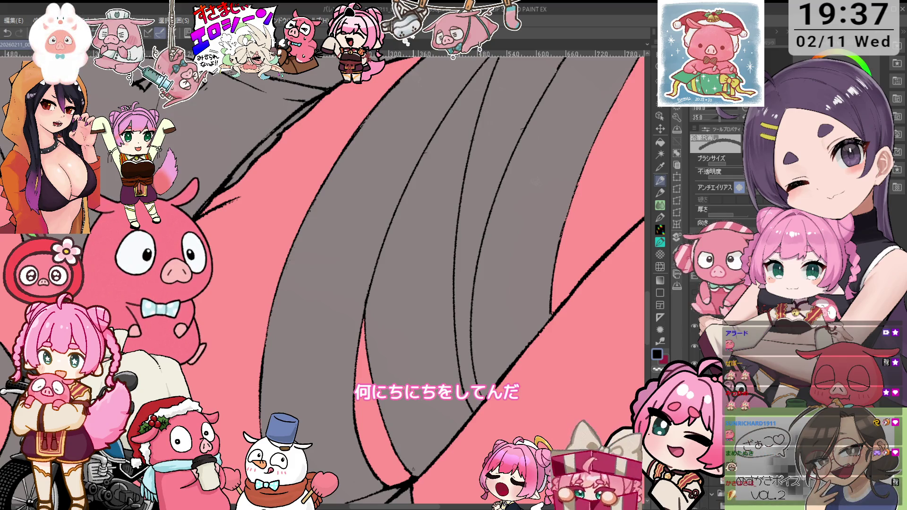
scroll(509, 357, "down", 1)
scroll(509, 356, "down", 1)
scroll(508, 356, "down", 1)
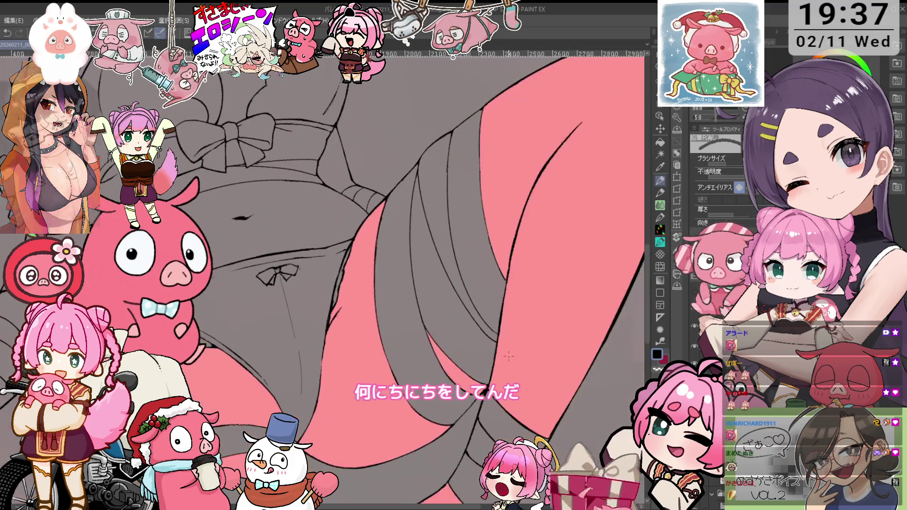
- Pick the pink skin colour from the canvas and fill the right thigh and belly
left_click_drag(509, 356, 523, 319)
scroll(522, 304, "down", 2)
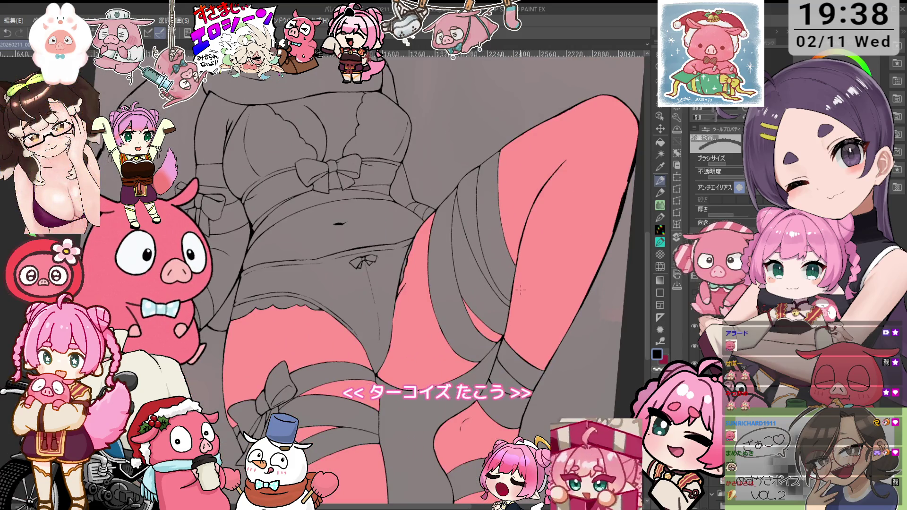
key("o")
key("i")
left_click(561, 274)
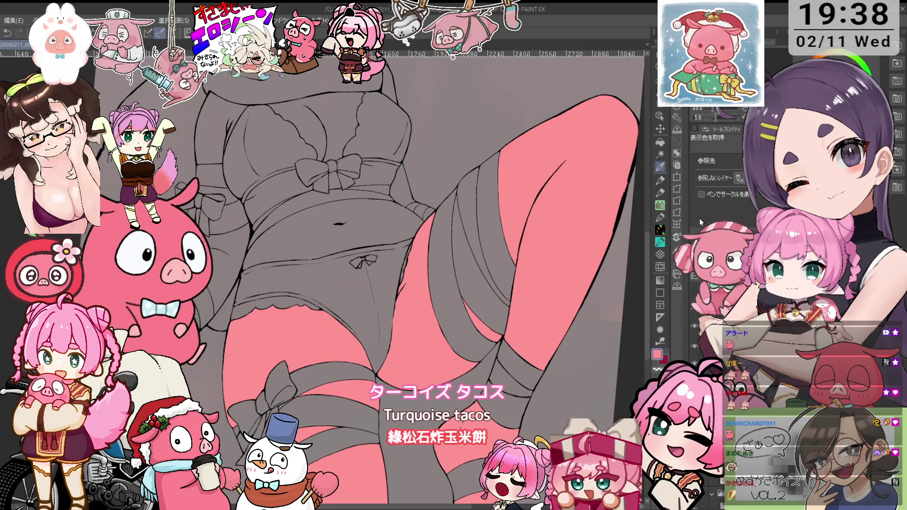
key("g")
left_click(496, 207)
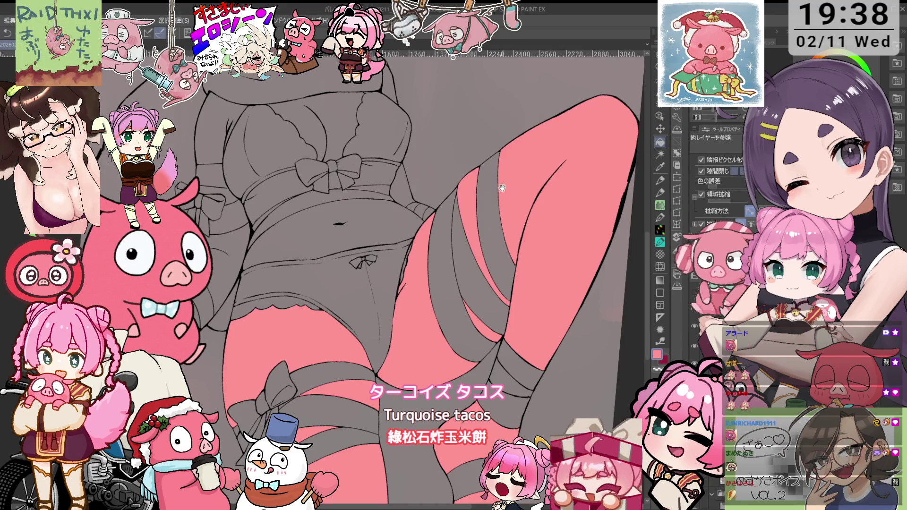
left_click(453, 278)
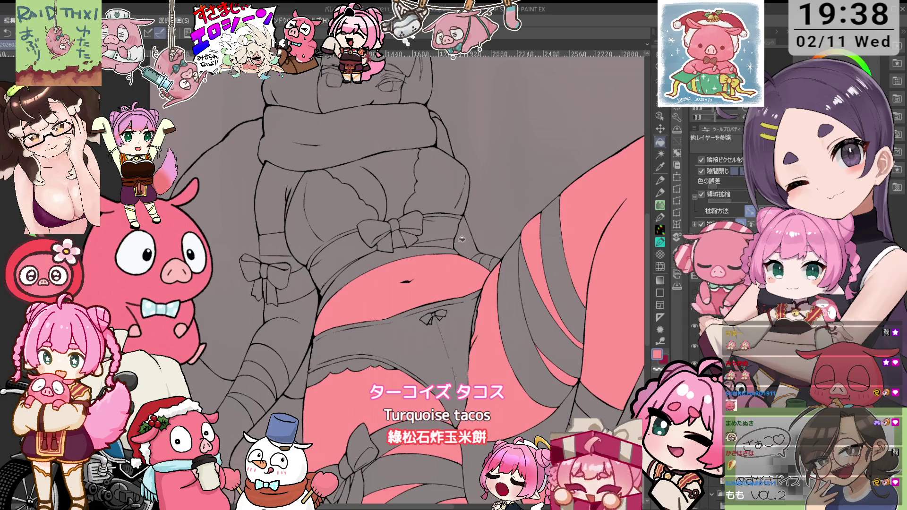
- Fill the chest, the midriff on both sides of the bow, and the gaps beside the scarf pink
left_click_drag(479, 280, 551, 249)
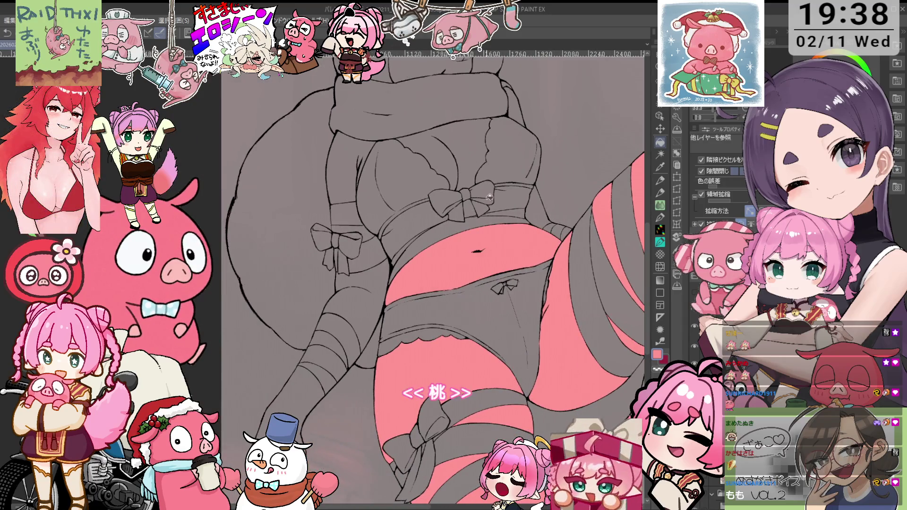
left_click(487, 187)
left_click_drag(507, 190, 501, 211)
left_click(501, 210)
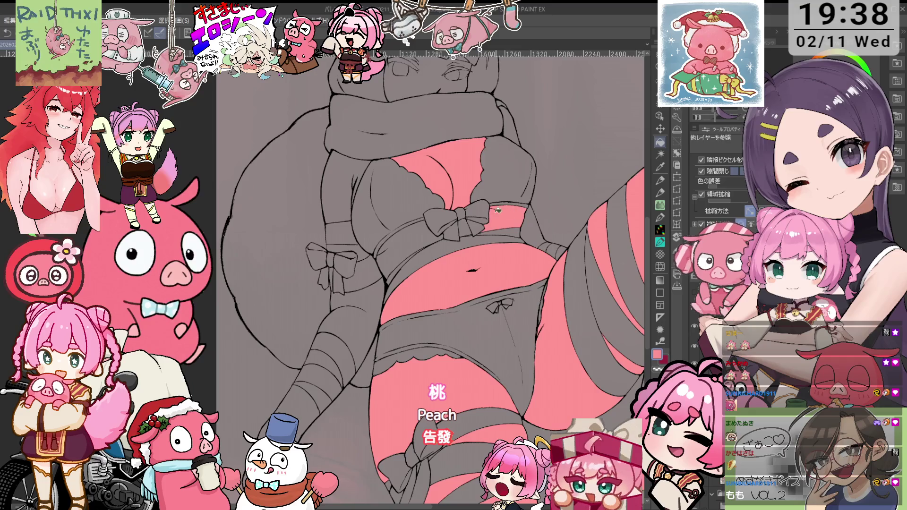
left_click(430, 228)
left_click(564, 249)
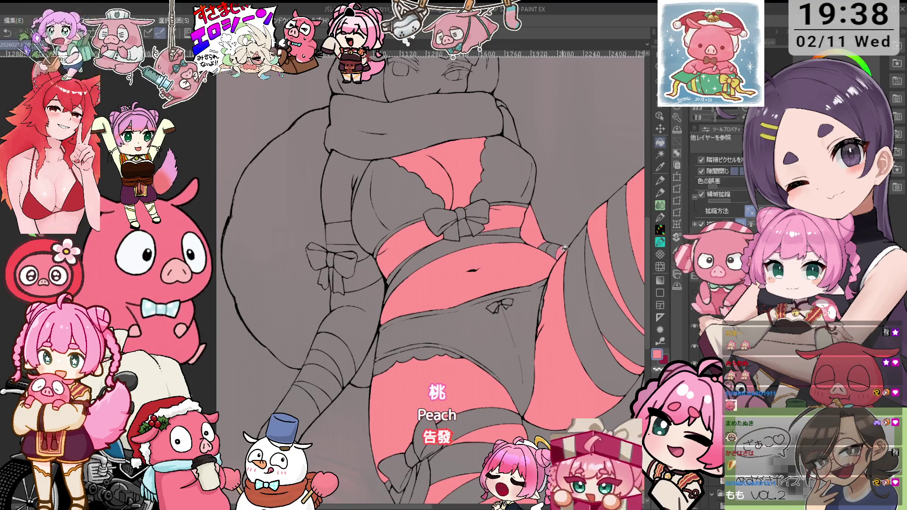
left_click(522, 141)
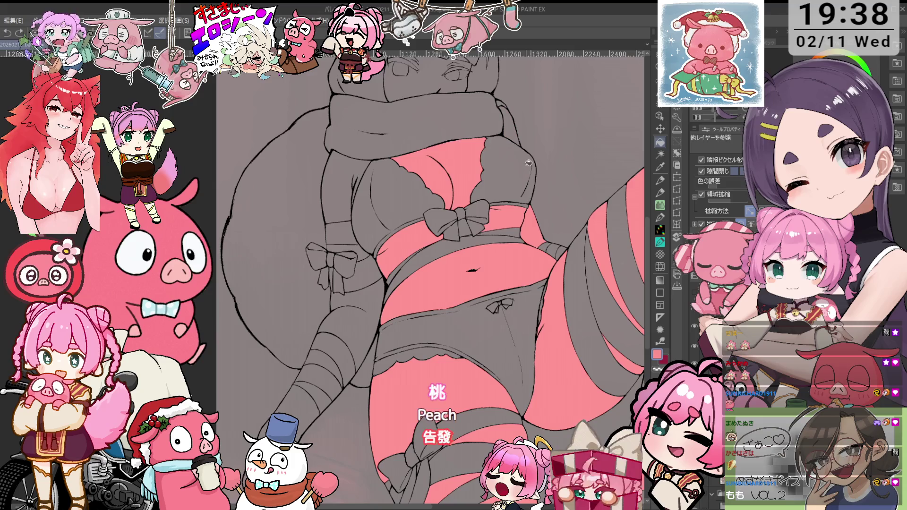
- Fill the areas left of the bust, waist and underwear, plus a lower left-leg band, pink
left_click(363, 202)
left_click(368, 276)
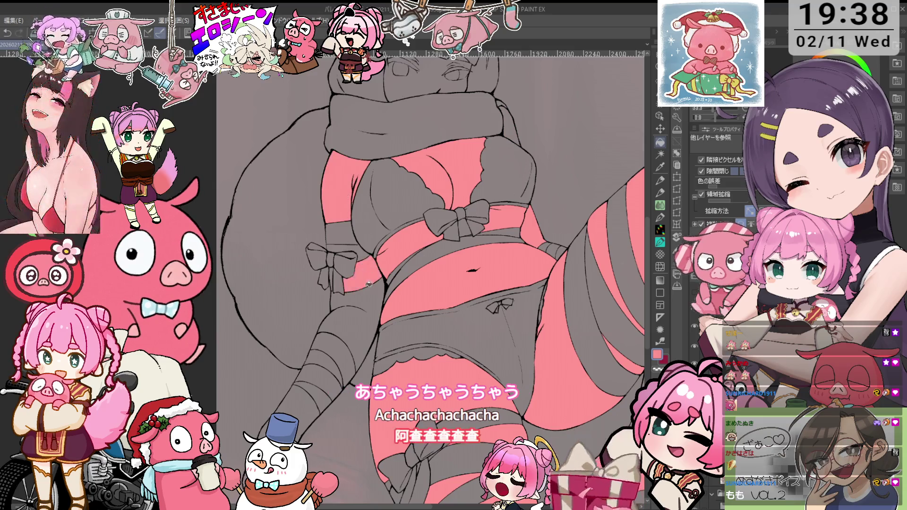
left_click(372, 333)
left_click(317, 397)
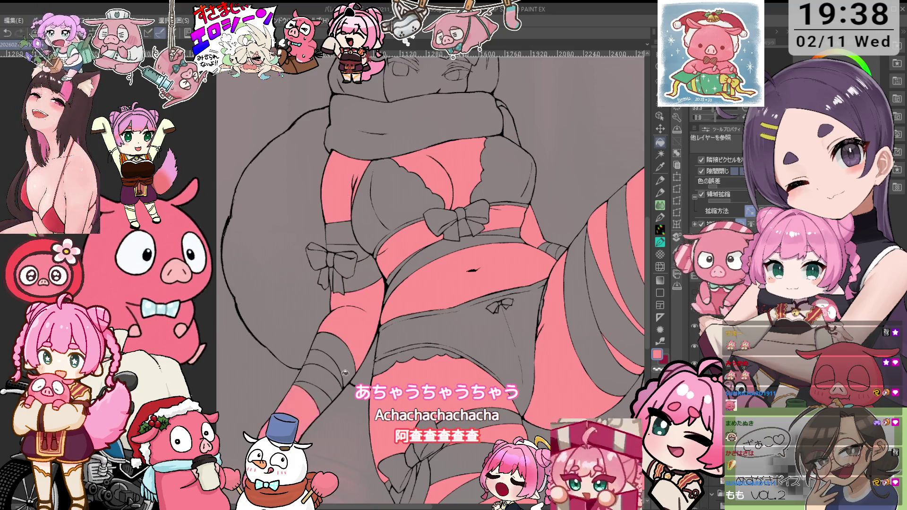
scroll(362, 401, "down", 1)
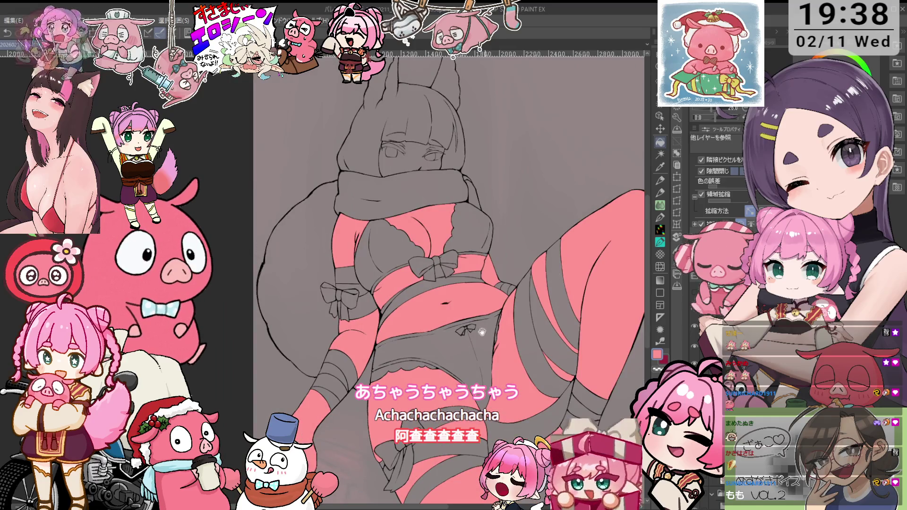
scroll(492, 323, "up", 1)
scroll(492, 324, "up", 1)
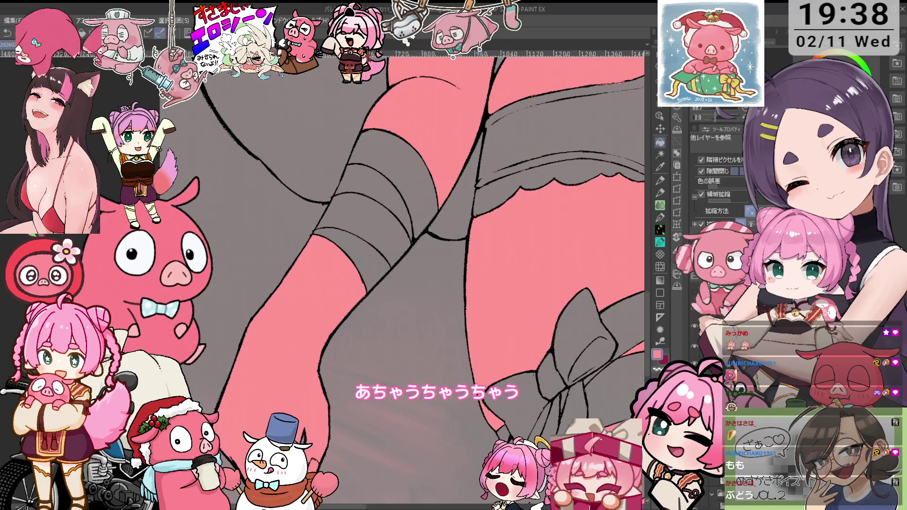
mouse_move(345, 425)
left_mouse_down()
mouse_move(339, 378)
mouse_move(460, 345)
mouse_move(350, 350)
left_mouse_up()
scroll(339, 378, "down", 1)
scroll(460, 345, "down", 1)
scroll(350, 350, "up", 2)
- Touch up the clenched hand's line art with the pencil
key("p")
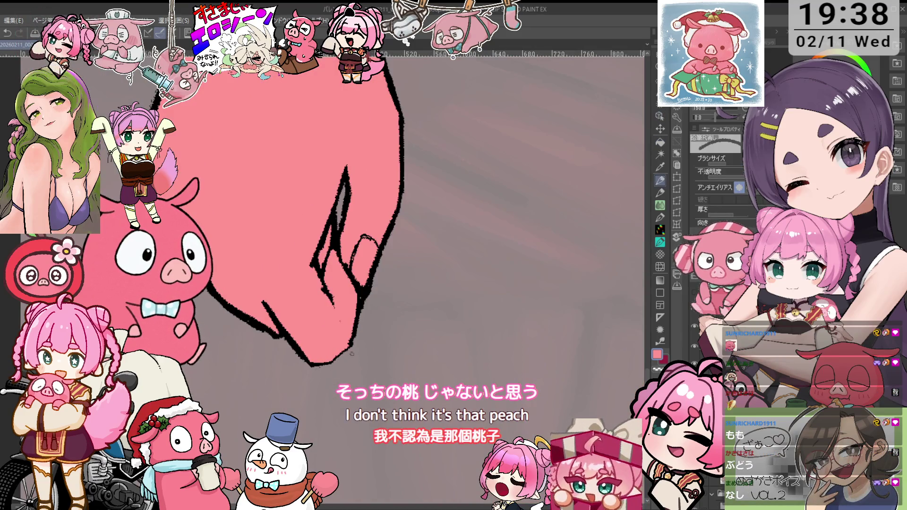
scroll(354, 344, "down", 3)
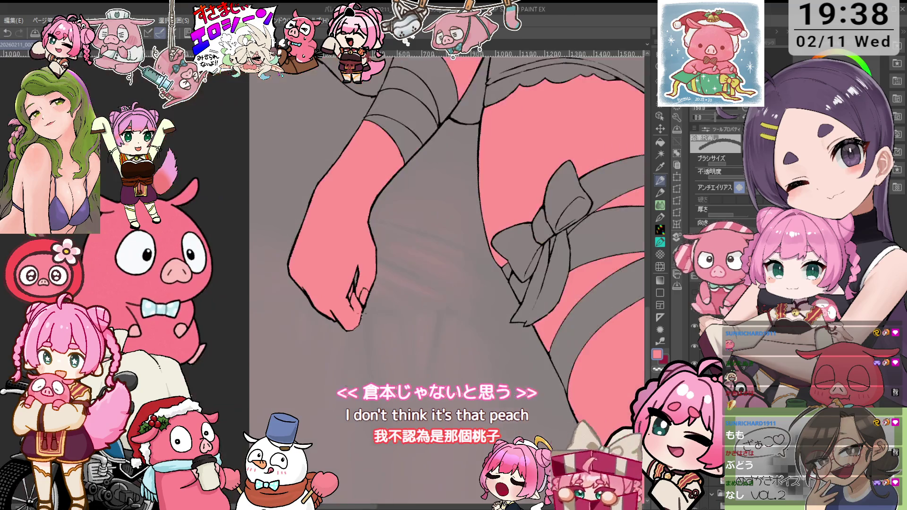
scroll(543, 156, "down", 1)
scroll(539, 175, "down", 1)
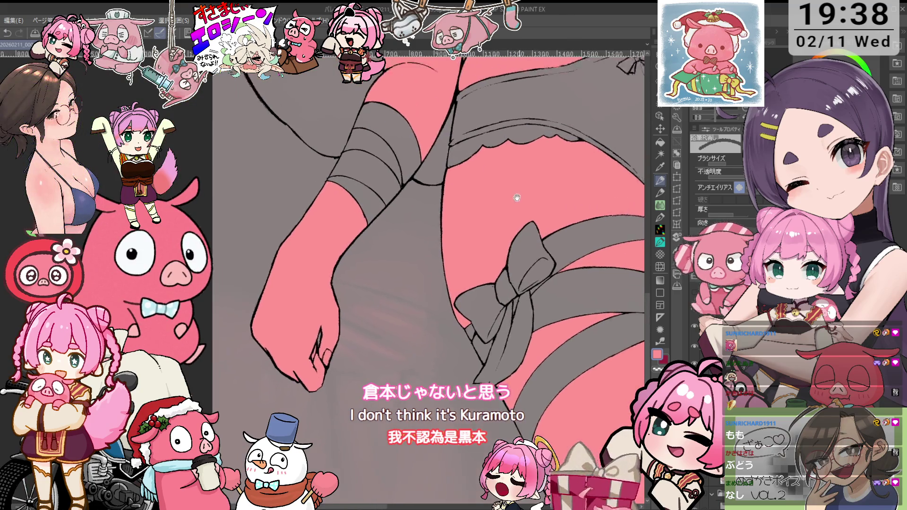
scroll(534, 190, "down", 1)
scroll(534, 190, "down", 1)
scroll(533, 196, "down", 1)
scroll(532, 203, "down", 1)
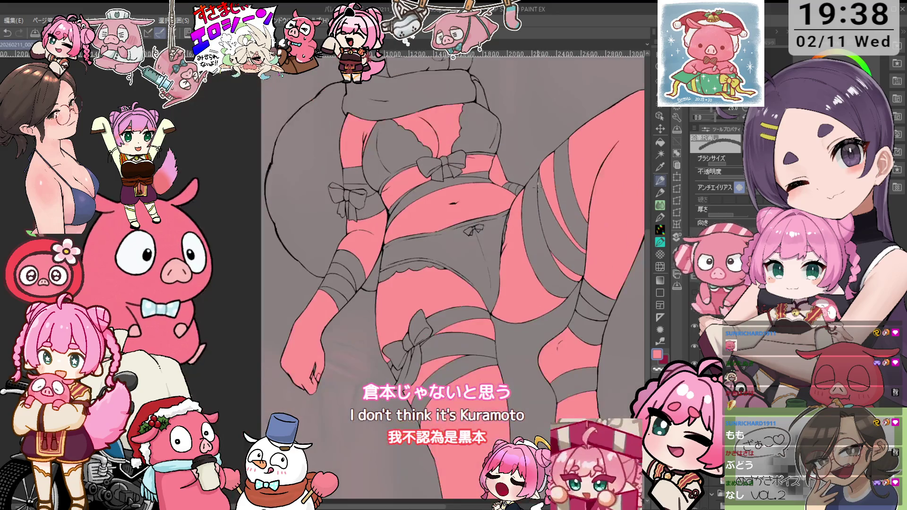
scroll(529, 218, "down", 1)
scroll(565, 196, "up", 3)
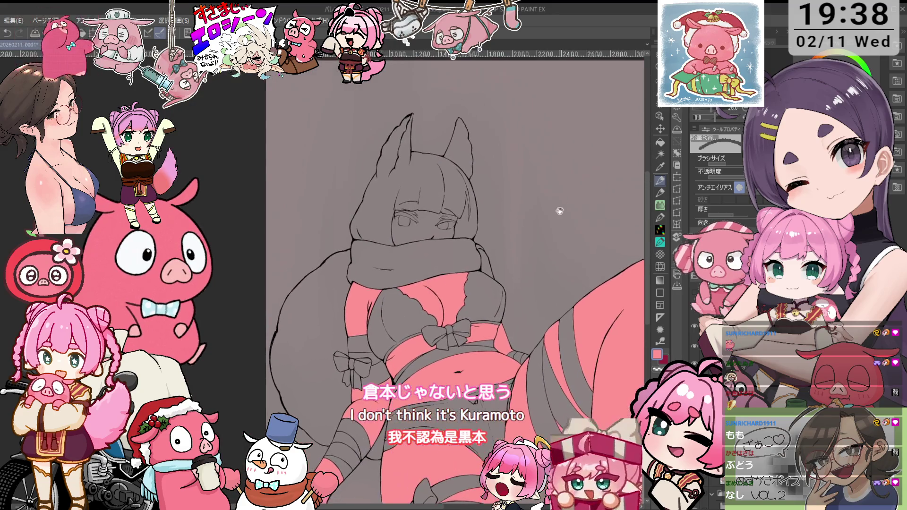
- Fill the character's scarf with bright red
left_click(660, 143)
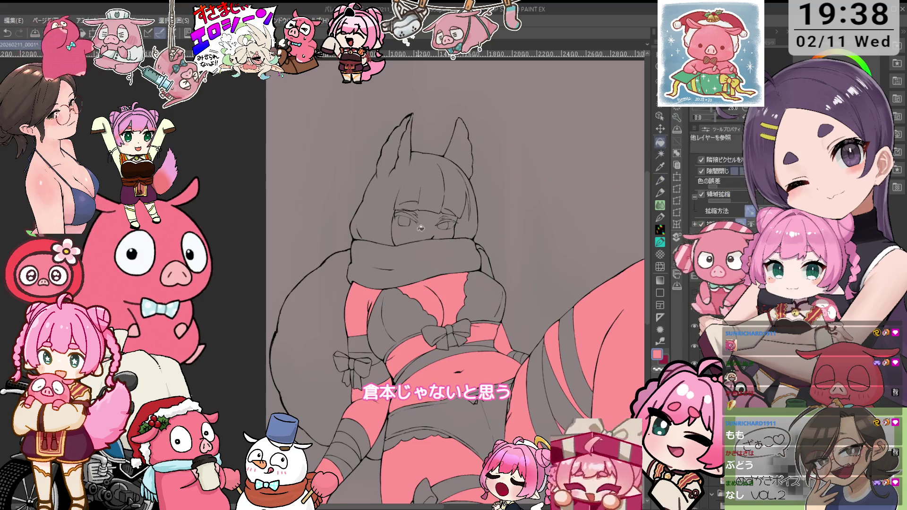
scroll(457, 216, "up", 1)
key("o")
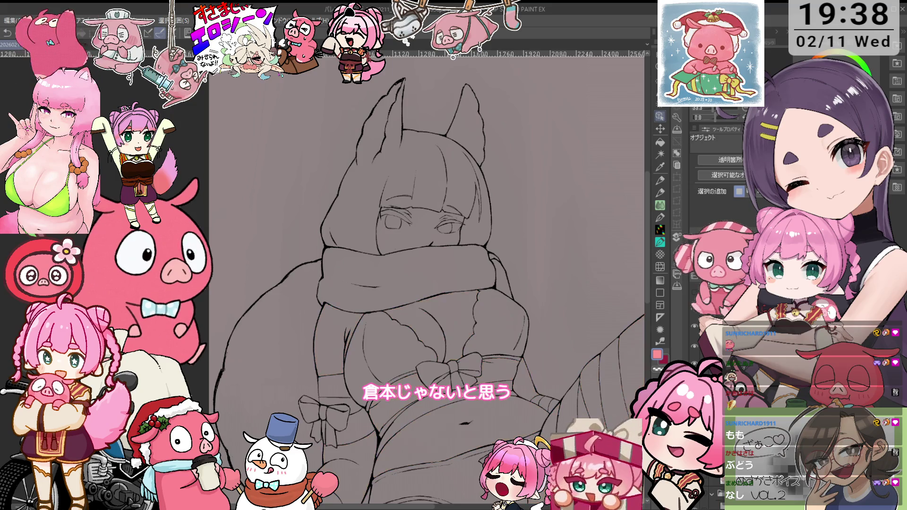
key("g")
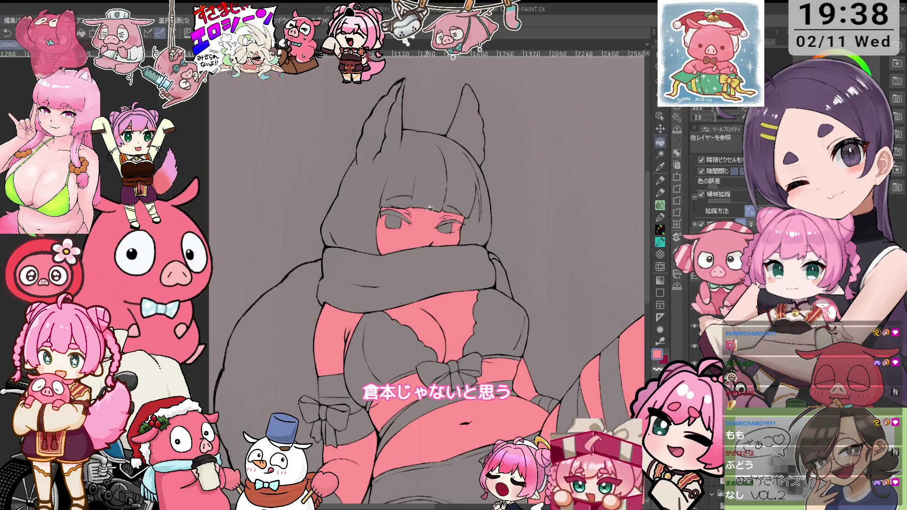
scroll(457, 196, "up", 1)
scroll(456, 196, "up", 1)
scroll(457, 197, "up", 1)
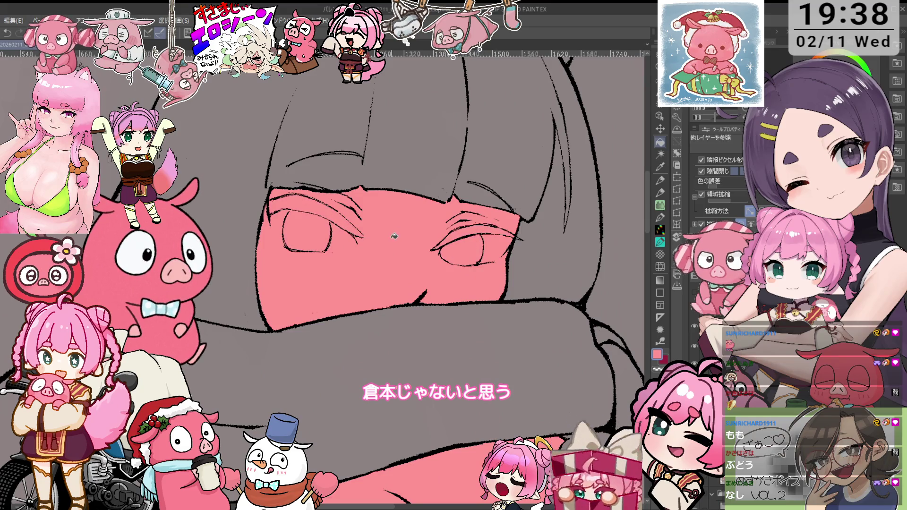
scroll(392, 239, "down", 1)
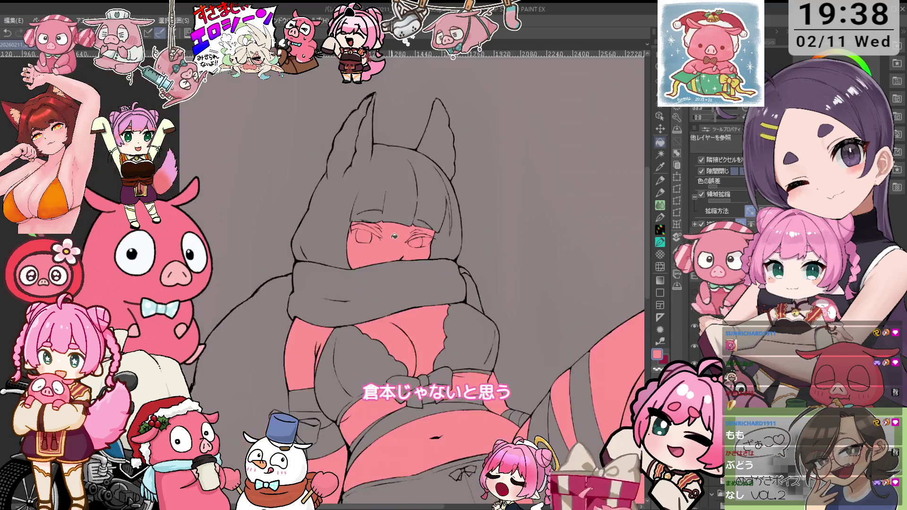
scroll(392, 240, "down", 1)
scroll(392, 239, "down", 1)
scroll(542, 229, "down", 1)
key("ctrl+plus")
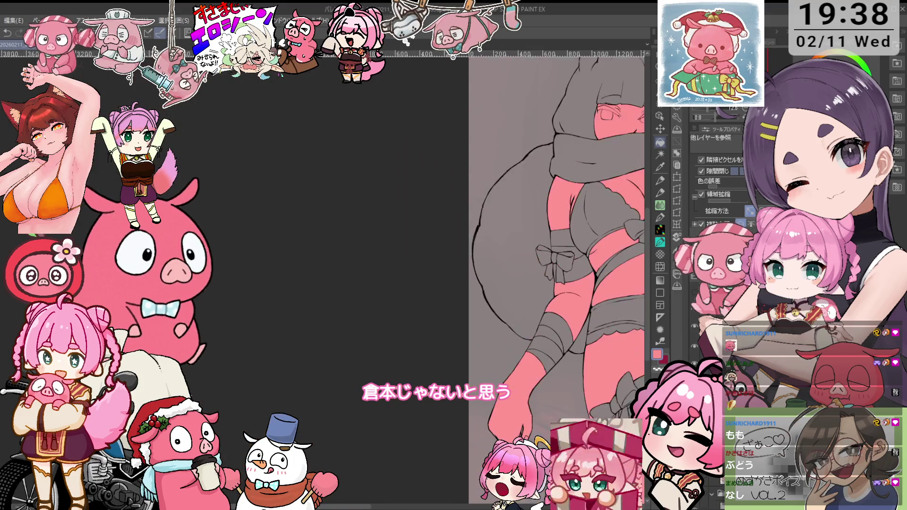
left_click_drag(583, 312, 395, 395)
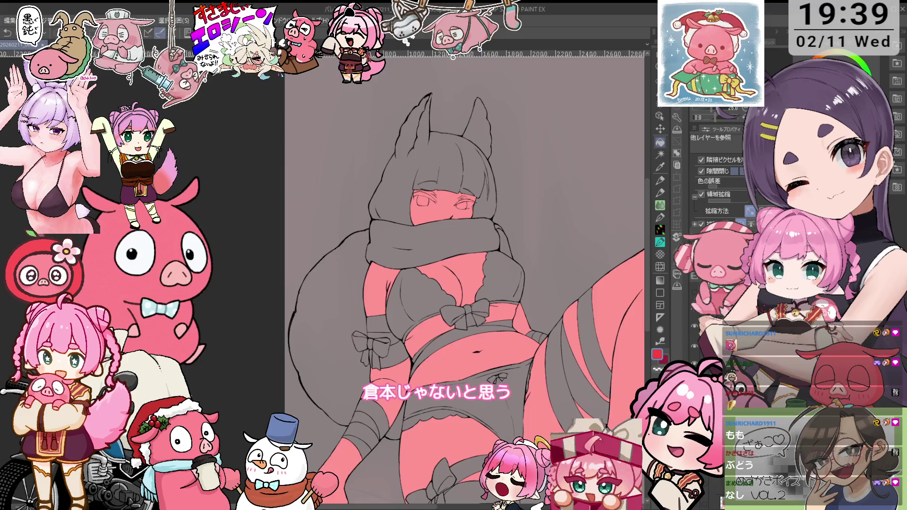
left_click(504, 238)
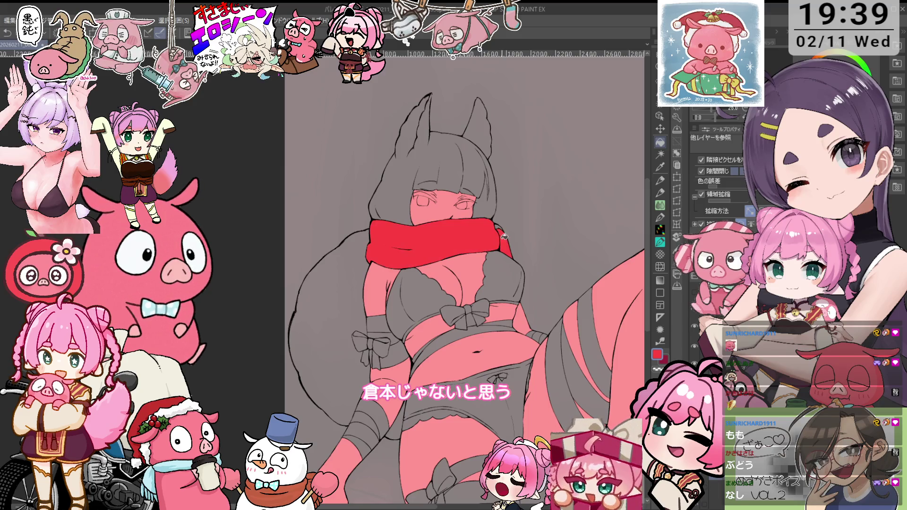
- Fill the waist bow bright red and re-sample the bow's red from the canvas
left_click_drag(493, 325, 469, 259)
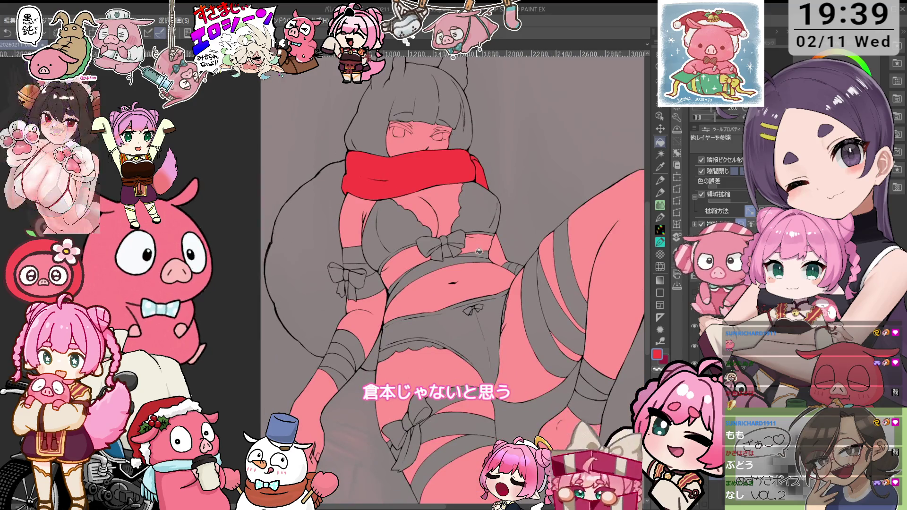
scroll(444, 248, "up", 1)
left_click(430, 241)
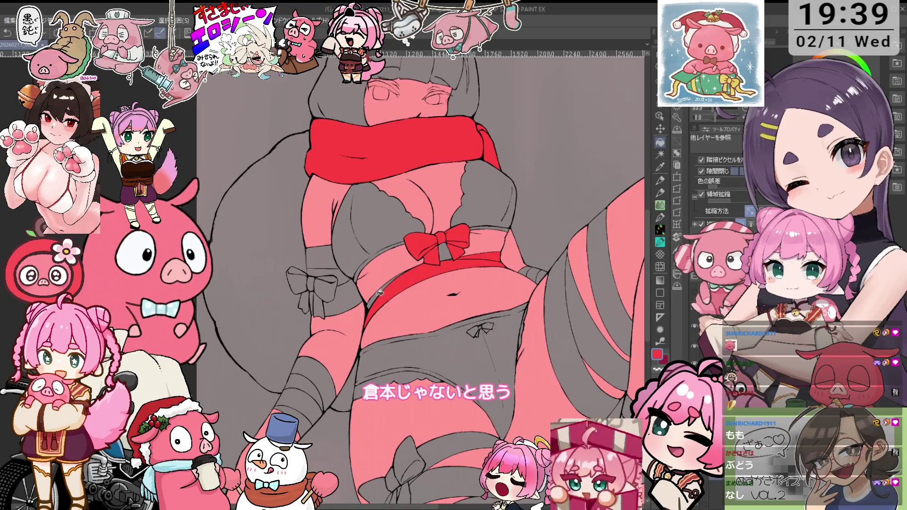
key("i")
left_click(437, 303)
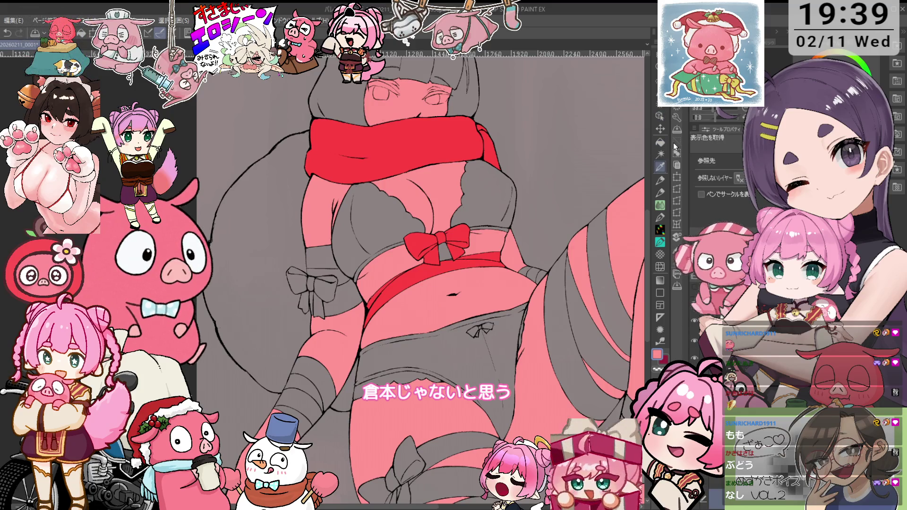
key("o")
scroll(434, 247, "up", 5)
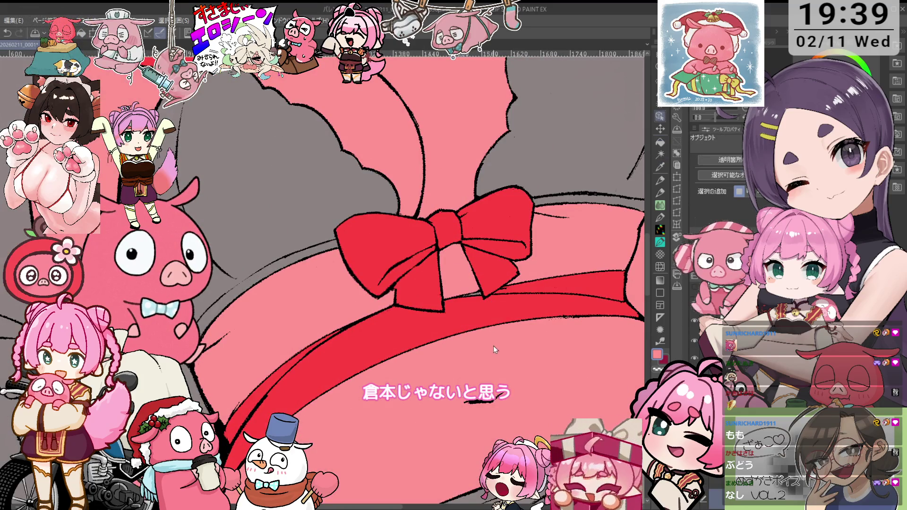
key("i")
left_click(501, 274)
- Fill the armband and the lobes and knot of the arm bow red
left_click(660, 193)
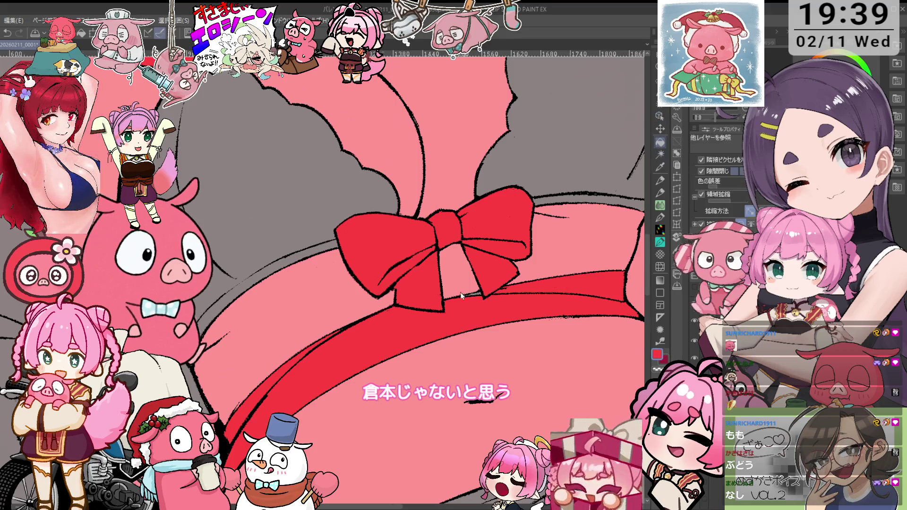
scroll(417, 310, "up", 5)
scroll(417, 310, "down", 2)
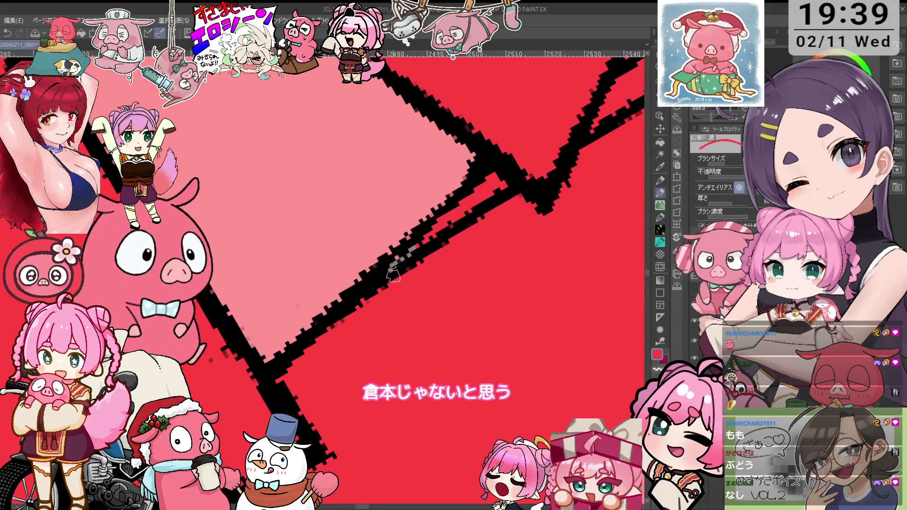
scroll(417, 309, "down", 3)
scroll(417, 309, "down", 3)
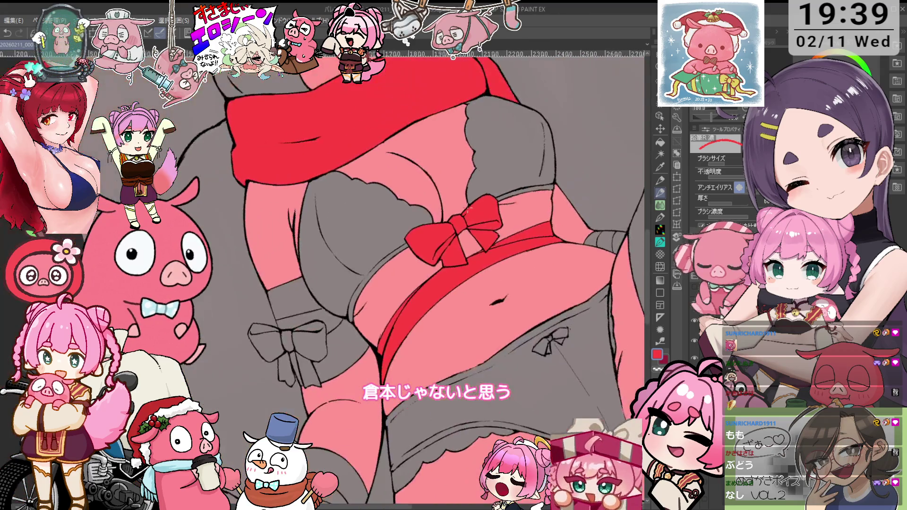
scroll(575, 310, "down", 2)
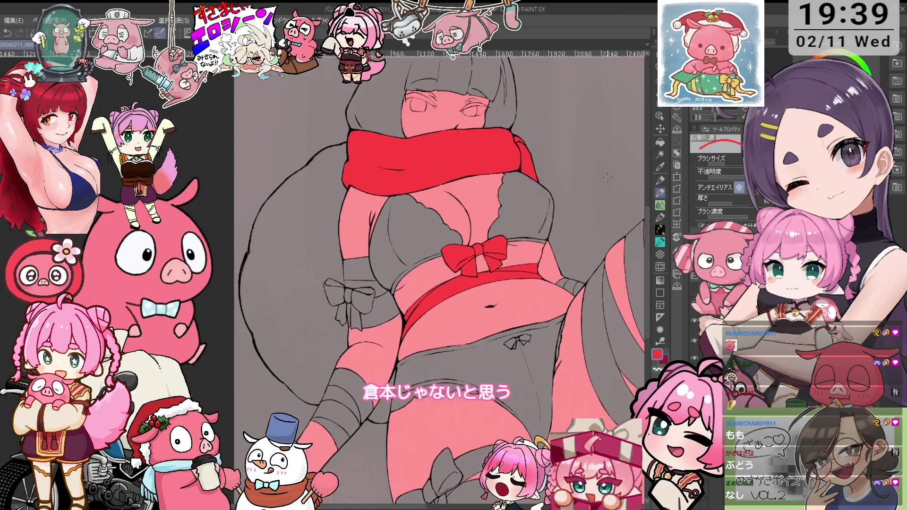
key("g")
left_click(373, 282)
left_click(371, 292)
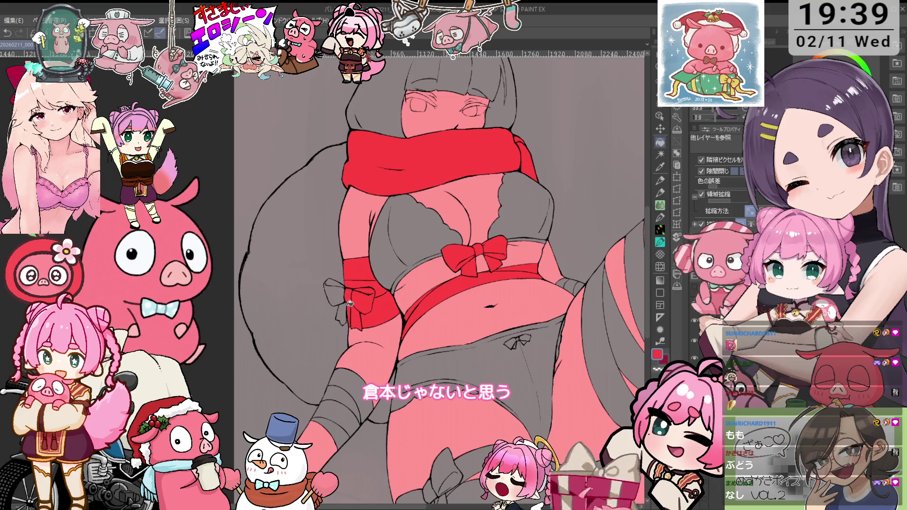
left_click(350, 303)
left_click(343, 294)
- Fill the upper and lower wrap bands on both lower legs red
left_click(348, 385)
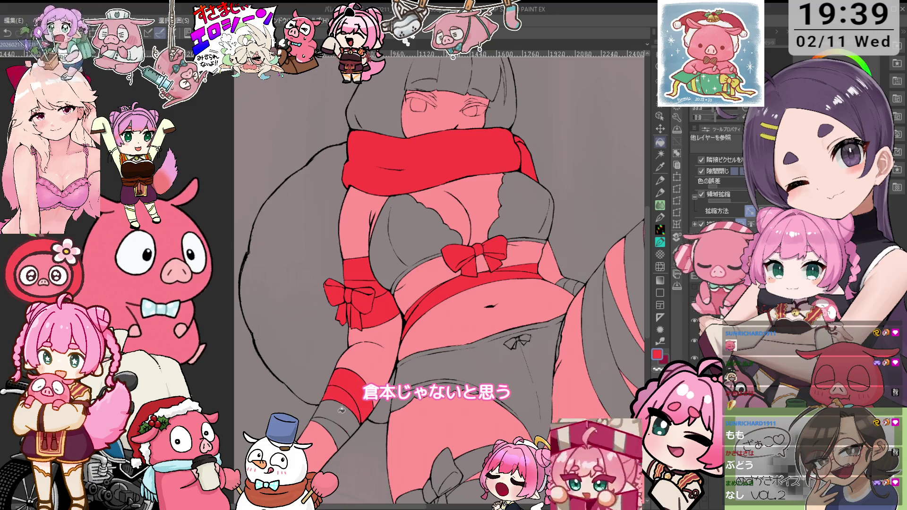
left_click(331, 416)
scroll(450, 358, "down", 4)
scroll(517, 404, "up", 3)
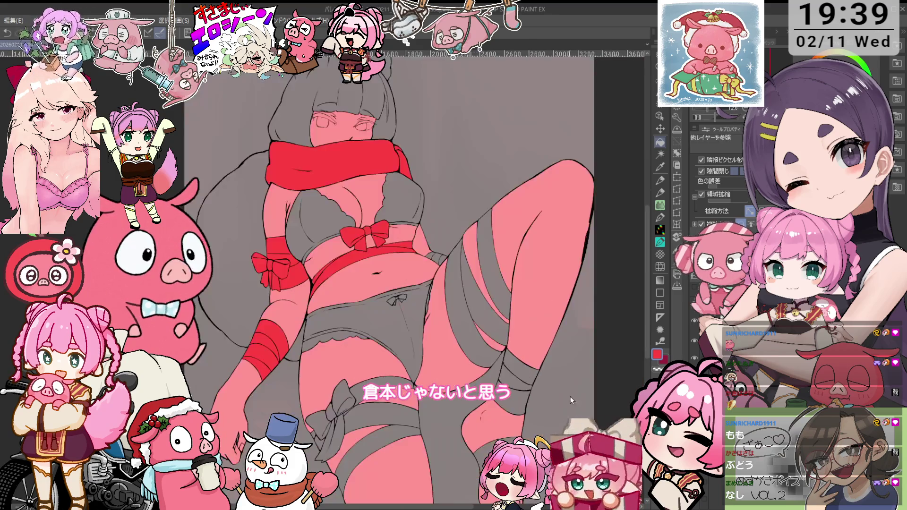
left_click(520, 371)
left_click(527, 423)
- Fill the centre thigh strap, its side band and both thigh bow loops red
left_click(378, 457)
left_click(383, 419)
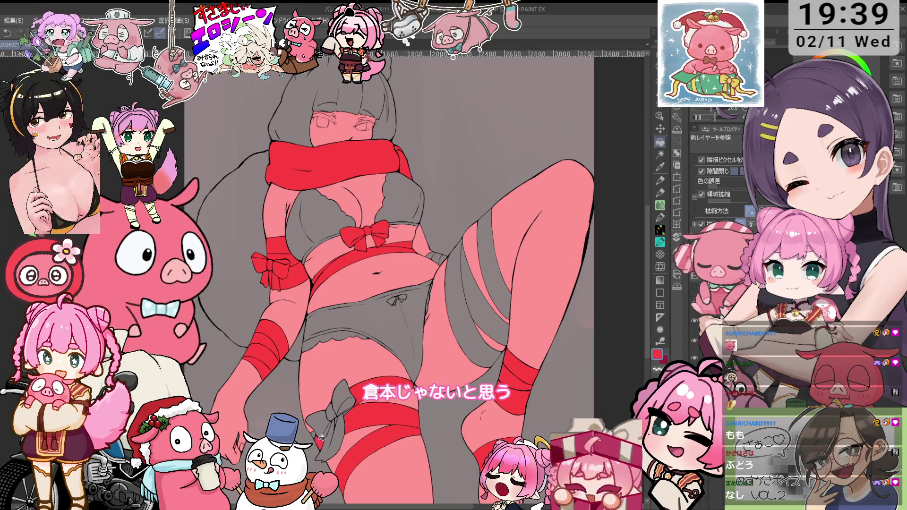
left_click(325, 419)
left_click(344, 399)
left_click(331, 437)
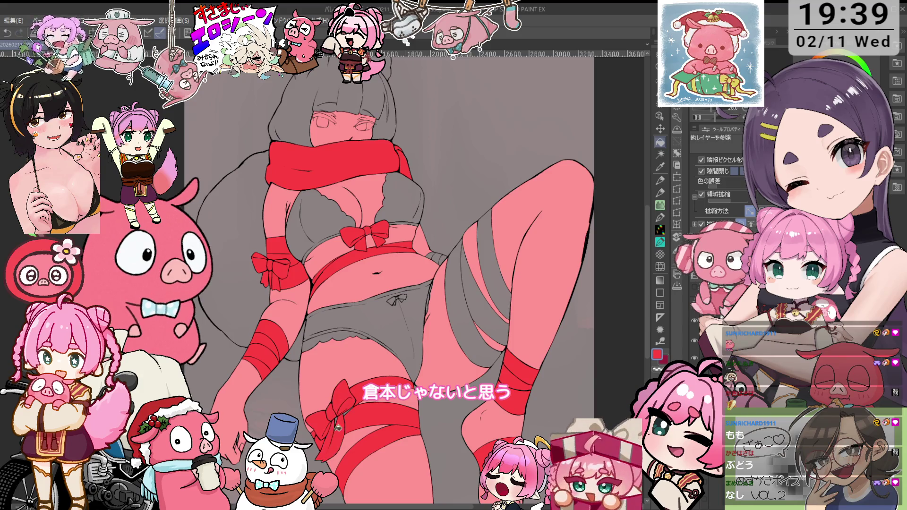
scroll(351, 409, "up", 3)
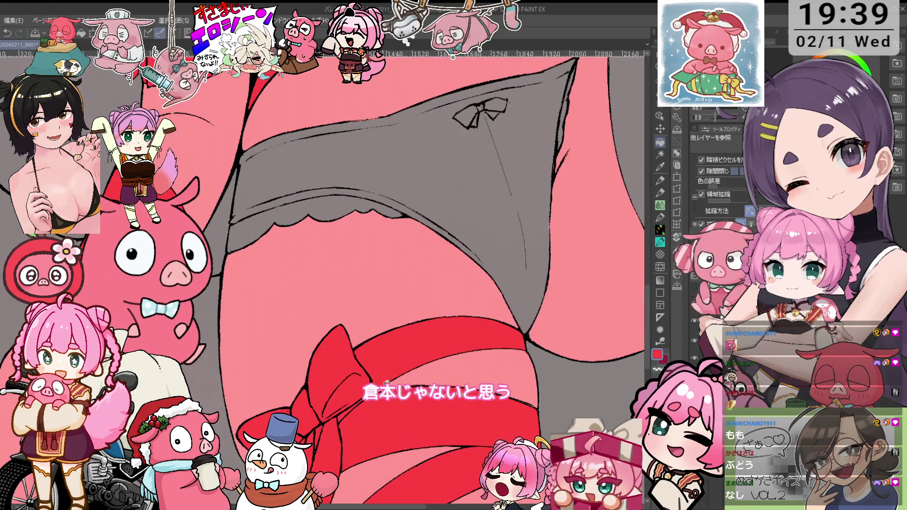
scroll(368, 359, "down", 3)
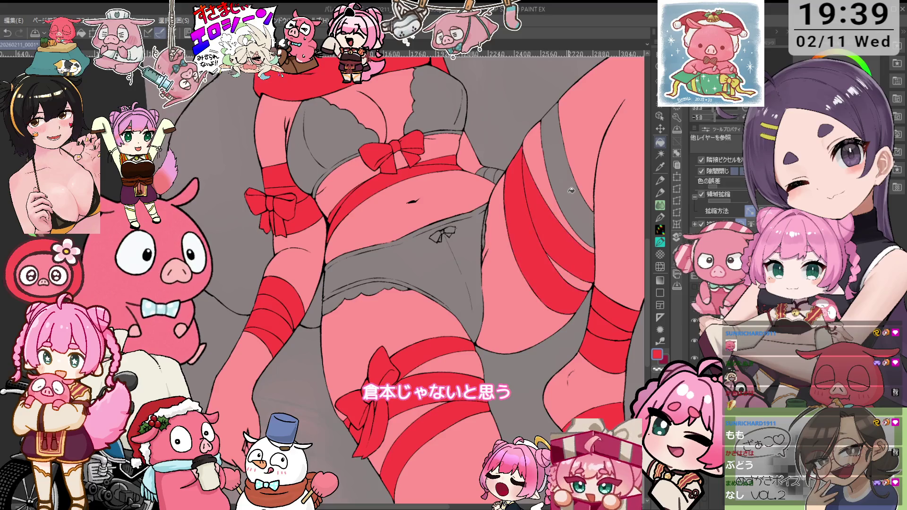
scroll(491, 260, "up", 3)
scroll(508, 262, "down", 1)
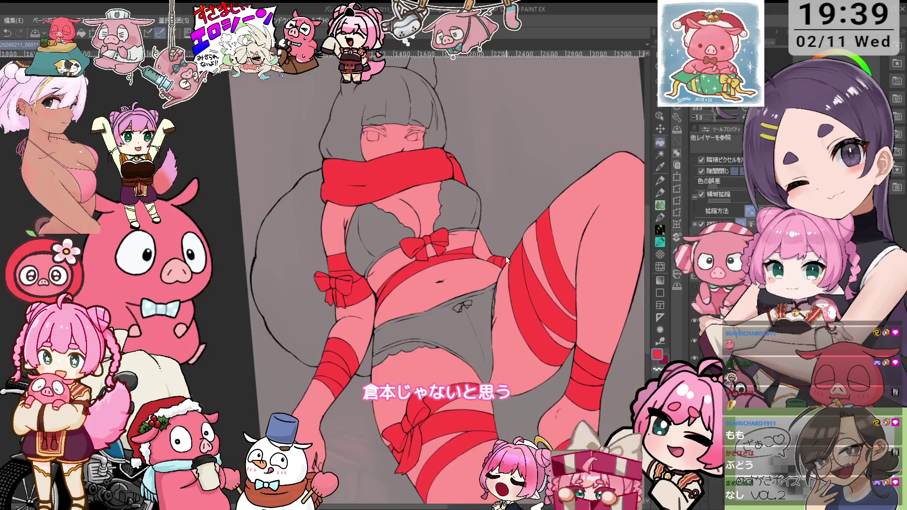
scroll(524, 231, "down", 1)
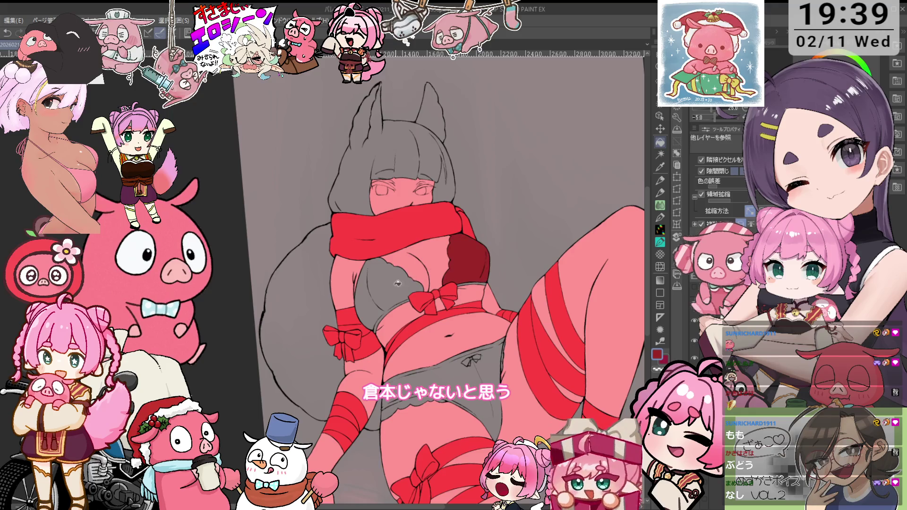
- Fill the second bra cup, the panties and the remaining grey underwear dark red
left_click(399, 282)
left_click(487, 359)
left_click(406, 409)
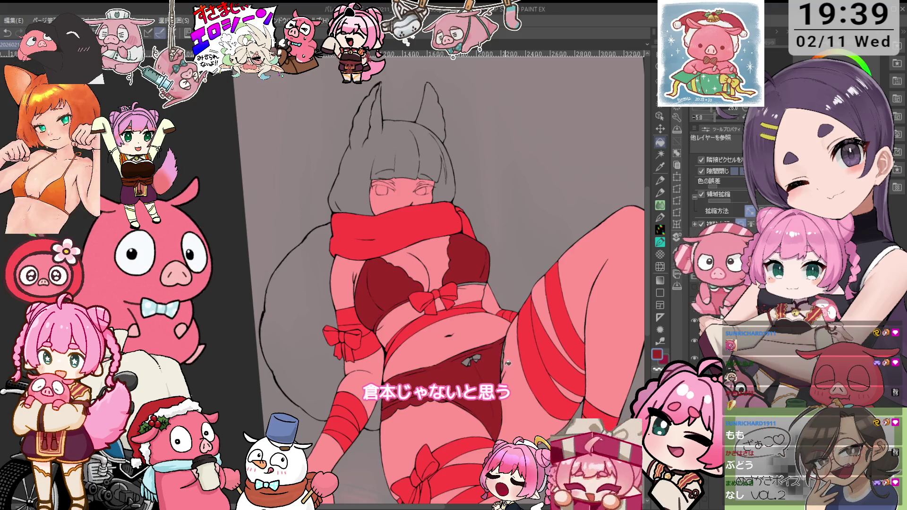
scroll(507, 364, "up", 3)
scroll(501, 342, "up", 3)
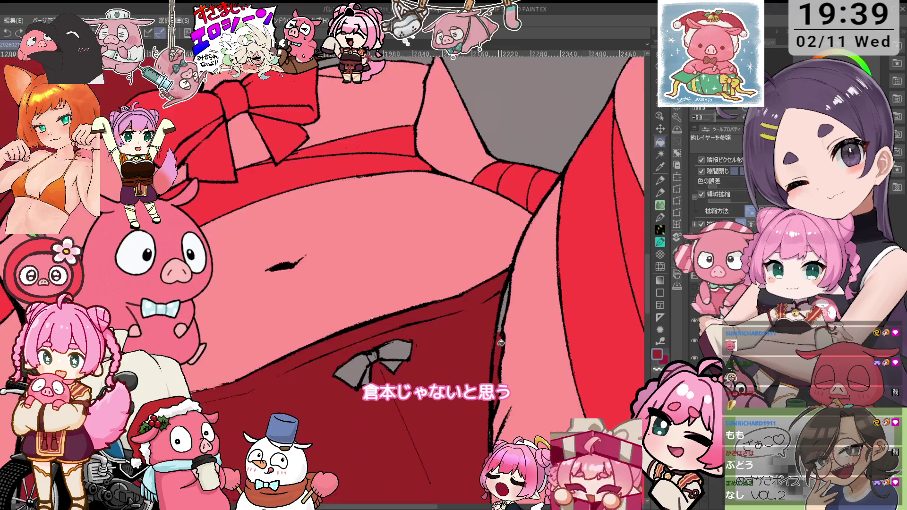
scroll(505, 306, "down", 4)
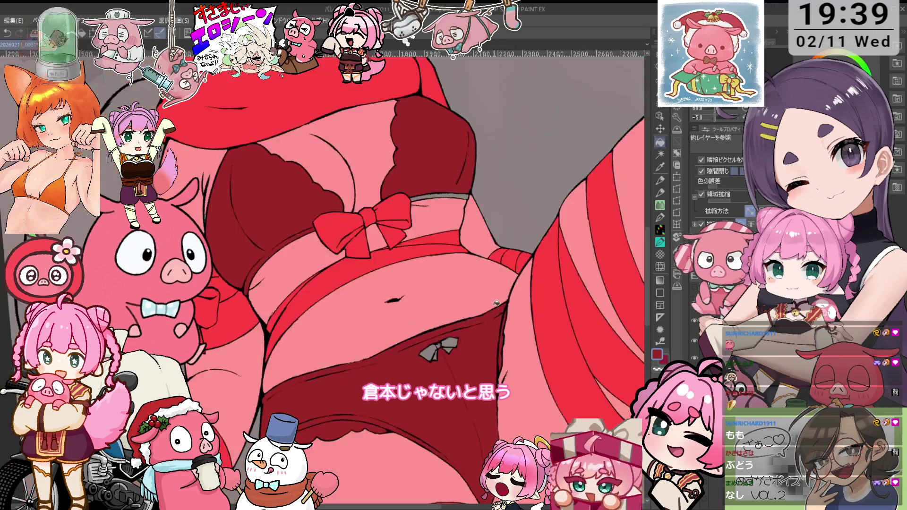
scroll(453, 207, "up", 3)
scroll(468, 222, "down", 3)
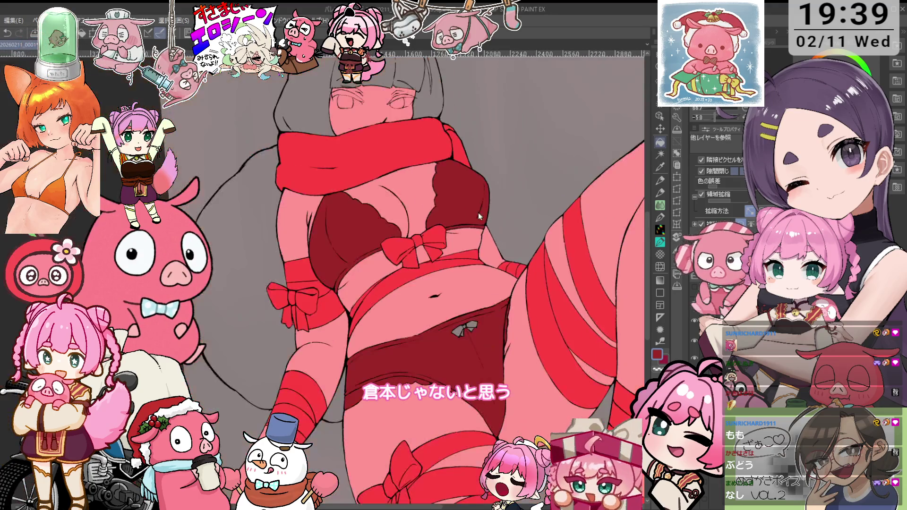
scroll(296, 293, "up", 2)
scroll(296, 293, "up", 3)
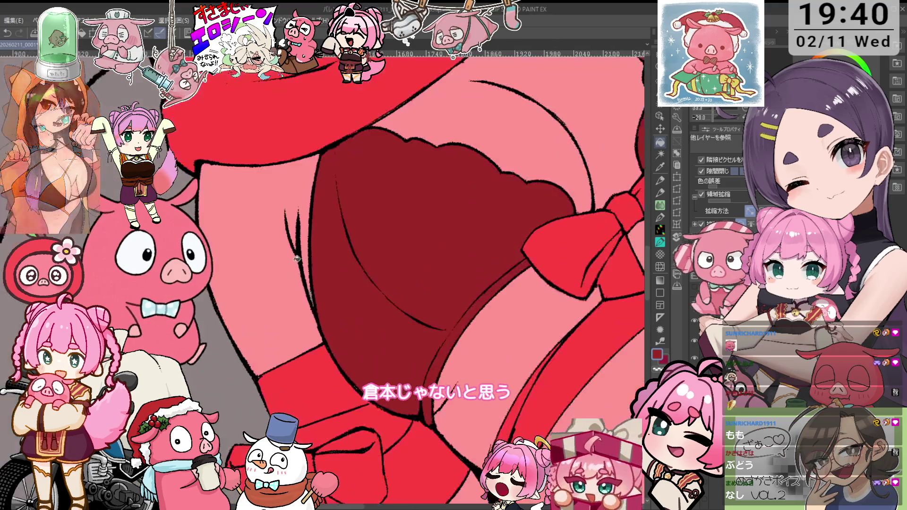
- Pick the pink skin colour for the pencil, then zoom out and recentre the whole figure
key("p")
left_click(294, 290, "alt")
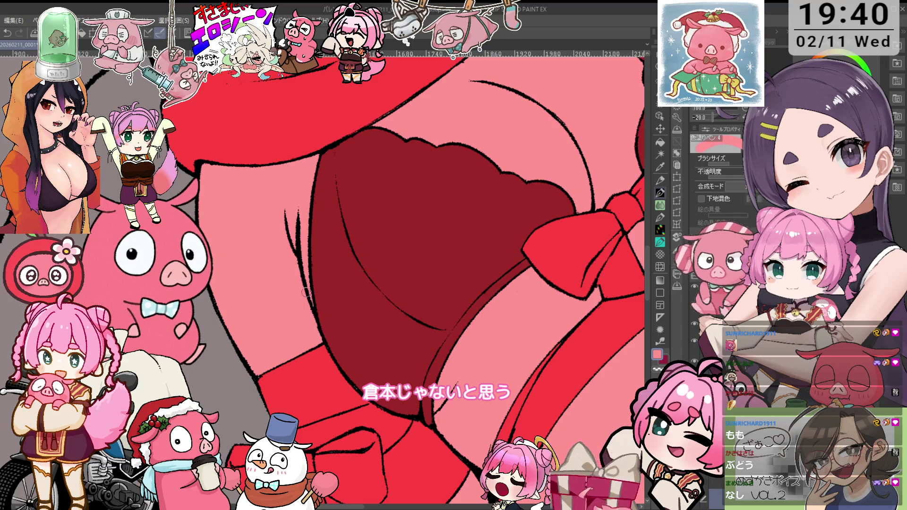
scroll(306, 284, "down", 2)
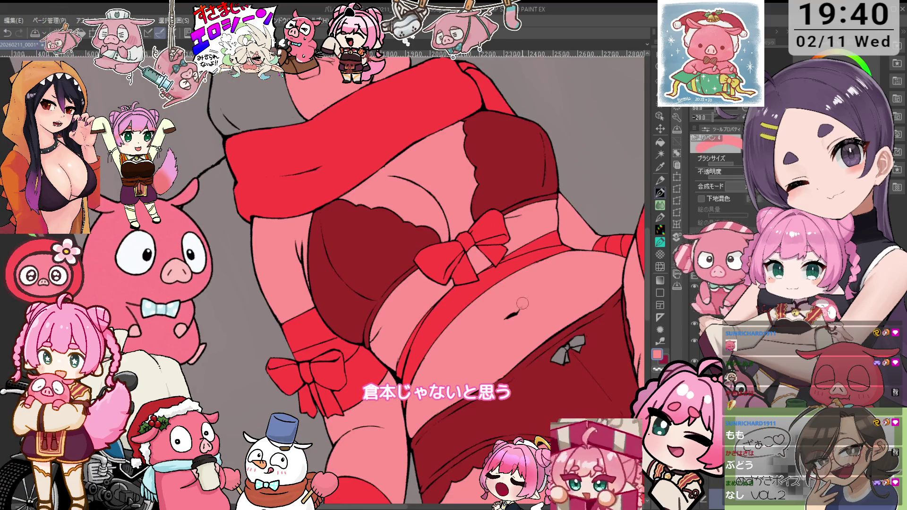
scroll(569, 282, "down", 2)
left_click_drag(566, 293, 548, 341)
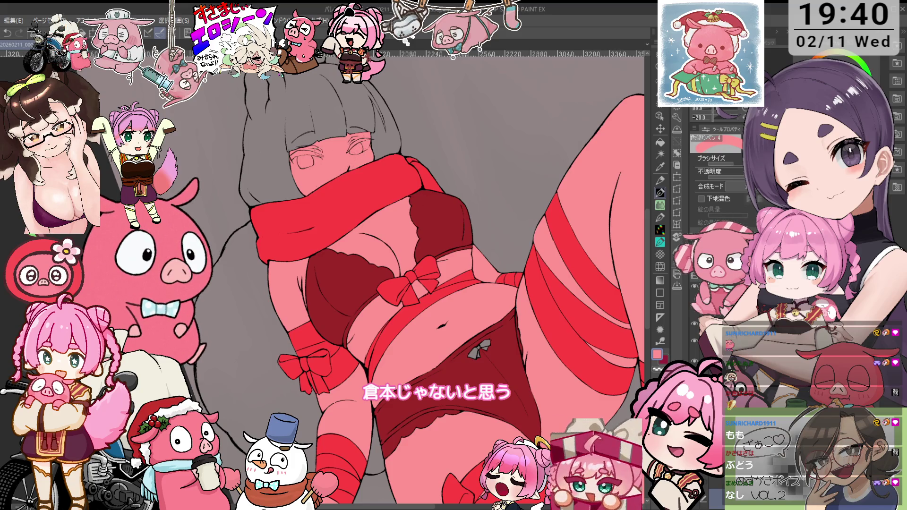
key("ctrl+minus")
key("o")
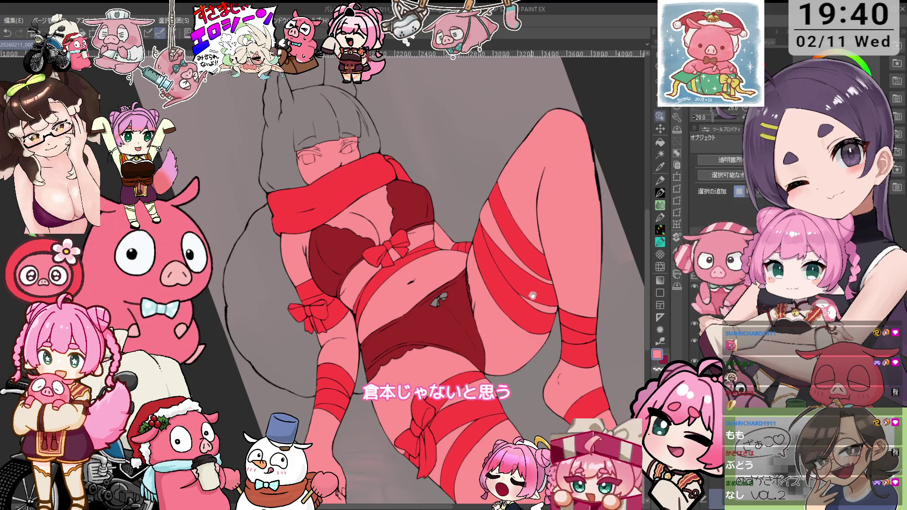
left_click_drag(531, 295, 528, 329)
- Zoom onto the panty bow, fill it red, and clean its edges with eraser and smaller pen
key("g")
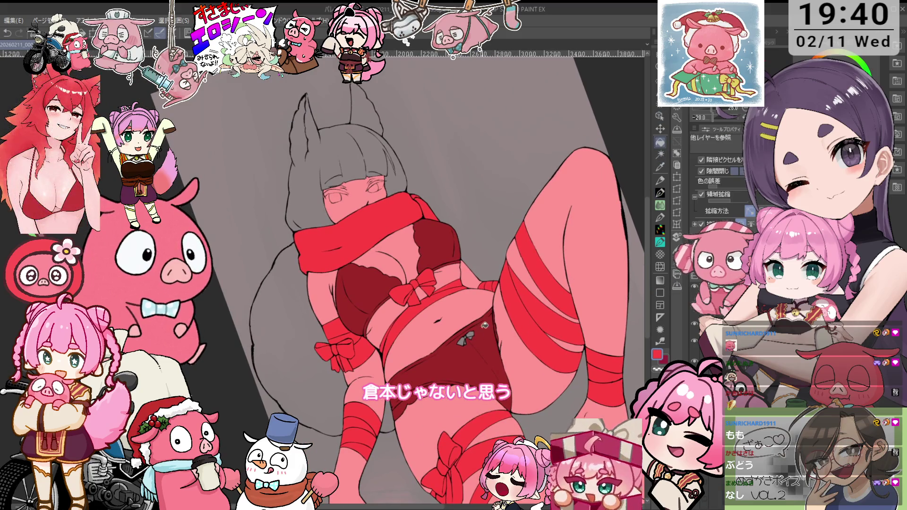
scroll(472, 341, "up", 2)
scroll(471, 341, "up", 2)
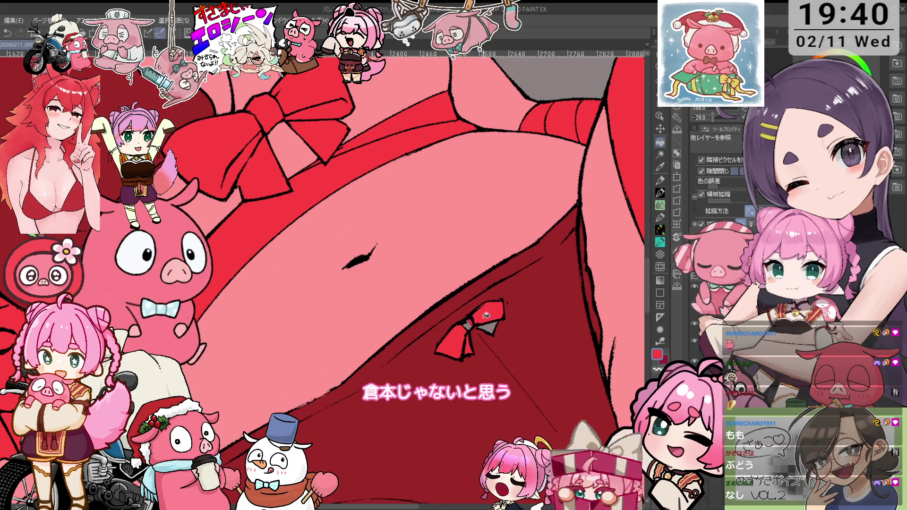
scroll(479, 325, "up", 2)
key("p")
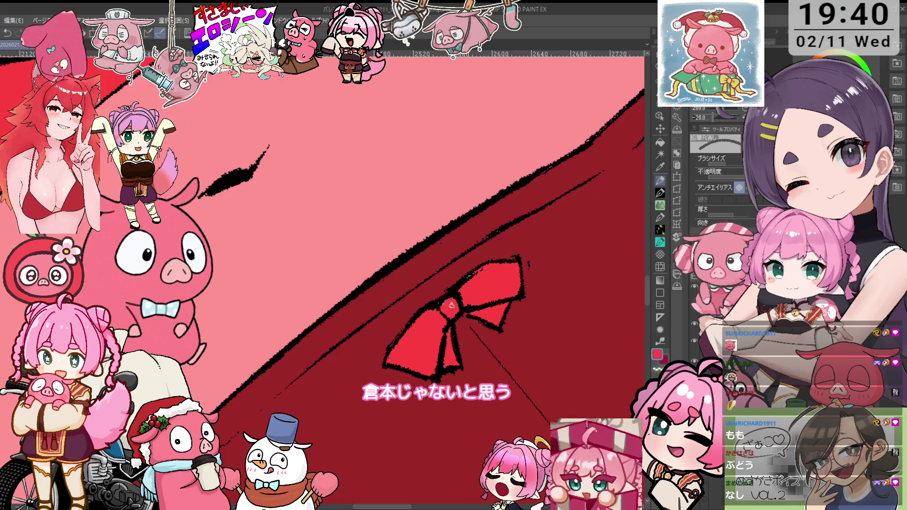
key("minus")
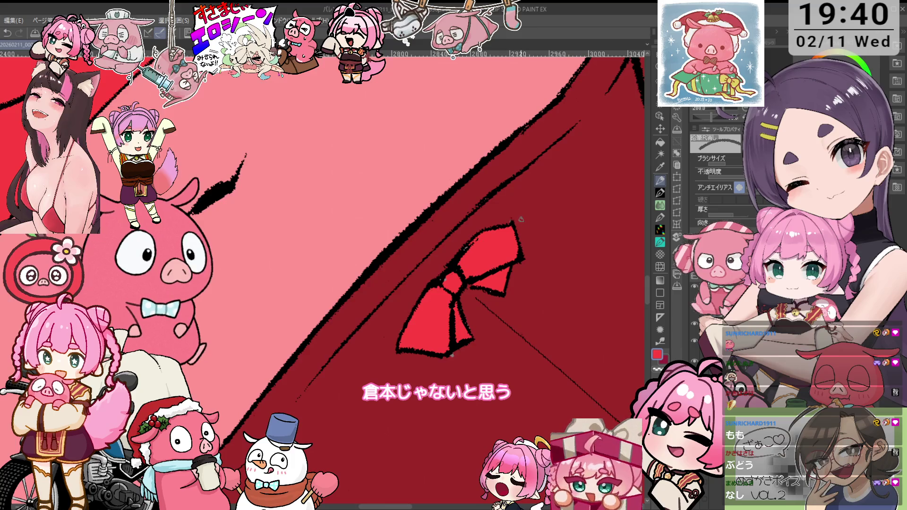
key("o")
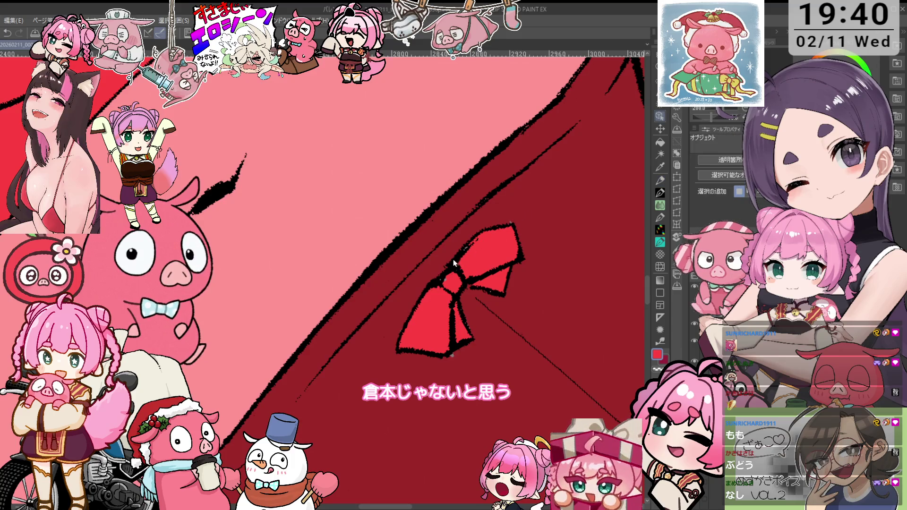
key("e")
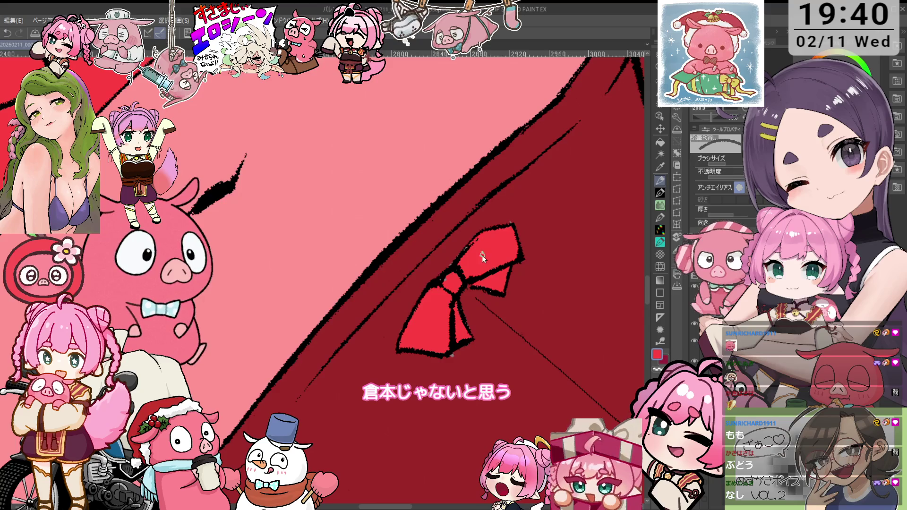
key("p")
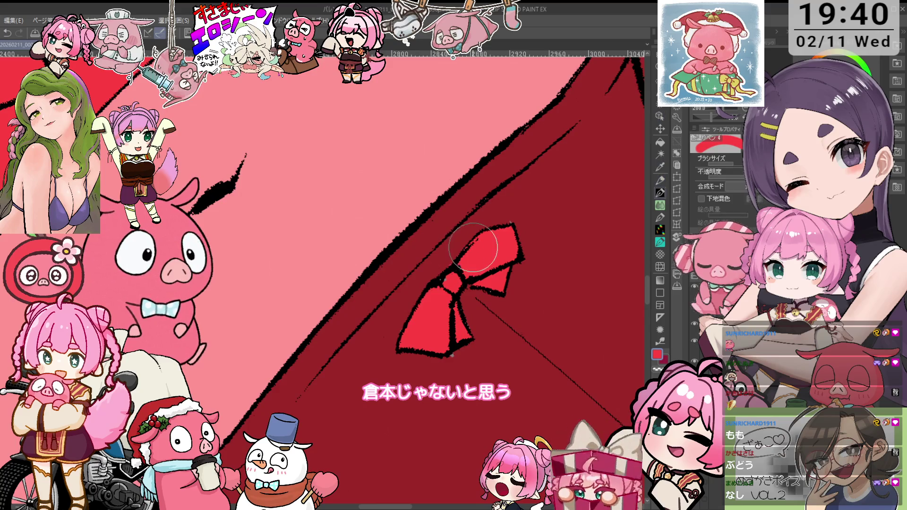
key("bracketleft")
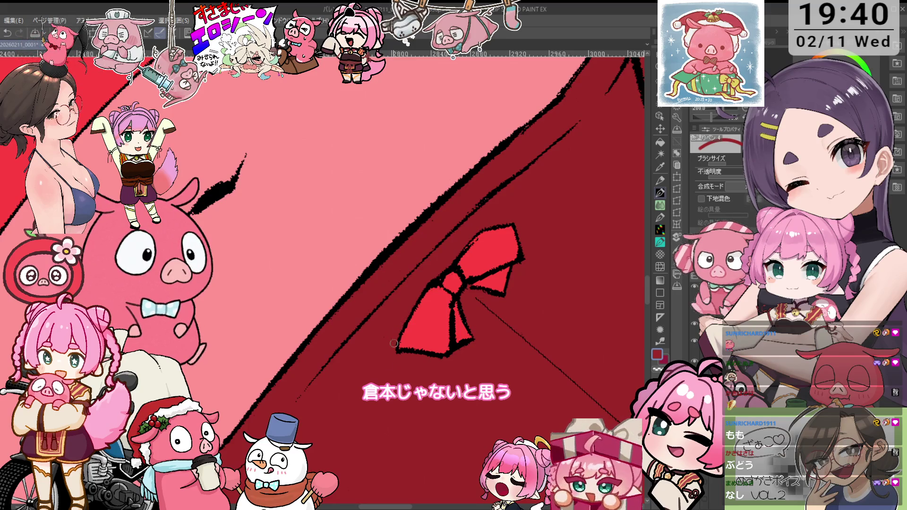
scroll(392, 348, "down", 3)
scroll(392, 349, "down", 3)
- Frame the head and ears, make teal the current colour, and try a teal fill on the hair
scroll(392, 348, "down", 3)
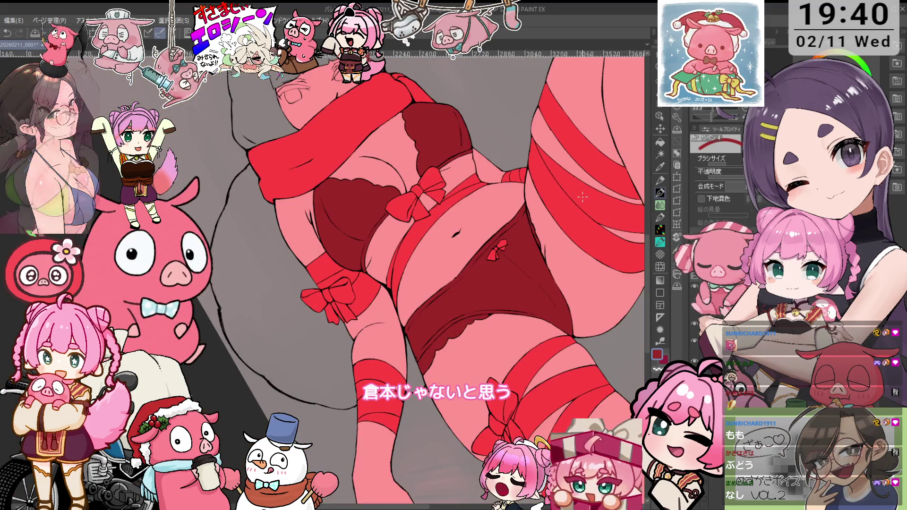
scroll(579, 208, "up", 2)
scroll(577, 222, "up", 2)
scroll(572, 236, "up", 2)
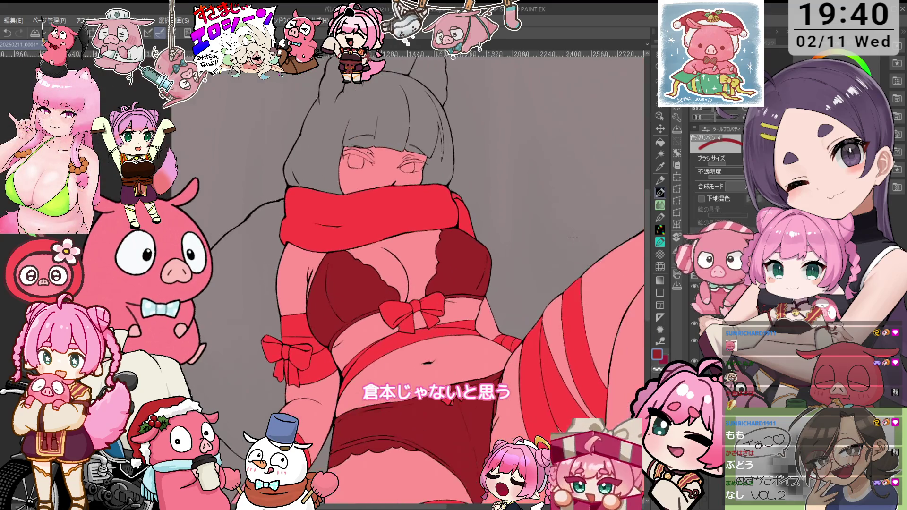
scroll(573, 238, "down", 2)
left_click_drag(553, 195, 566, 240)
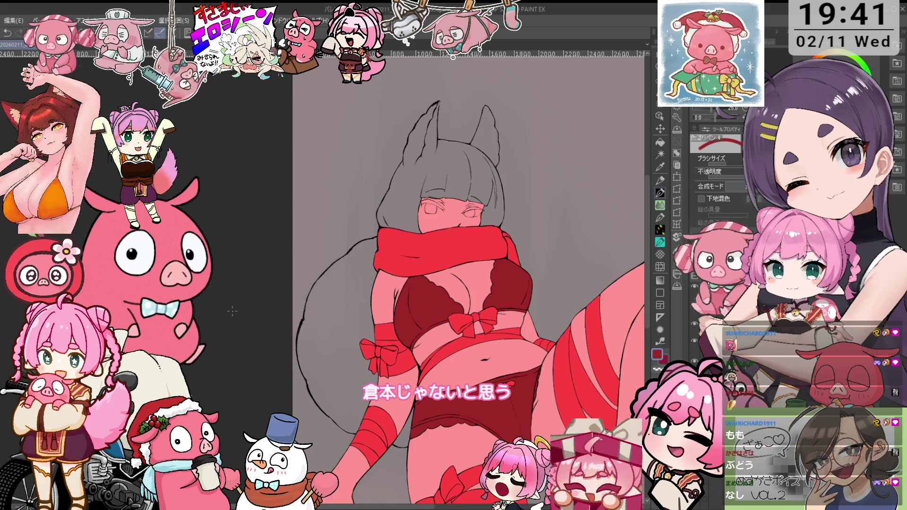
scroll(477, 263, "up", 1)
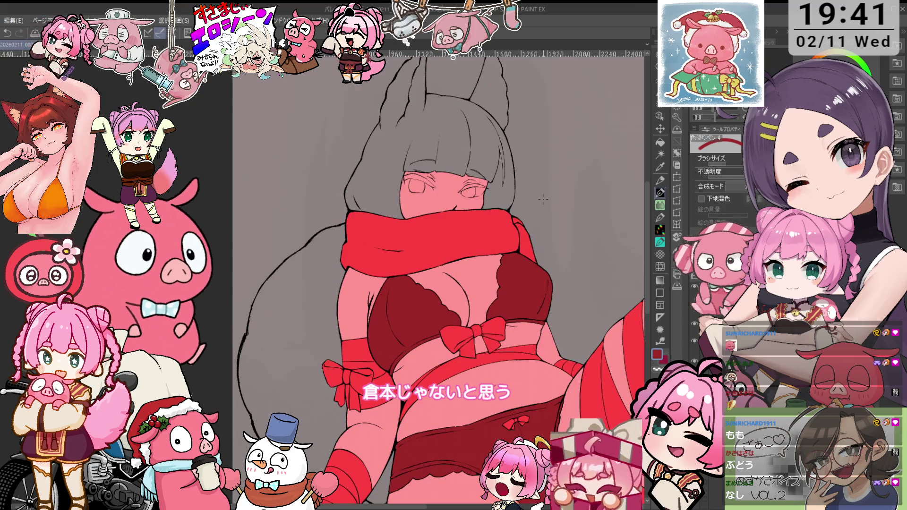
scroll(478, 263, "down", 1)
key("x")
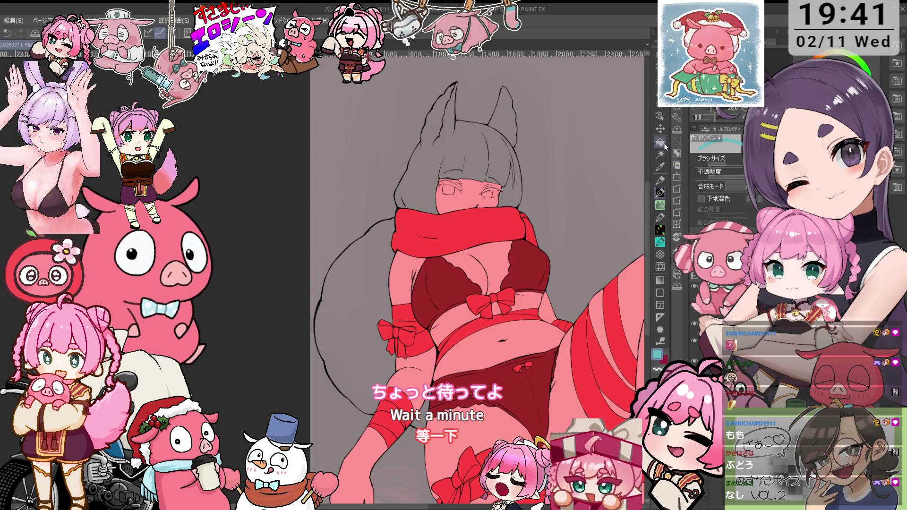
key("g")
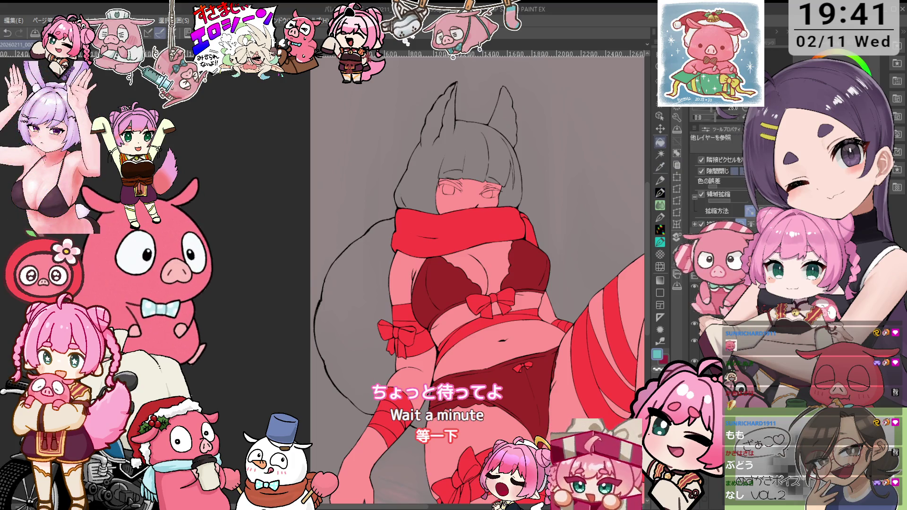
left_click(512, 179)
- Undo the fill that flooded the canvas, then fill the hair, right ear and tail teal
key("ctrl+z")
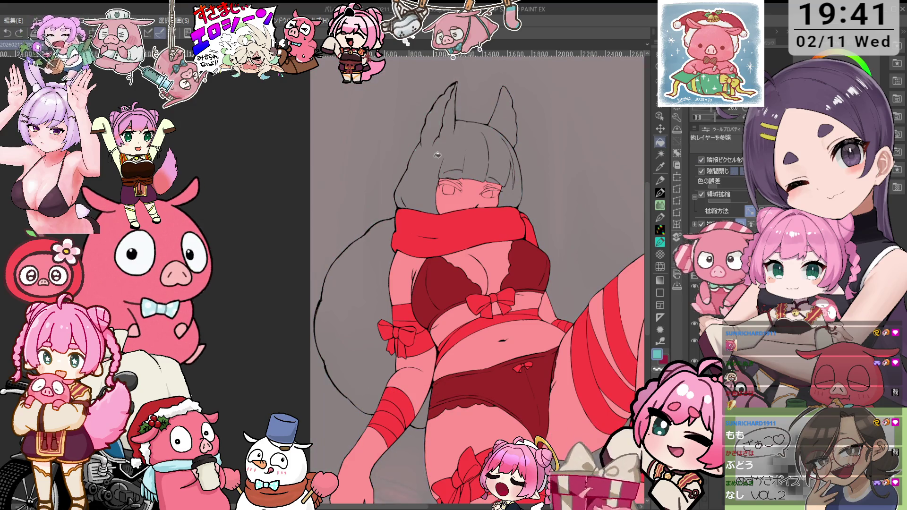
left_click(499, 194)
left_click(504, 116)
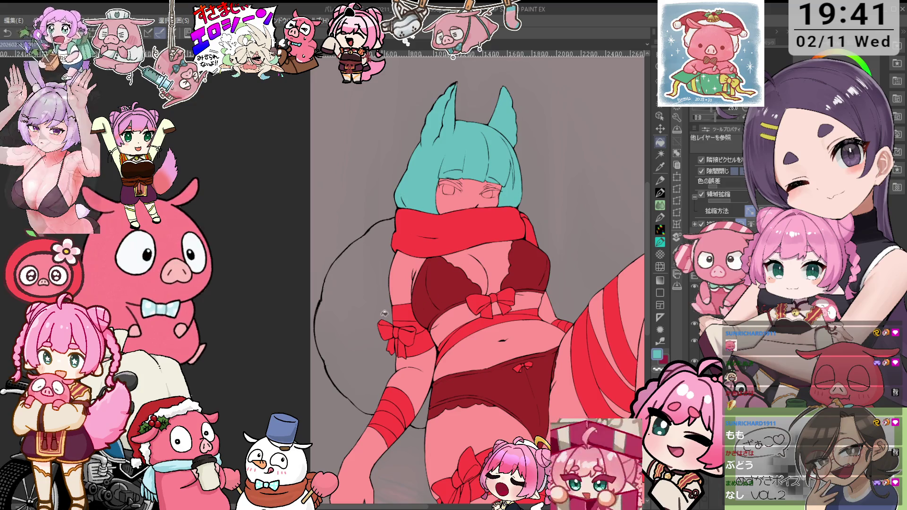
left_click(372, 294)
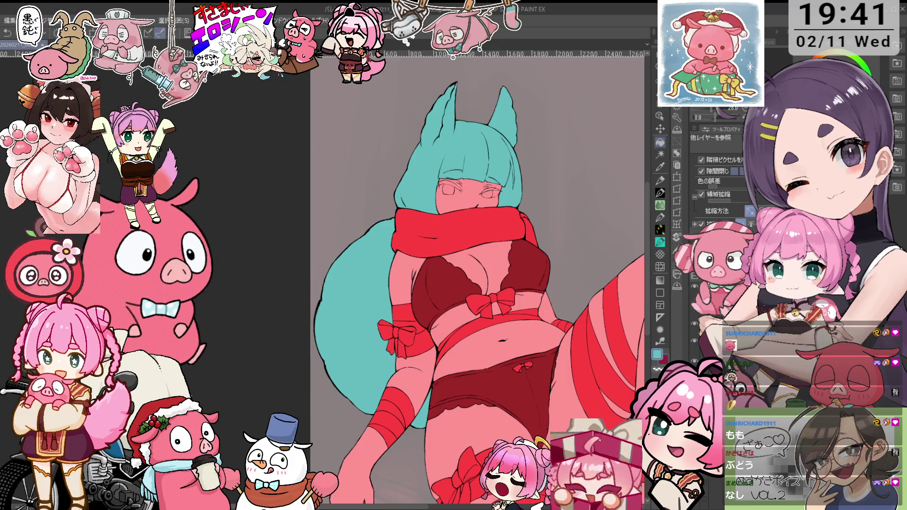
- Undo the teal fill on the tail, leaving only its outline
left_click_drag(527, 232, 546, 188)
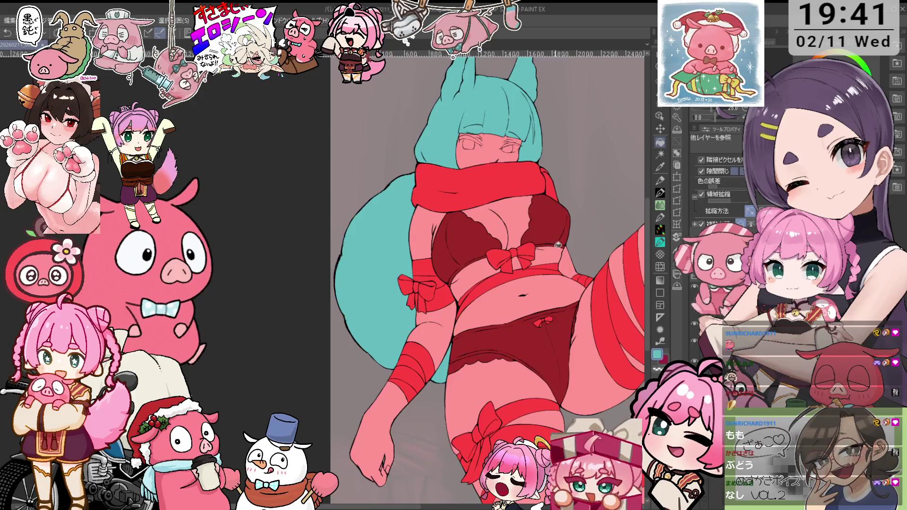
left_click_drag(553, 263, 541, 292)
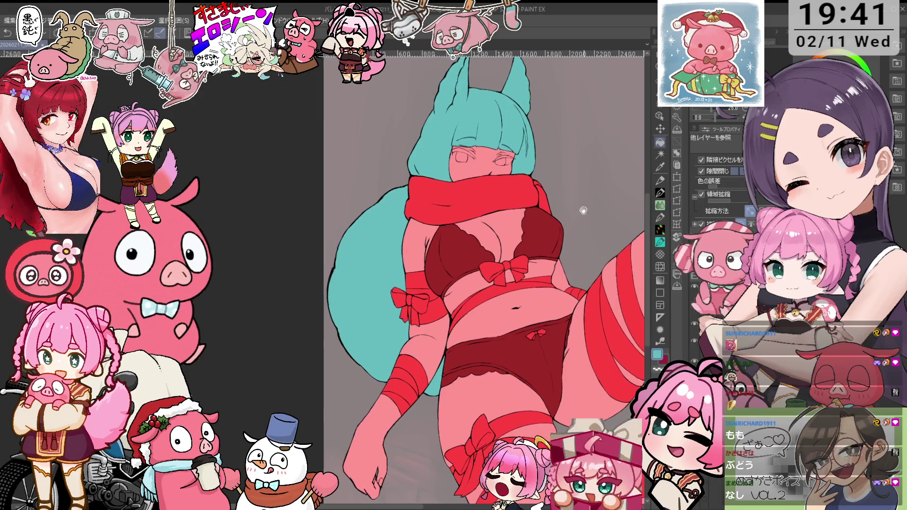
key("ctrl+z")
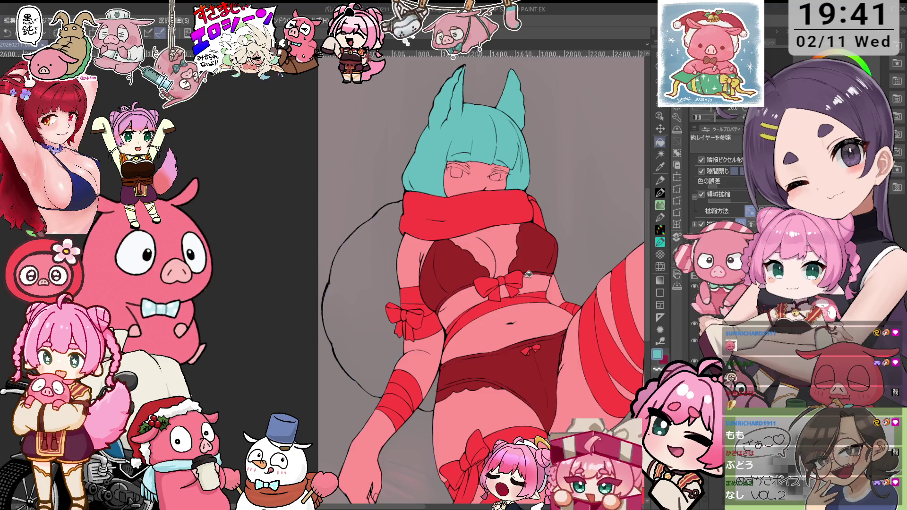
key("p")
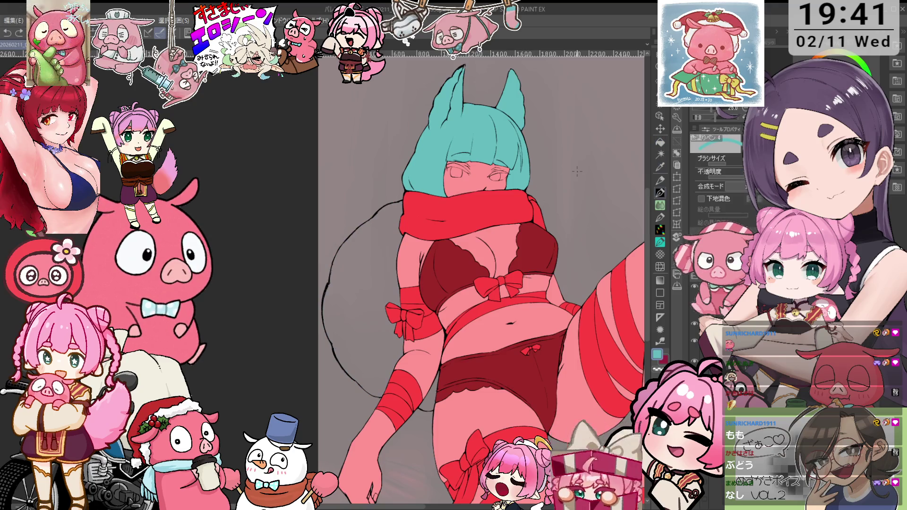
- Undo the arm stroke, tilt the canvas about 10 degrees, and redraw a thicker teal strand over the left arm
key("ctrl+z")
left_click_drag(643, 195, 615, 213)
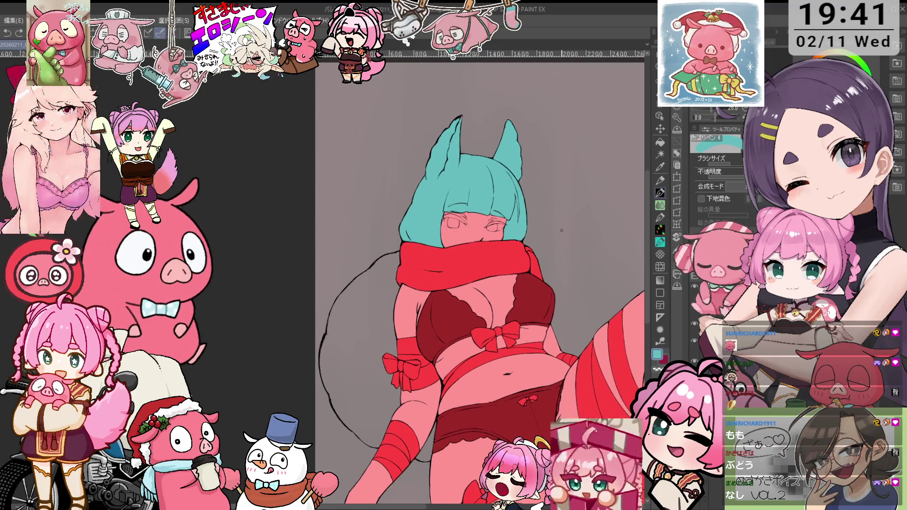
key("^")
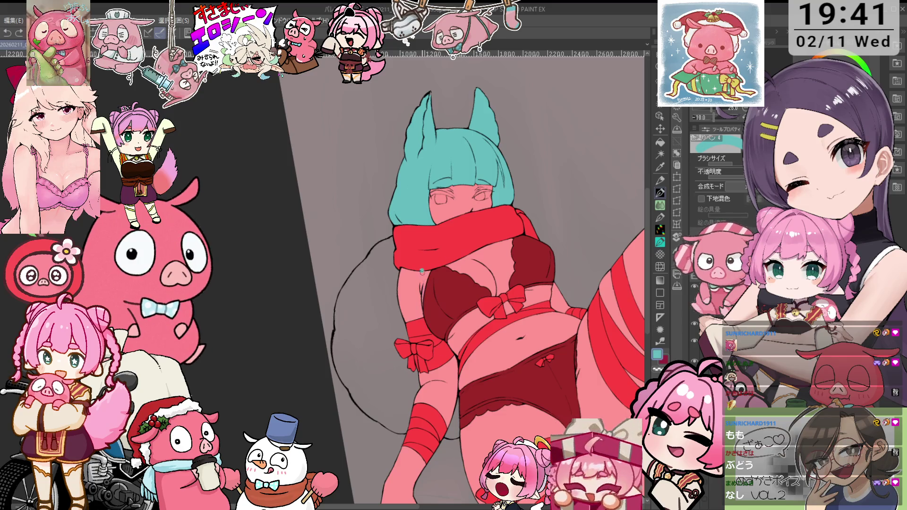
left_click_drag(428, 321, 456, 394)
- Remove the unwanted strand extensions, straighten the canvas, and add a teal strand at the right waist
key("ctrl+z")
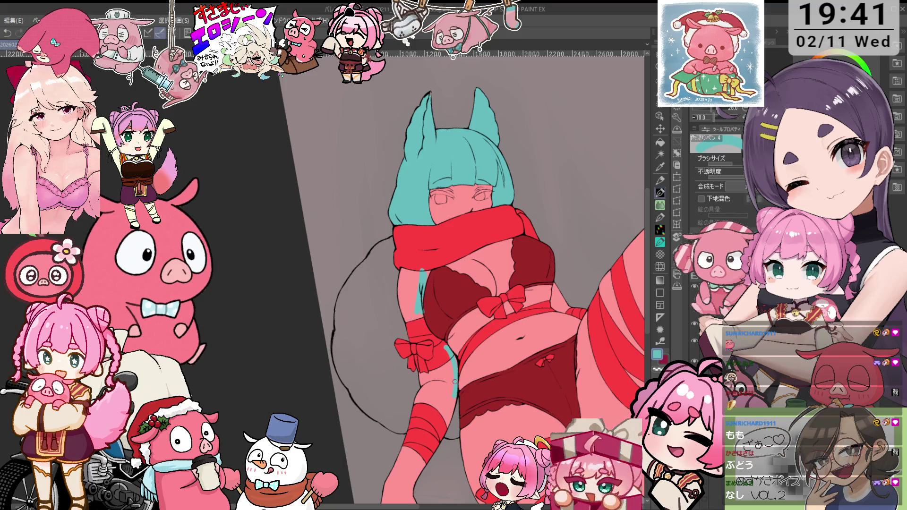
key("ctrl+z")
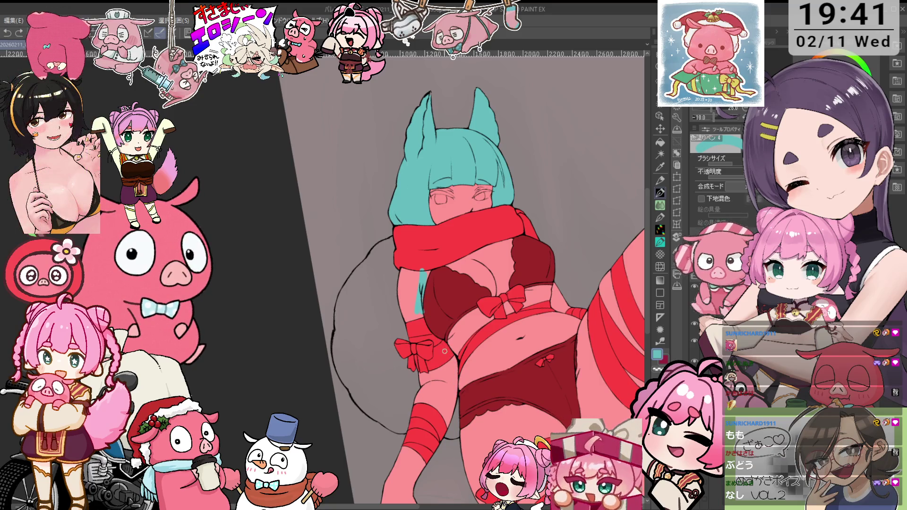
left_click_drag(424, 313, 437, 334)
key("ctrl+z")
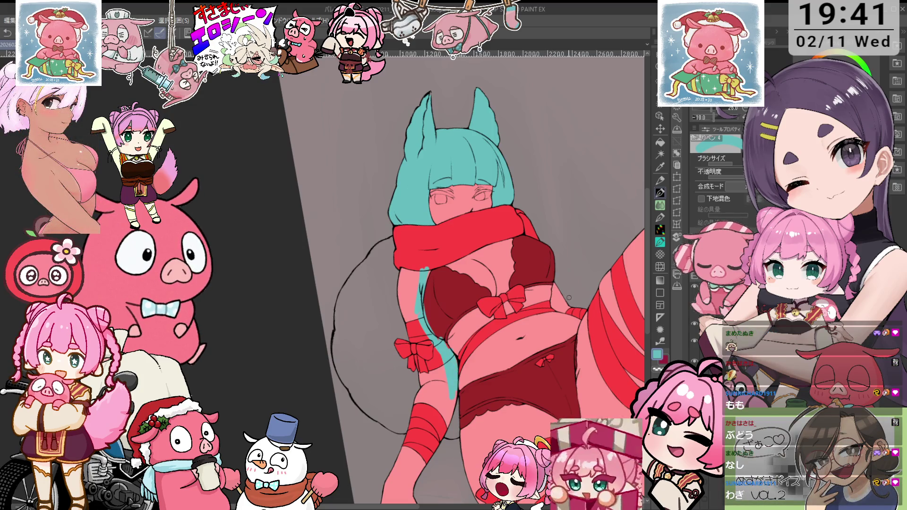
key("ctrl+at")
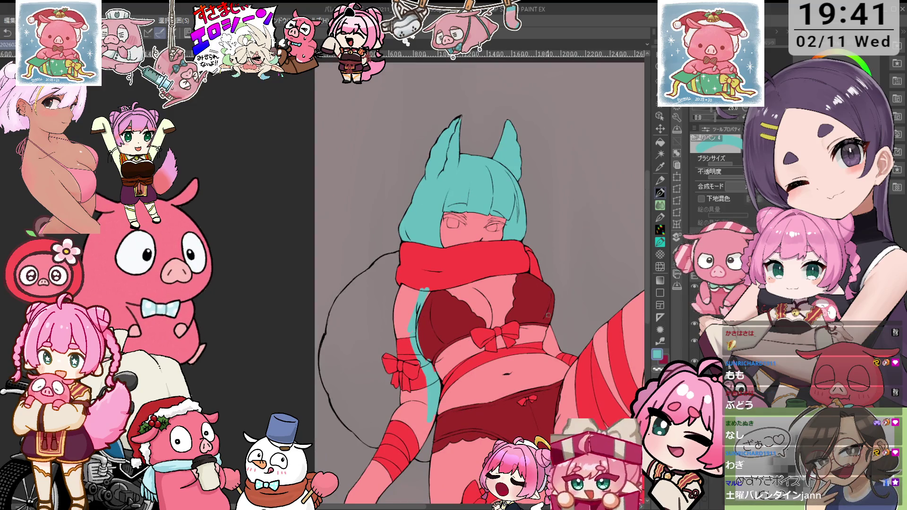
left_click_drag(548, 336, 546, 353)
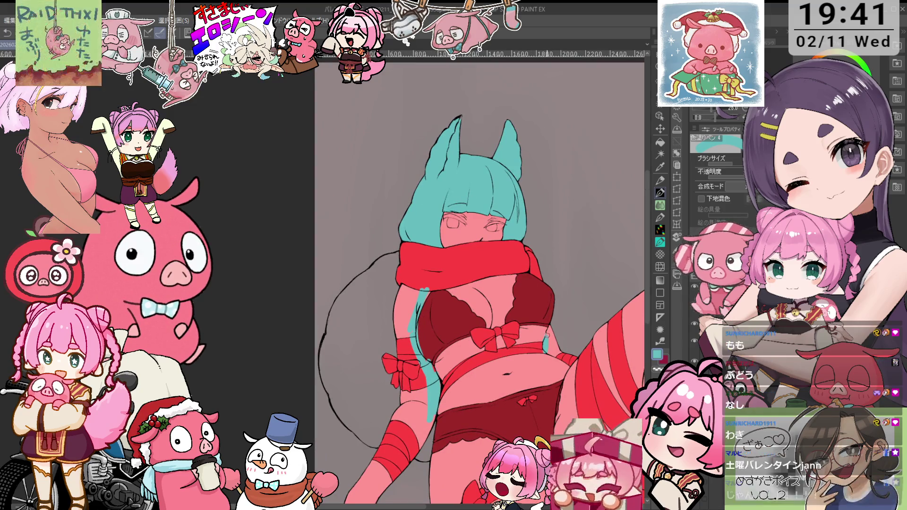
- Zoom onto the chest and redraw the small teal stroke on the hair strand beside it
key("e")
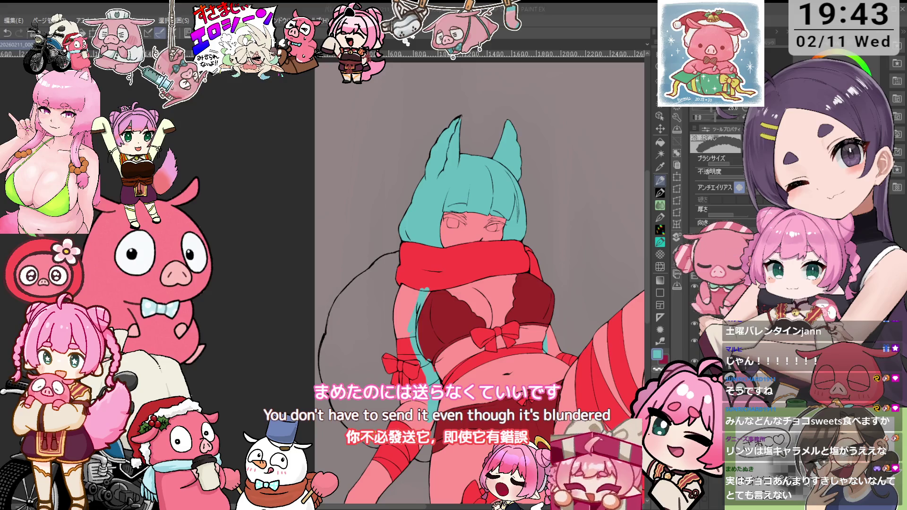
left_click_drag(453, 284, 414, 194)
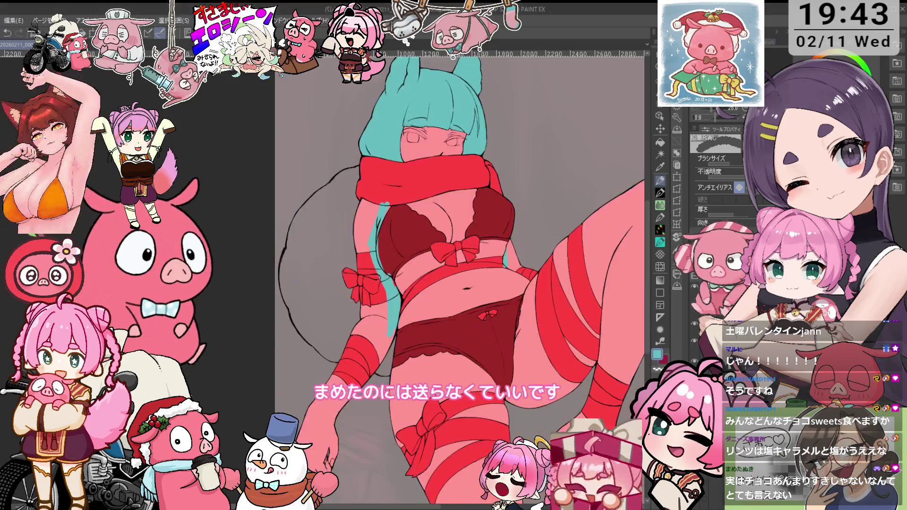
scroll(406, 215, "up", 1)
scroll(407, 215, "up", 1)
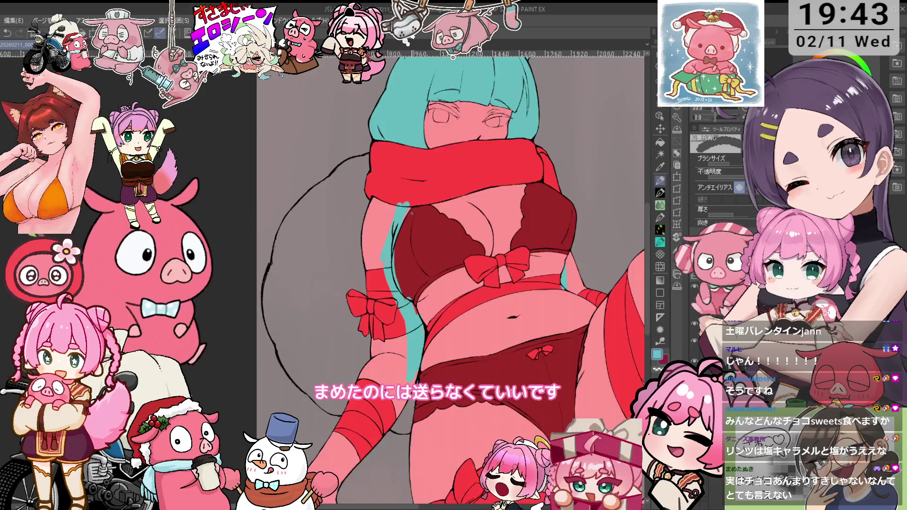
scroll(407, 215, "up", 1)
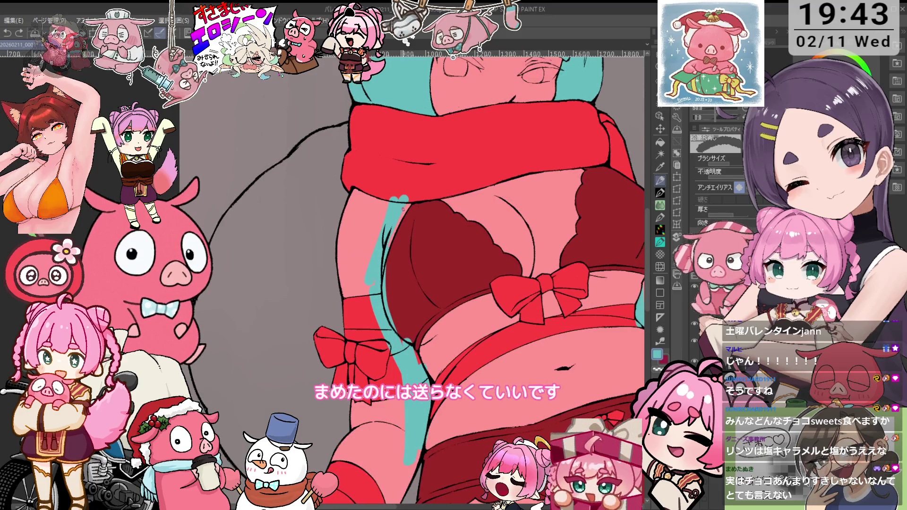
key("p")
key("ctrl+z")
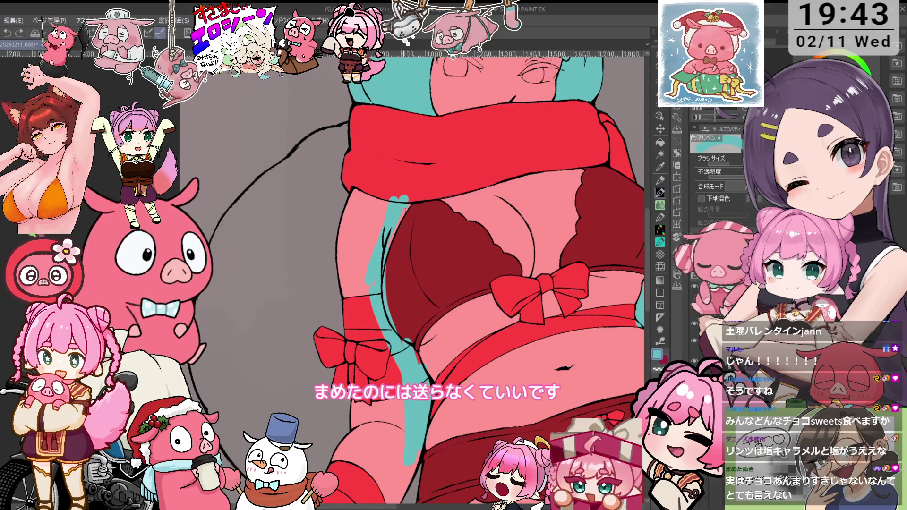
left_click_drag(403, 202, 378, 258)
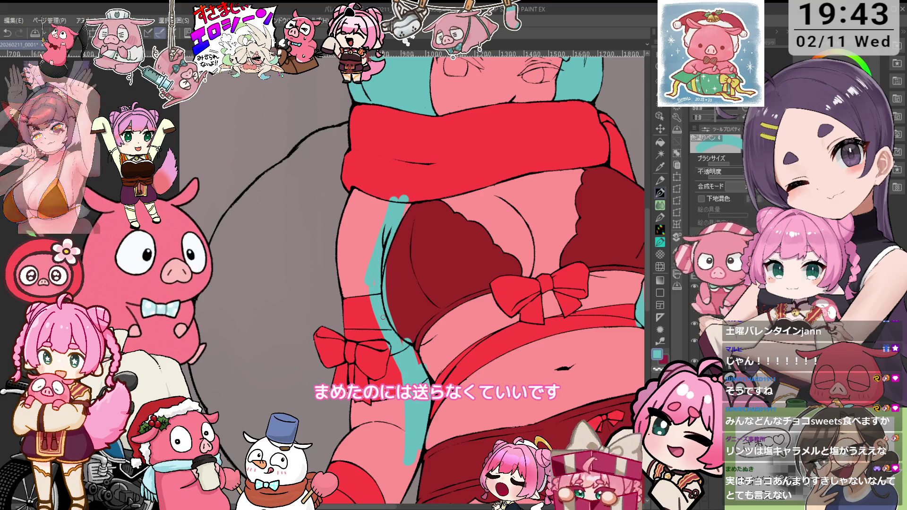
key("e")
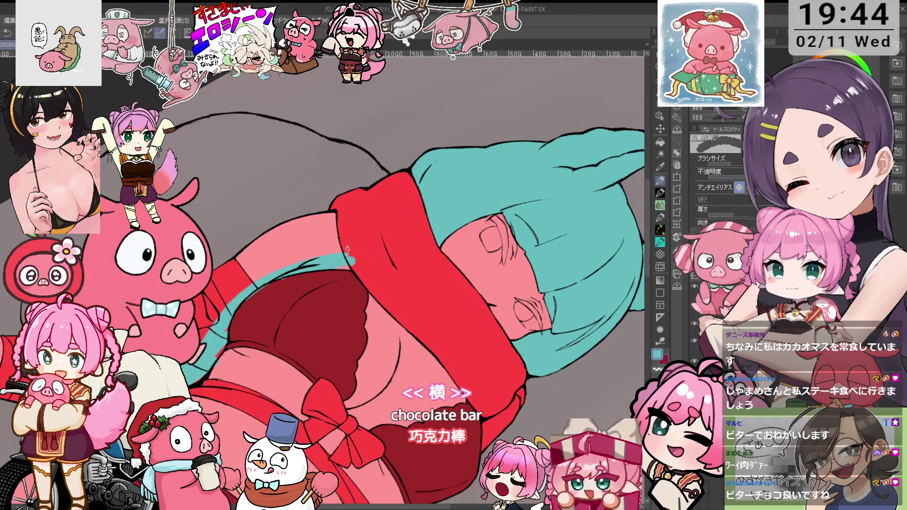
key("ctrl+0")
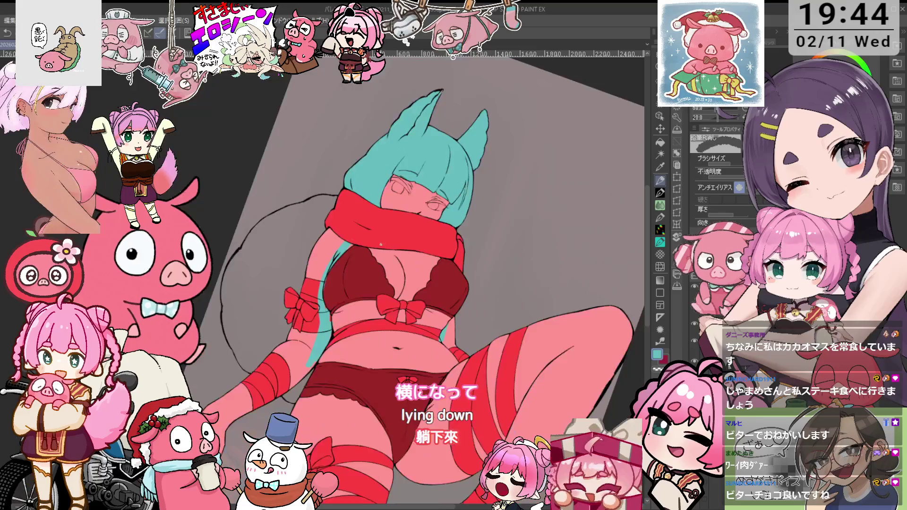
scroll(381, 244, "up", 2)
key("b")
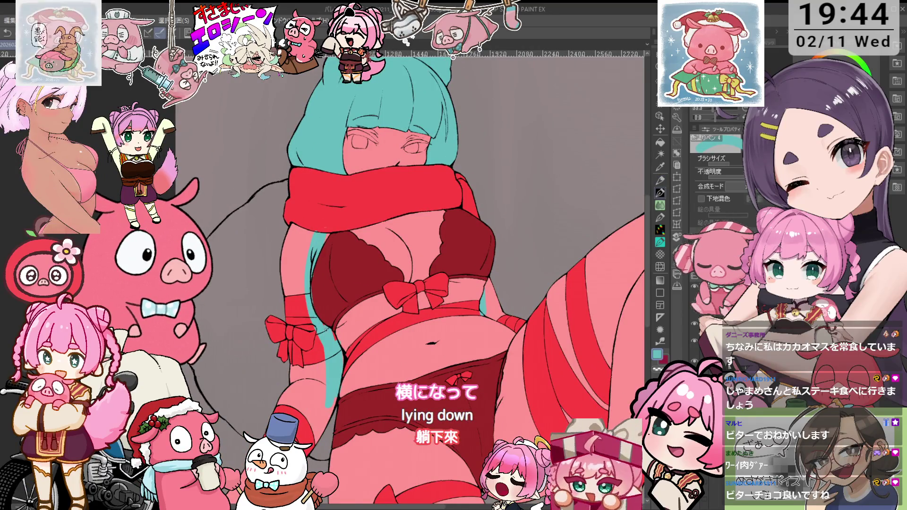
key("e")
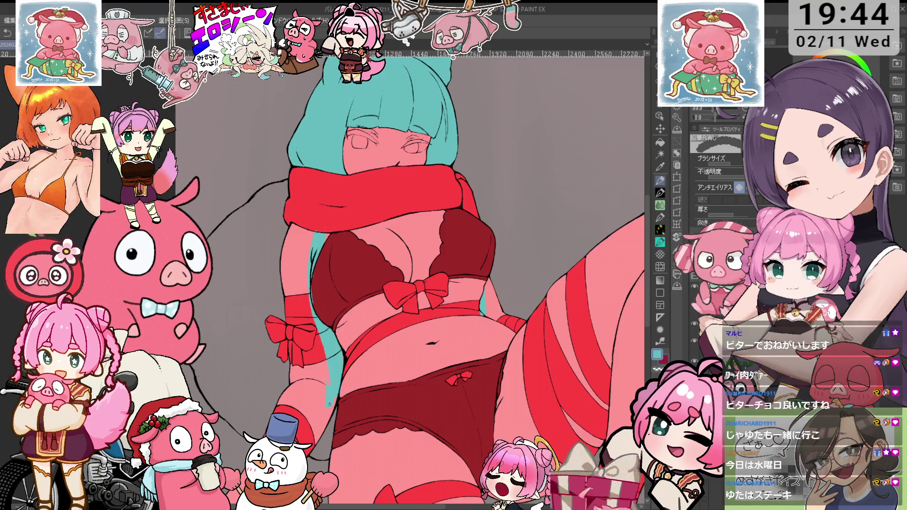
key("minus")
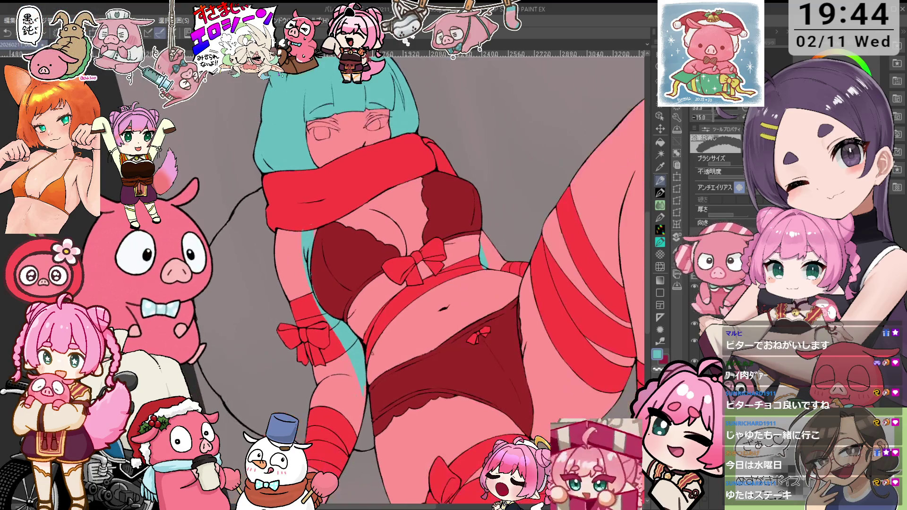
key("p")
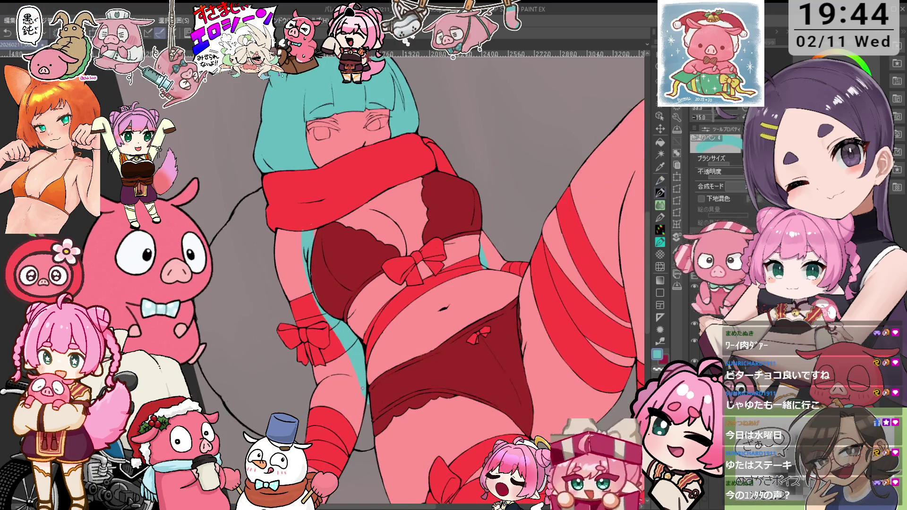
key("asciicircum")
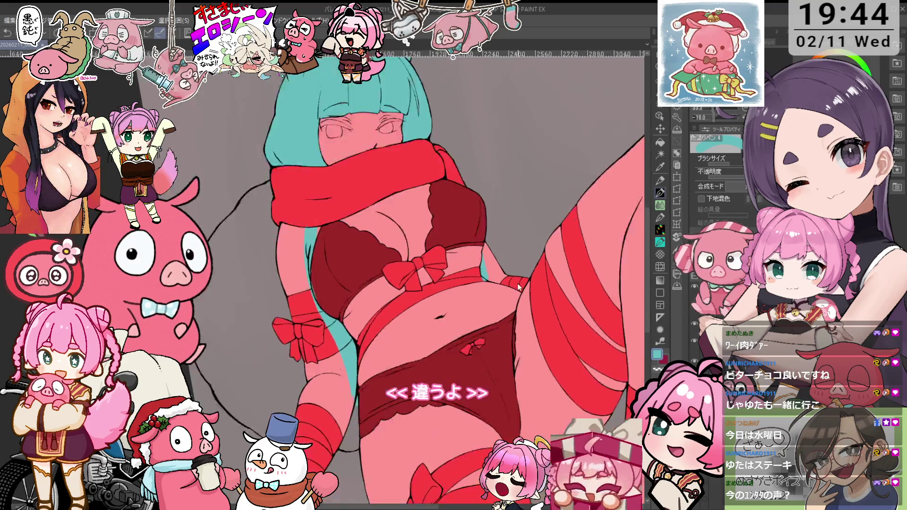
scroll(471, 286, "up", 3)
key("p")
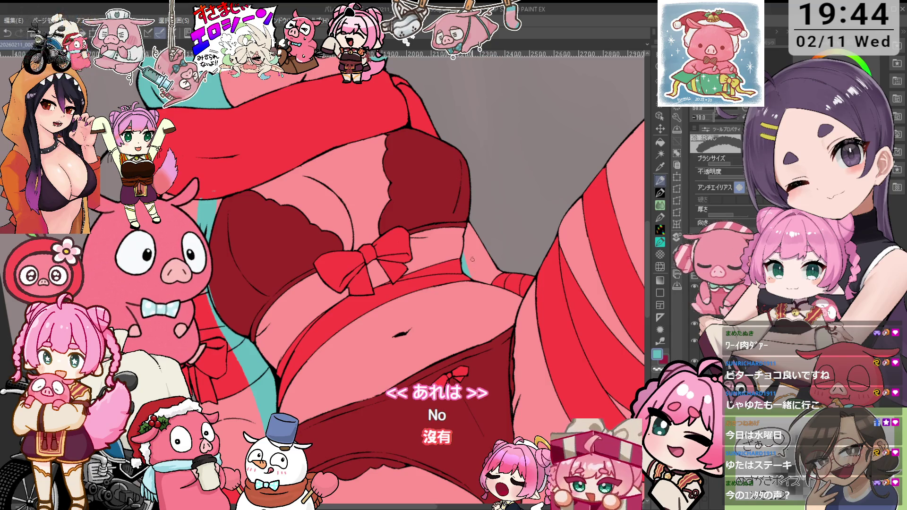
scroll(471, 261, "down", 5)
scroll(379, 257, "up", 5)
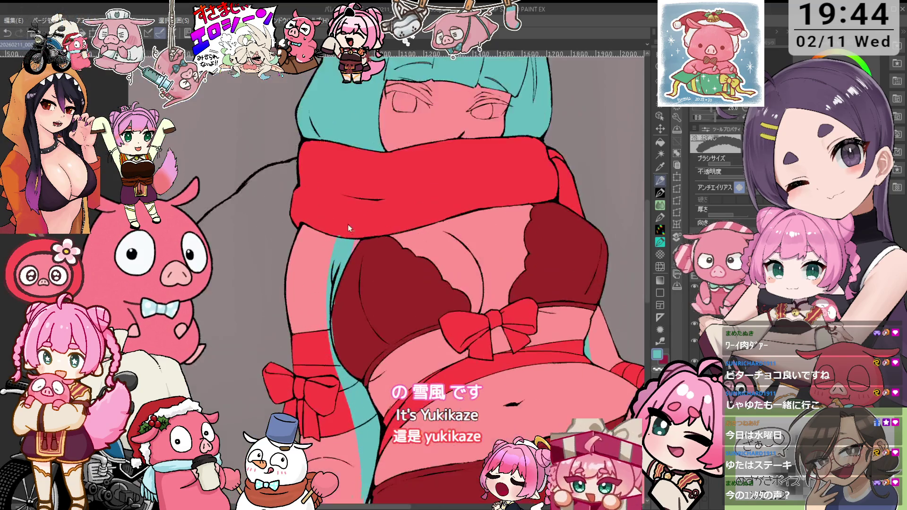
key("asciicircum")
key("minus")
key("minus")
key("minus")
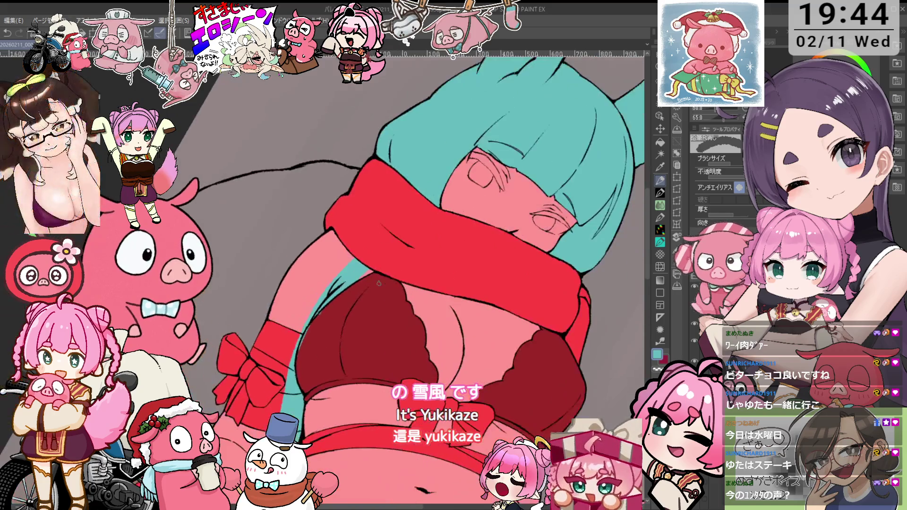
key("p")
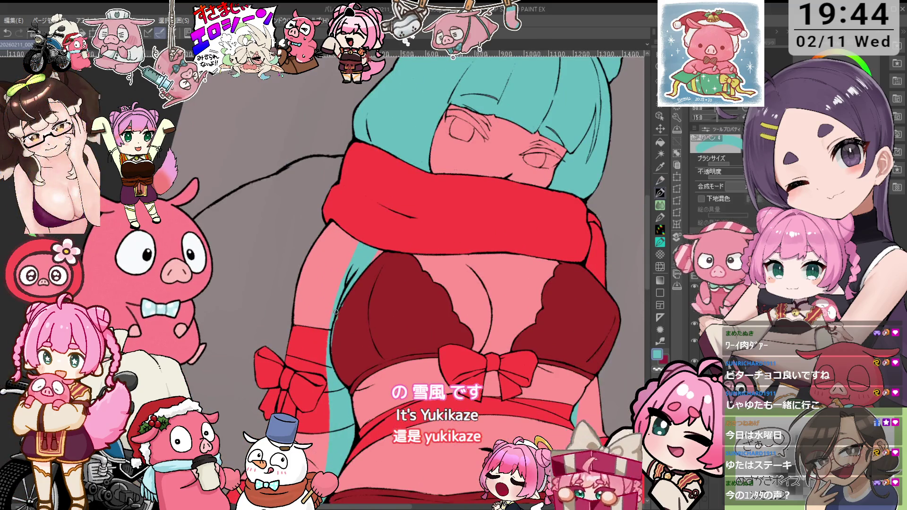
key("minus")
scroll(411, 279, "down", 3)
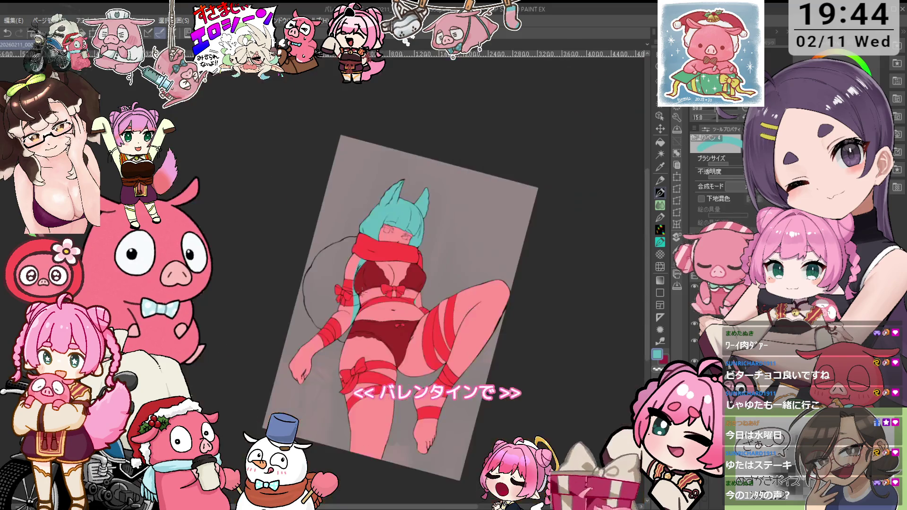
scroll(411, 279, "up", 2)
- Paint a teal hair strand down the figure's left side, cleaning its edges with the eraser
left_click_drag(411, 279, 456, 255)
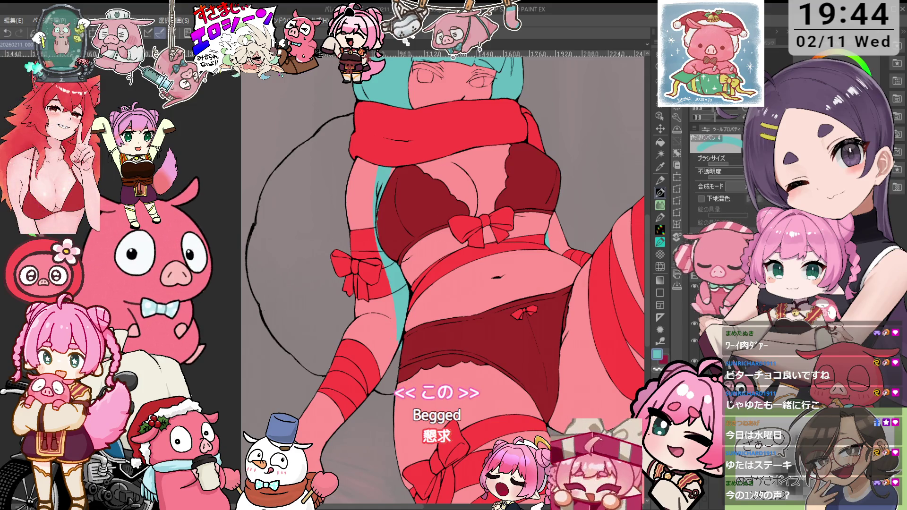
left_click_drag(418, 280, 430, 229)
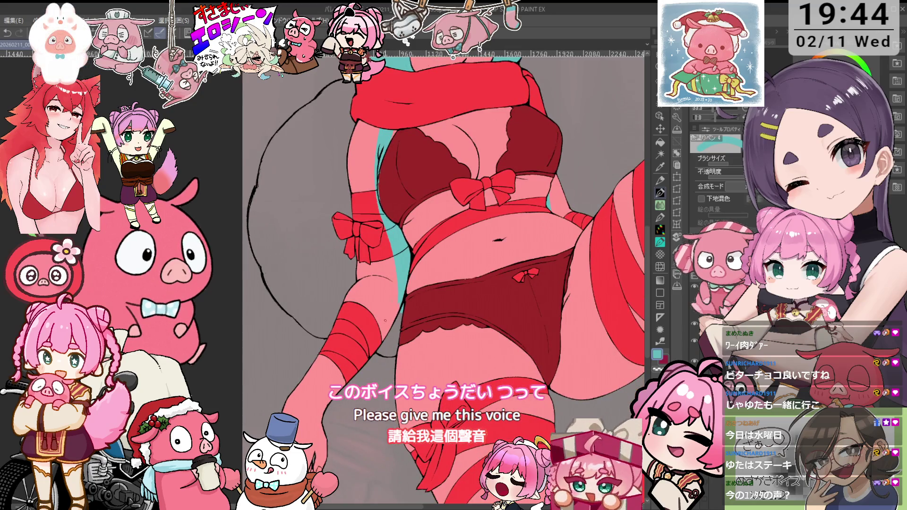
left_click_drag(386, 341, 381, 391)
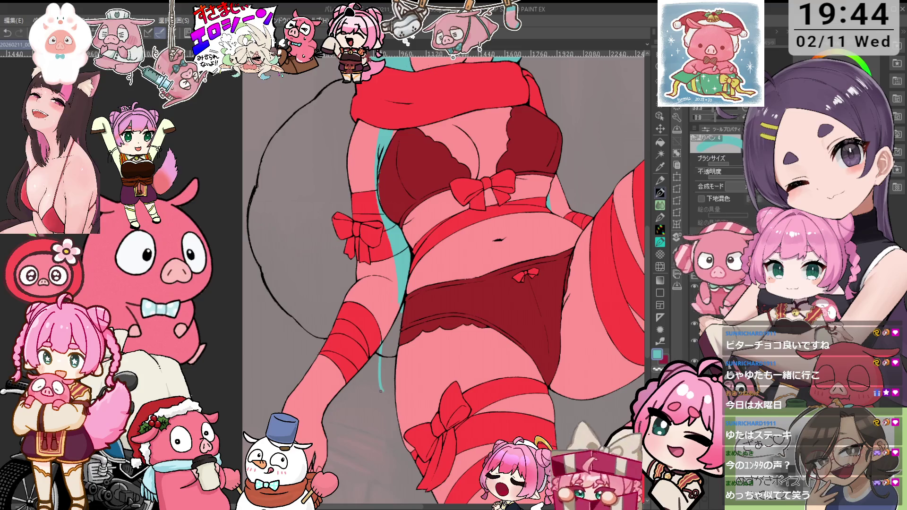
scroll(354, 215, "up", 3)
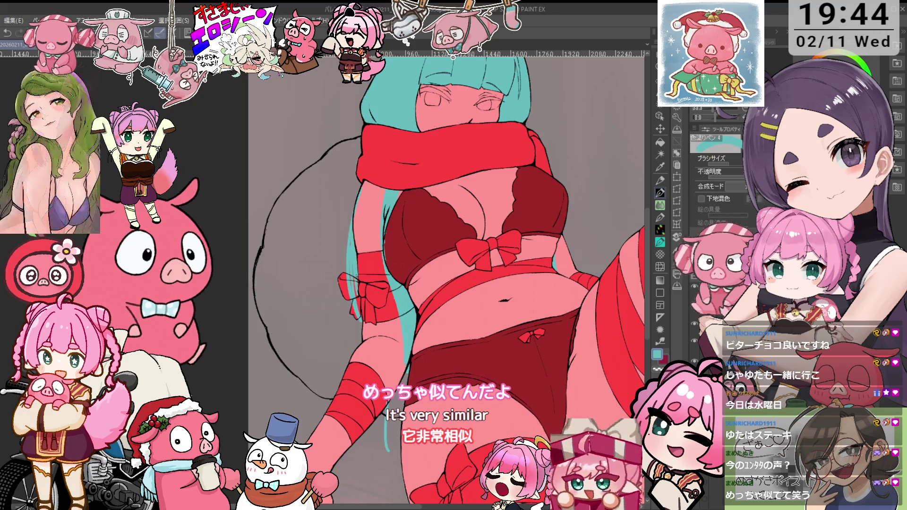
key("e")
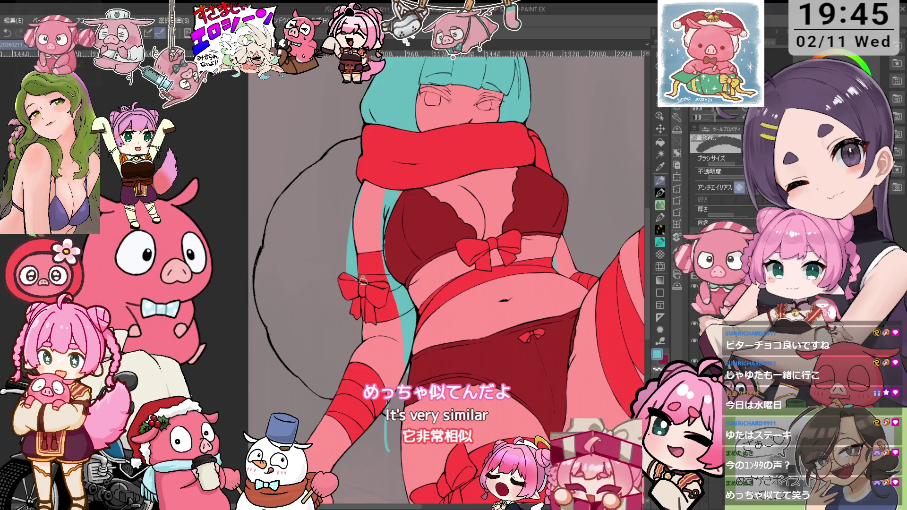
key("p")
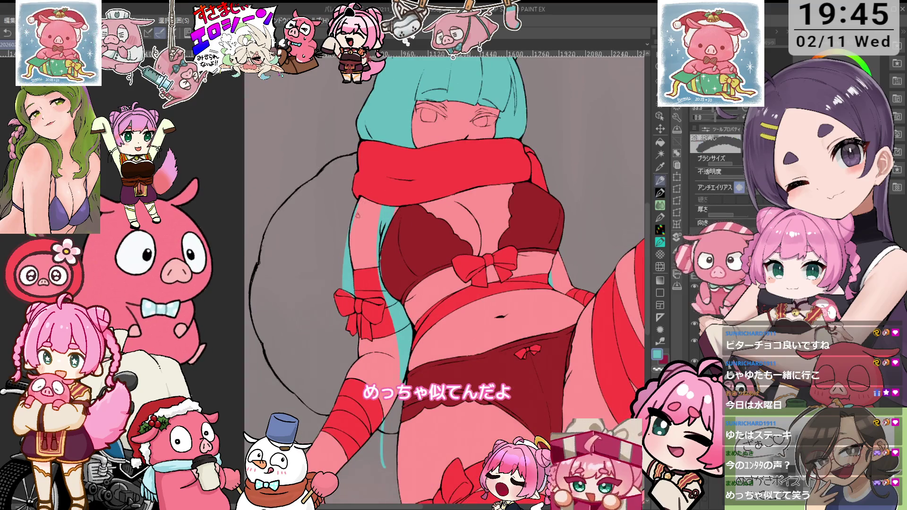
left_click_drag(472, 241, 468, 202)
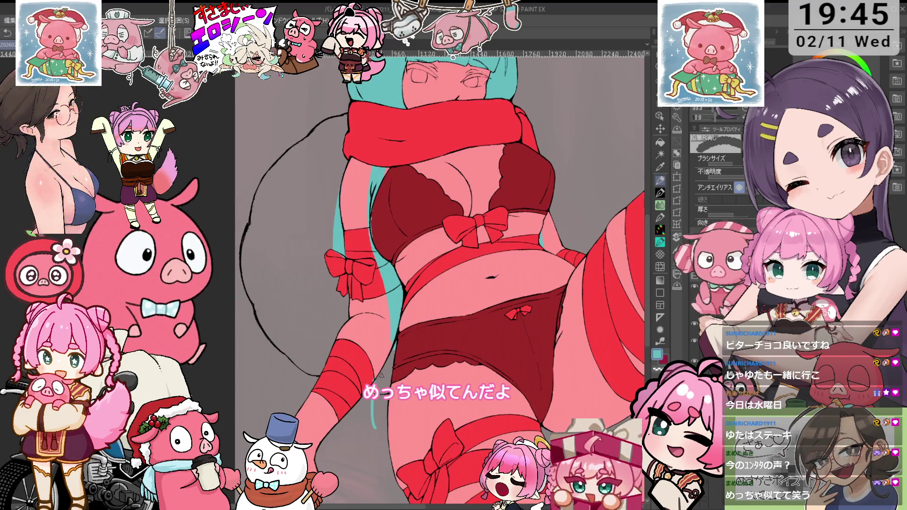
key("p")
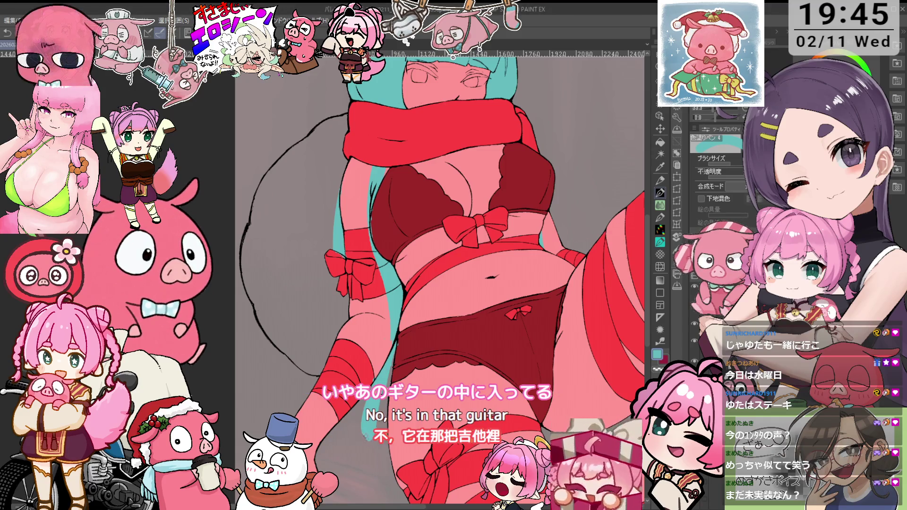
key("e")
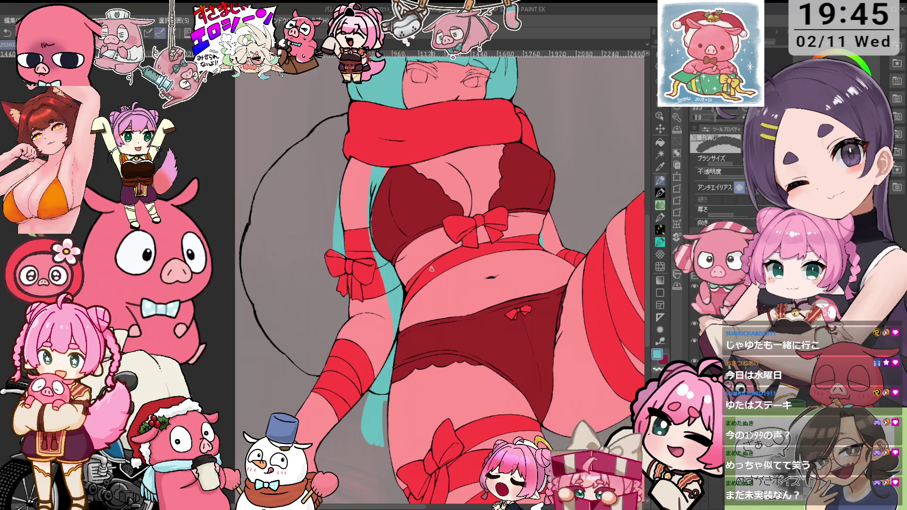
key("p")
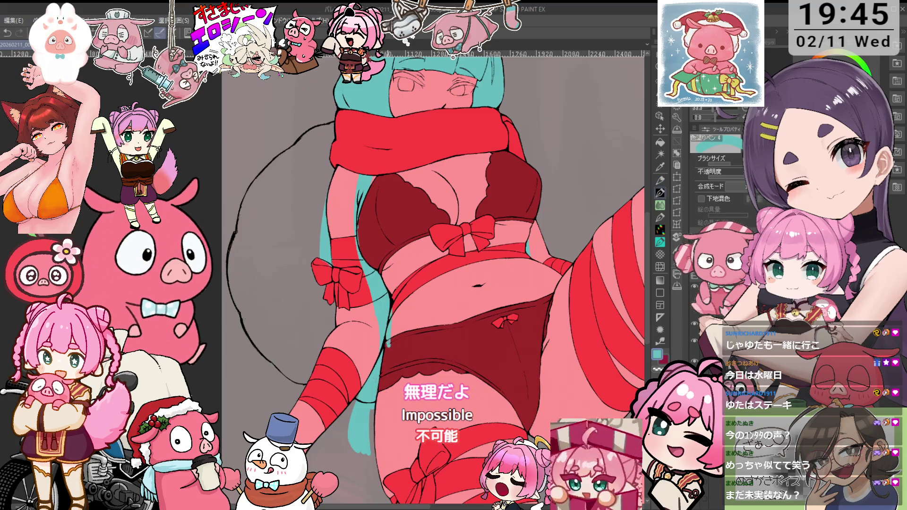
left_click_drag(427, 281, 436, 349)
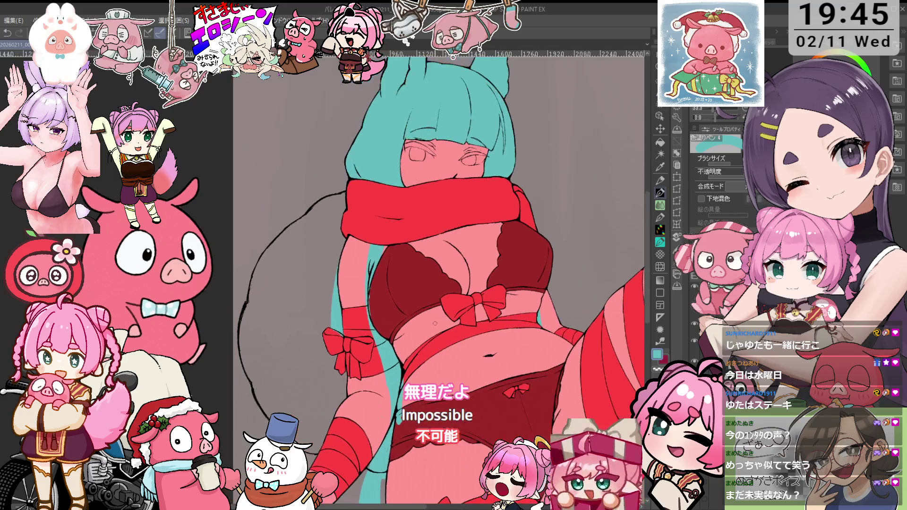
- Inspect the rotated canvas, change the drawing colour from teal to black, and straighten the view
key("e")
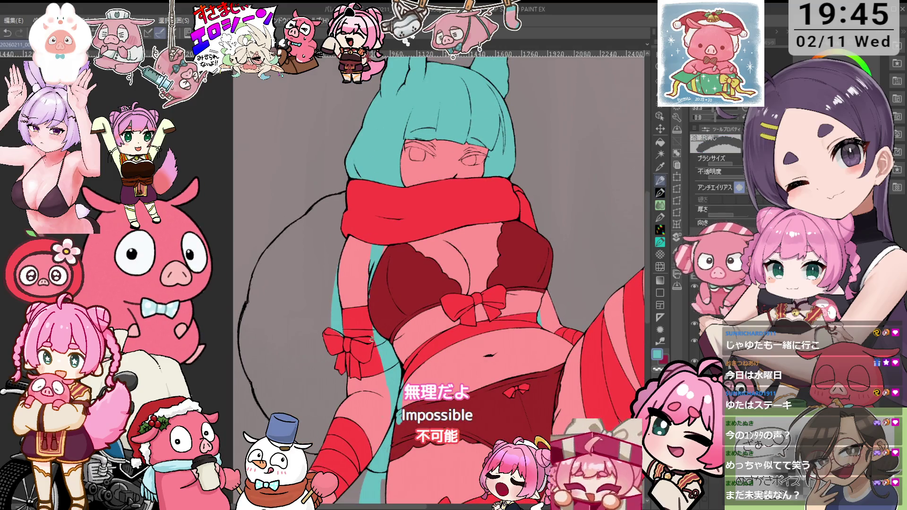
key("p")
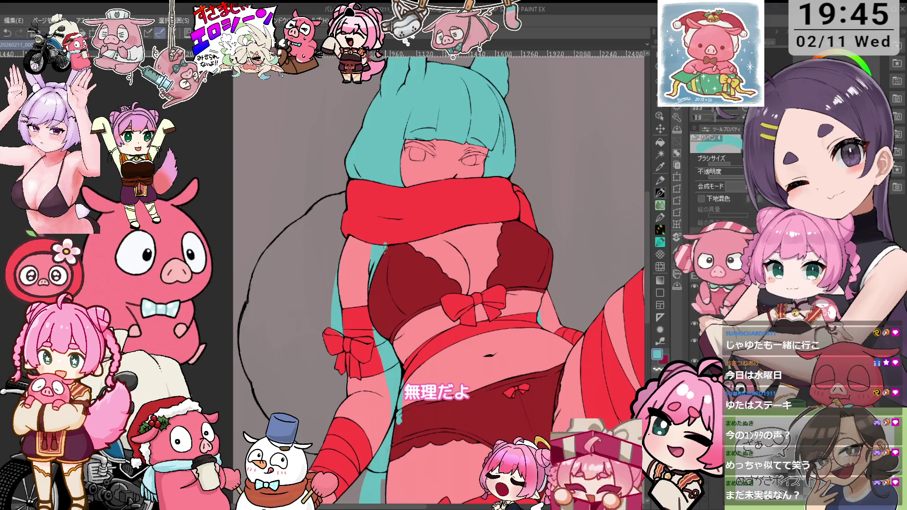
key("e")
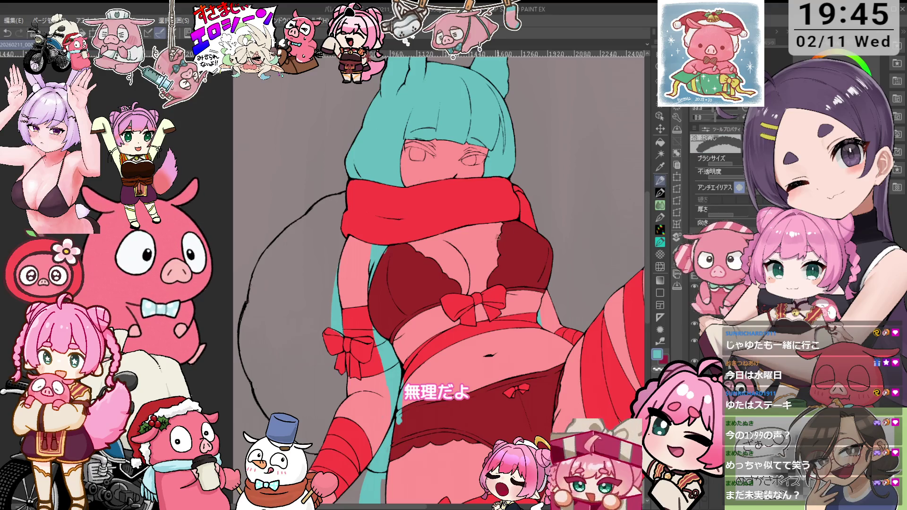
mouse_move(506, 232)
left_mouse_down()
mouse_move(403, 266)
mouse_move(423, 365)
left_mouse_up()
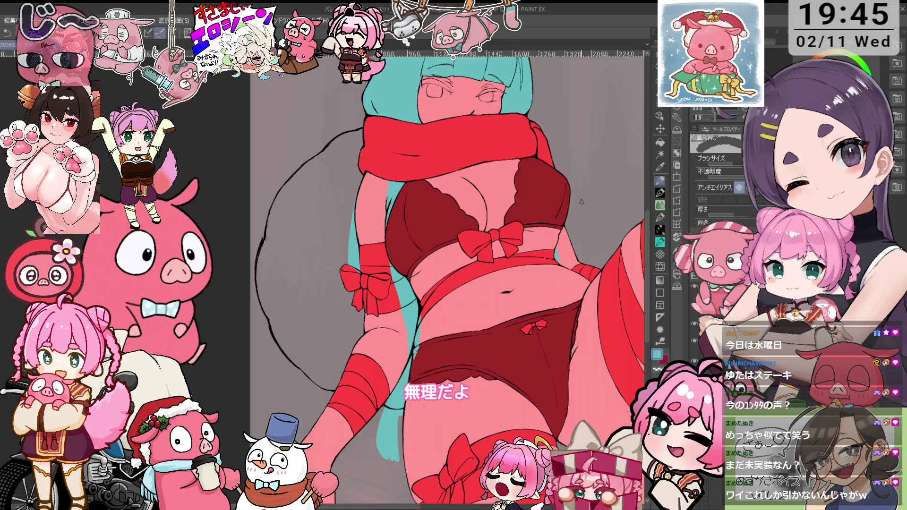
scroll(365, 274, "up", 2)
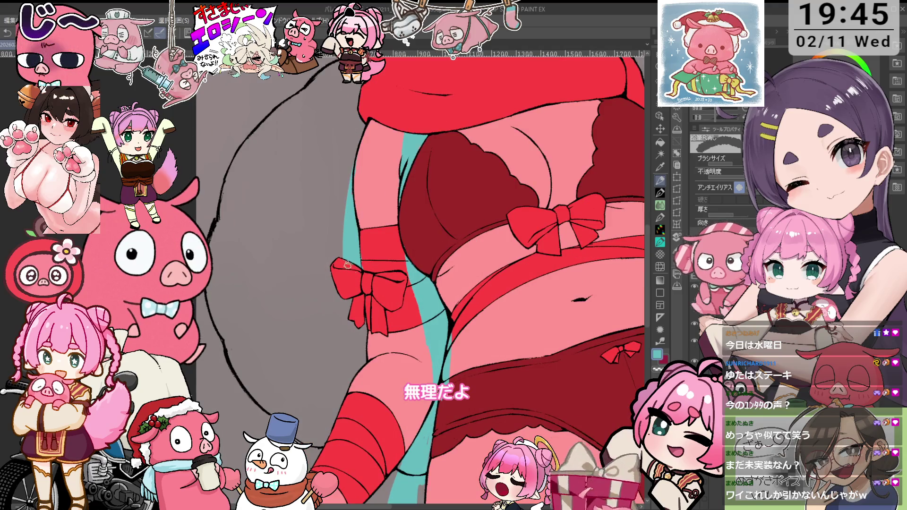
scroll(365, 274, "down", 2)
key("minus")
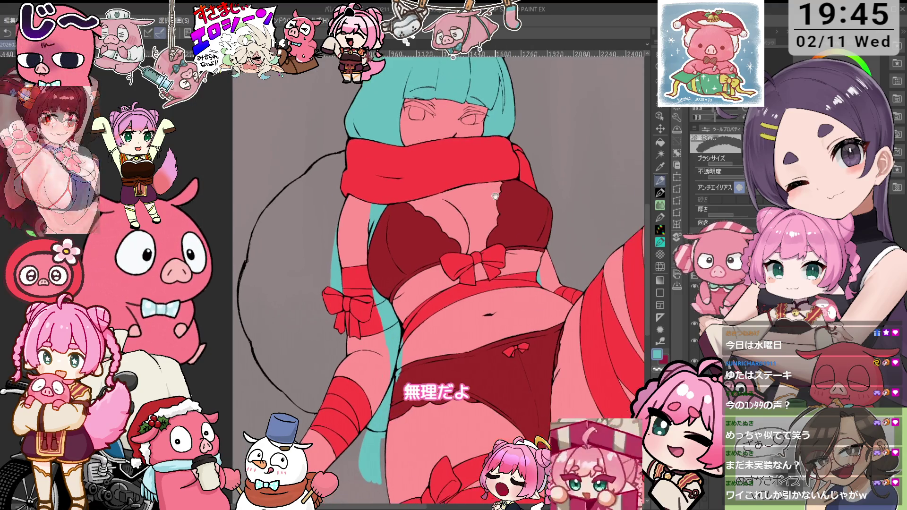
key("d")
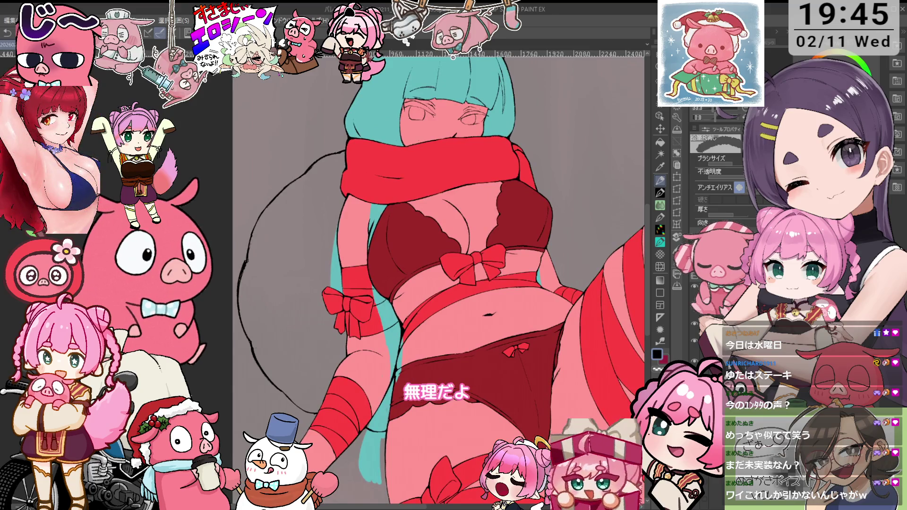
key("o")
scroll(345, 223, "up", 2)
scroll(381, 296, "up", 2)
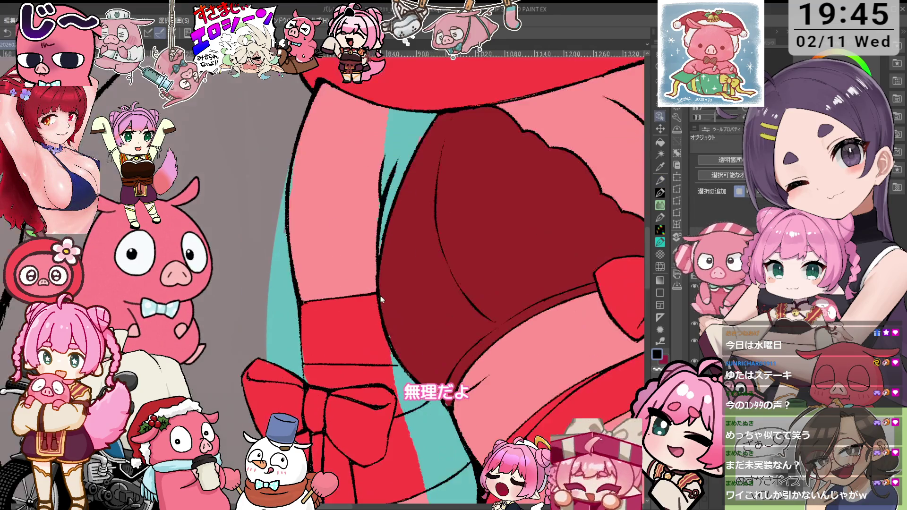
scroll(381, 295, "down", 4)
key("e")
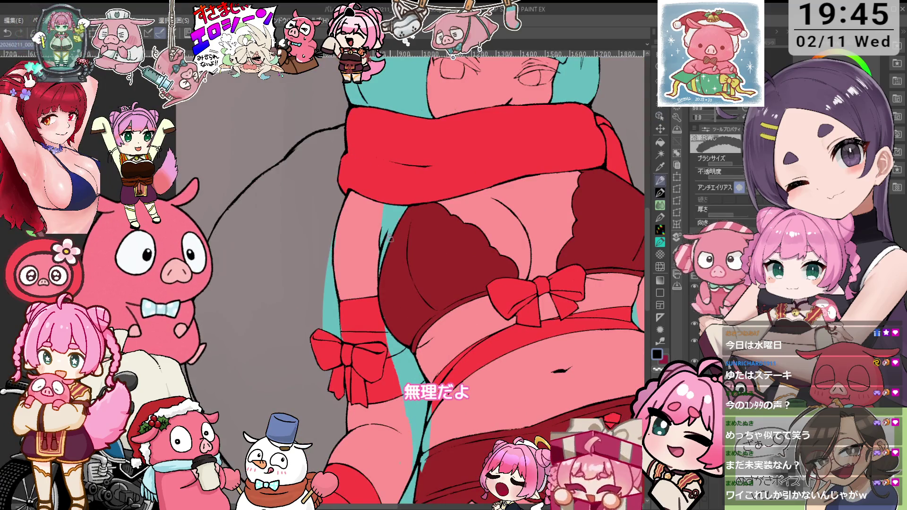
scroll(411, 230, "up", 1)
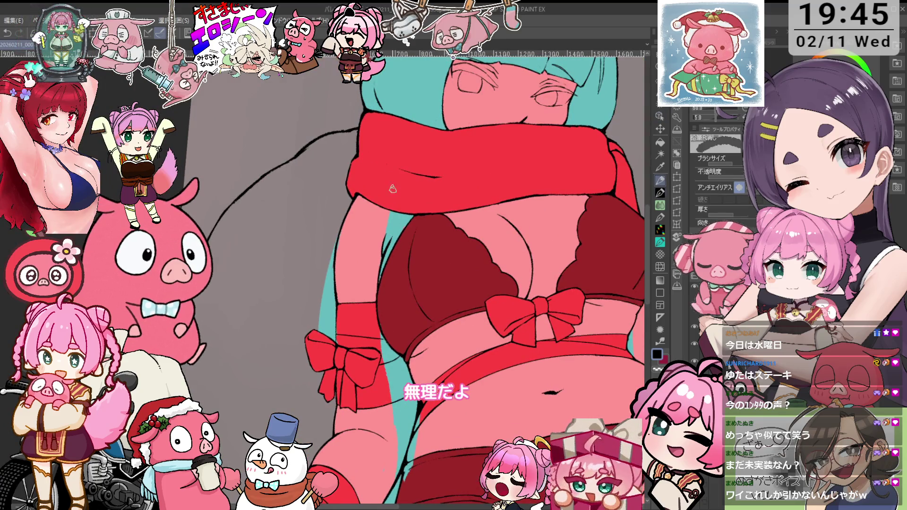
key("p")
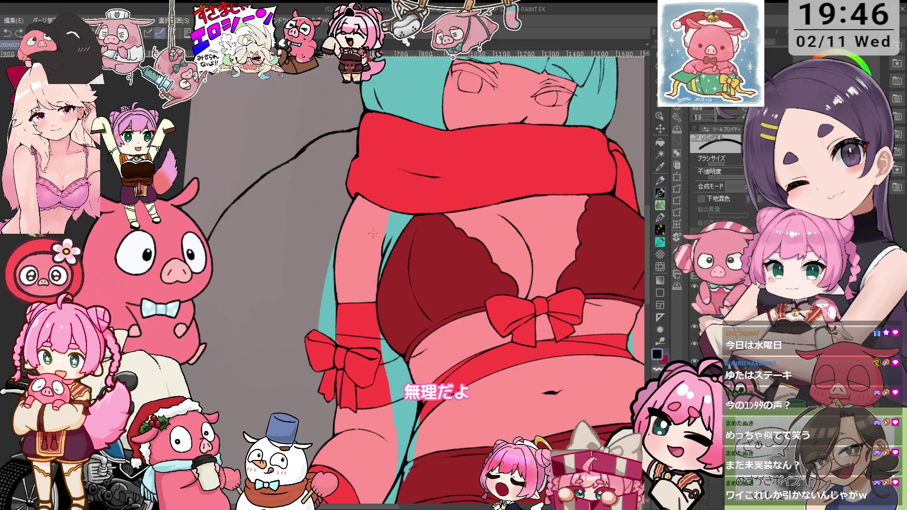
key("p")
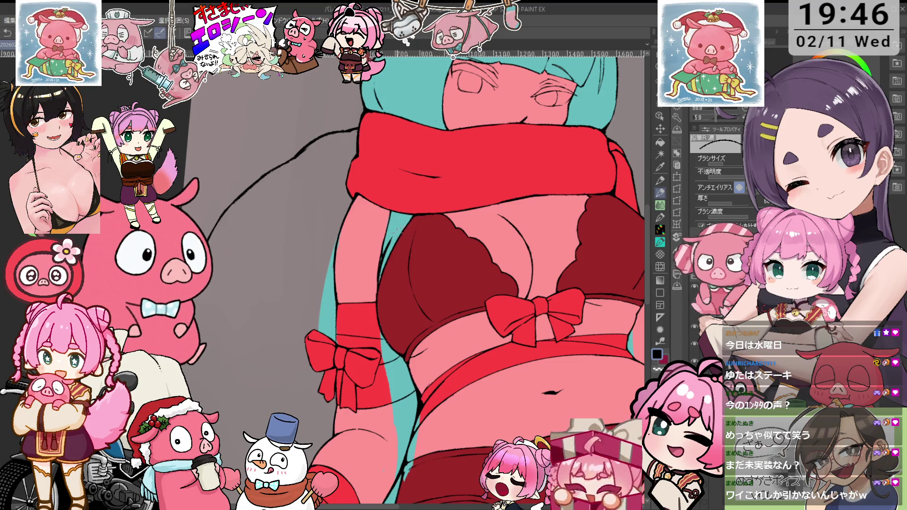
left_click_drag(399, 229, 363, 279)
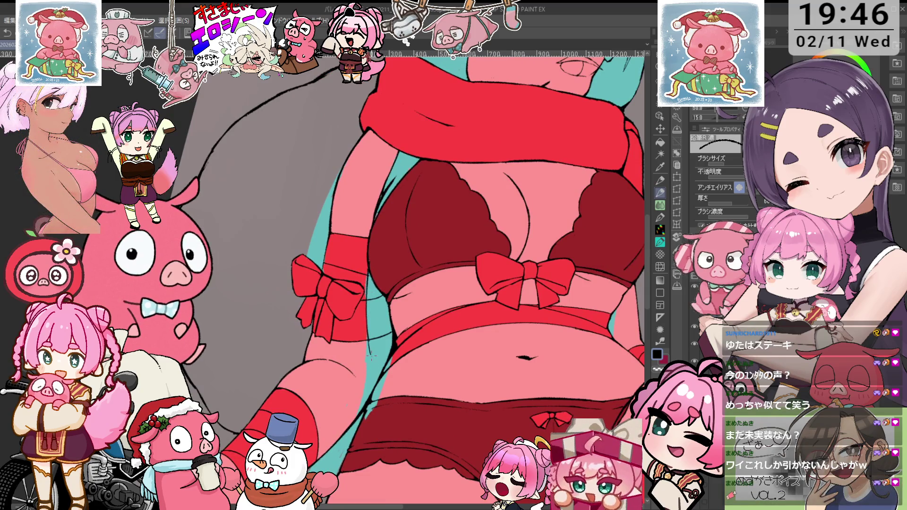
left_click_drag(367, 338, 368, 397)
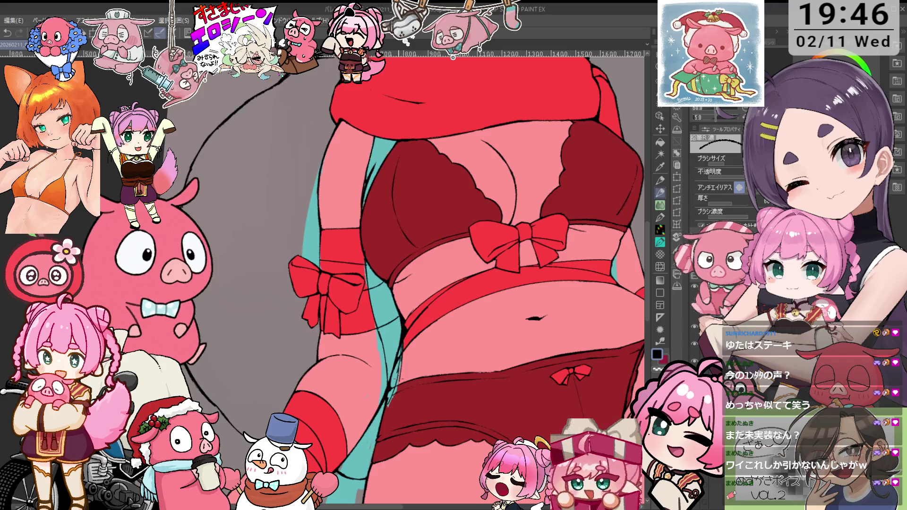
key("minus")
key("e")
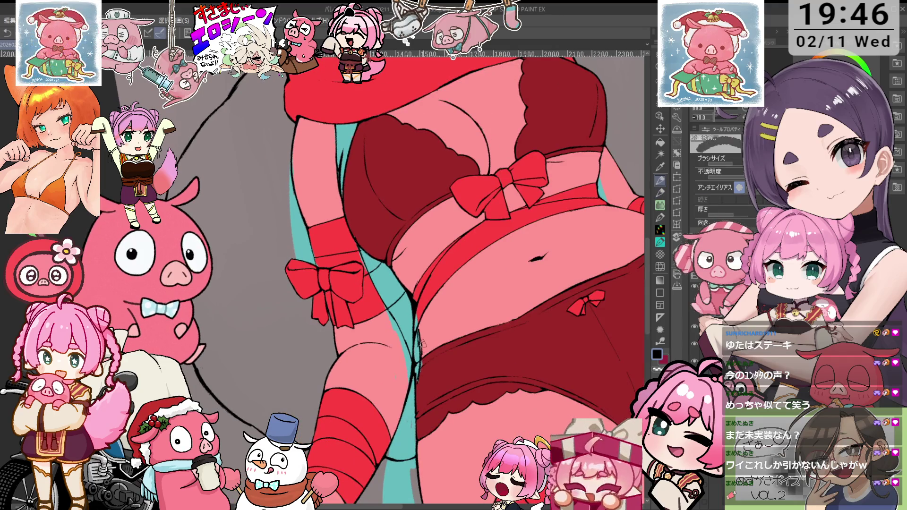
key("p")
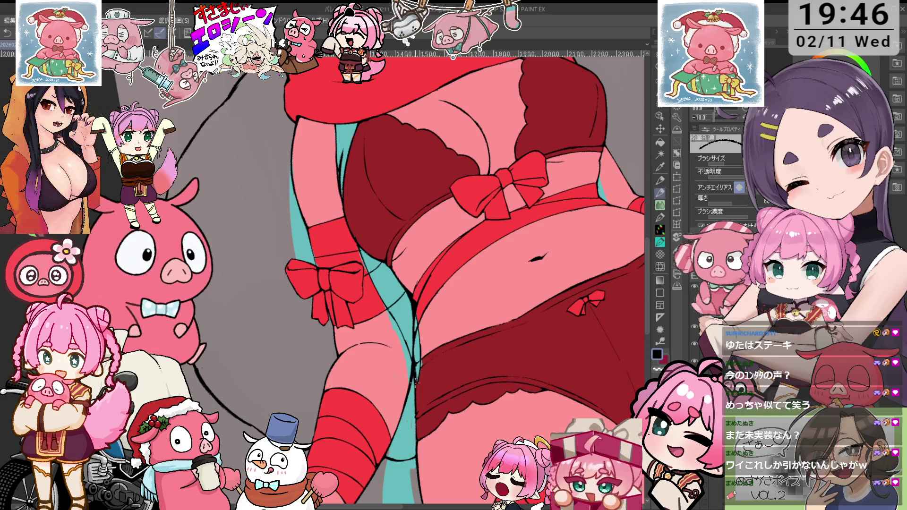
key("e")
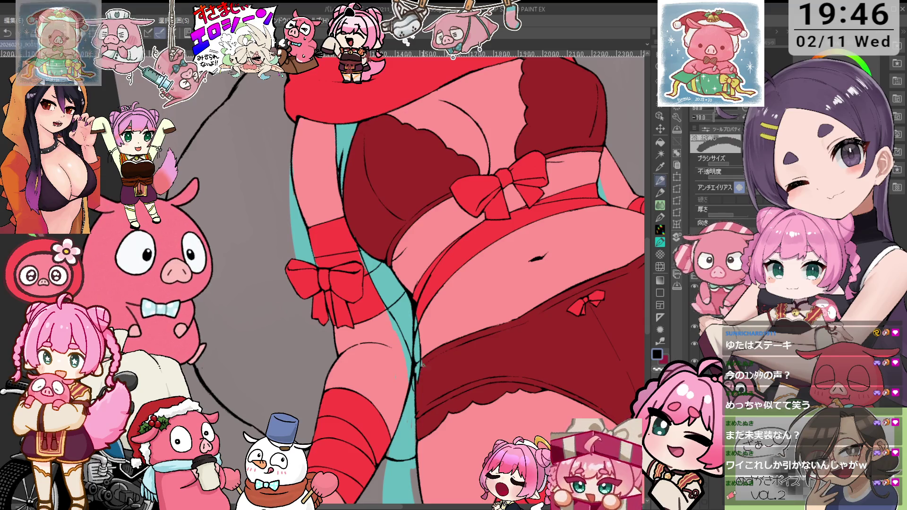
key("p")
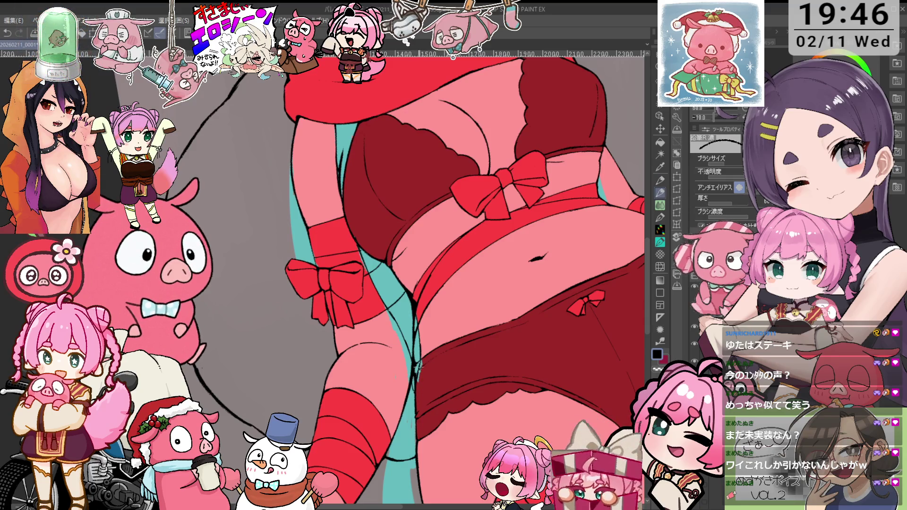
key("e")
key("p")
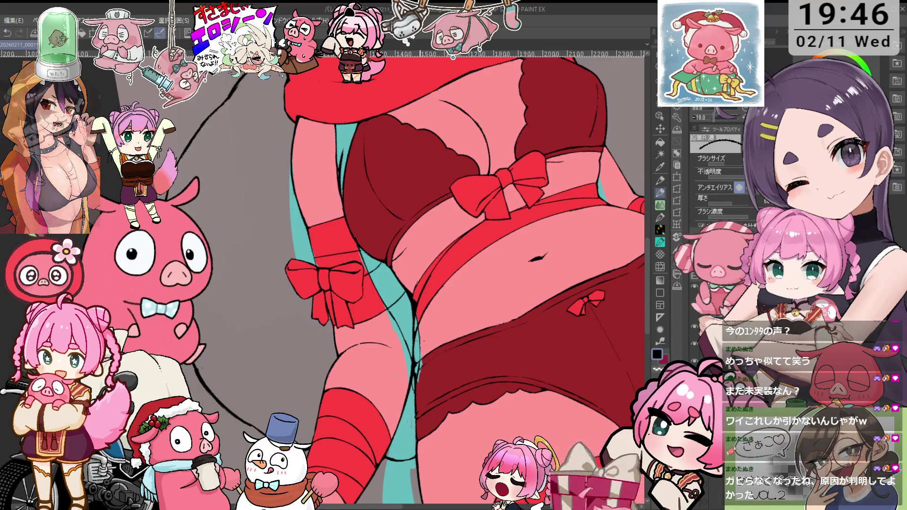
key("at")
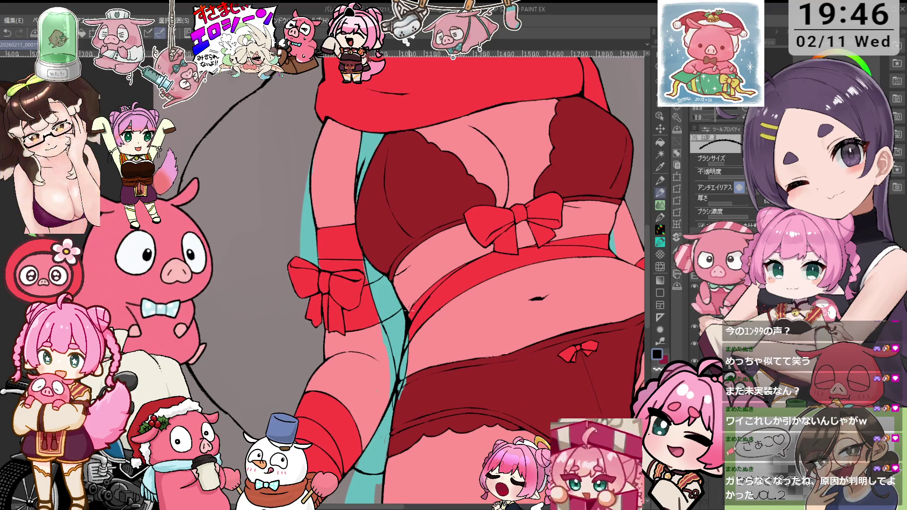
key("^")
scroll(305, 283, "up", 3)
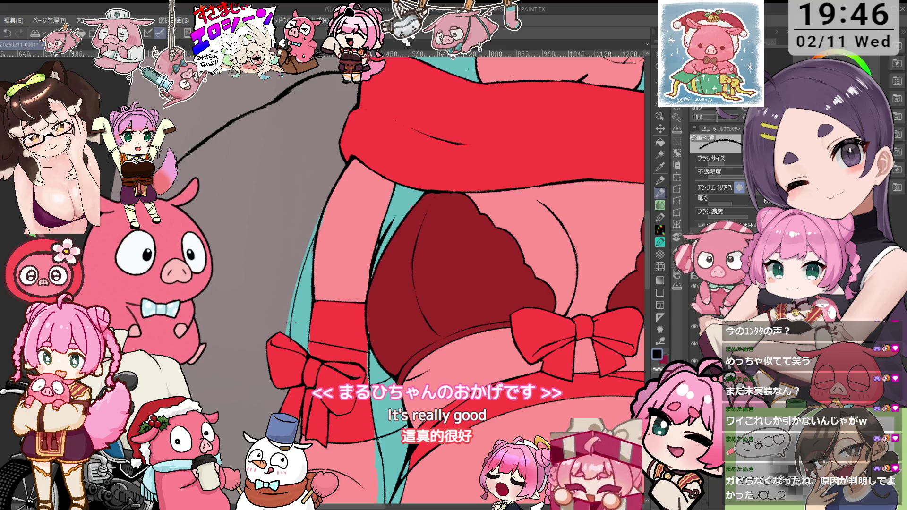
key("e")
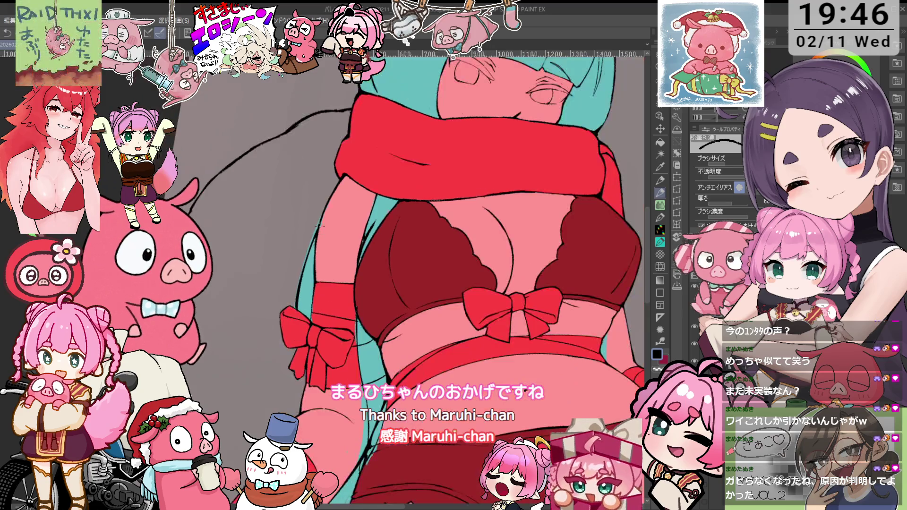
scroll(337, 261, "down", 4)
scroll(337, 261, "up", 2)
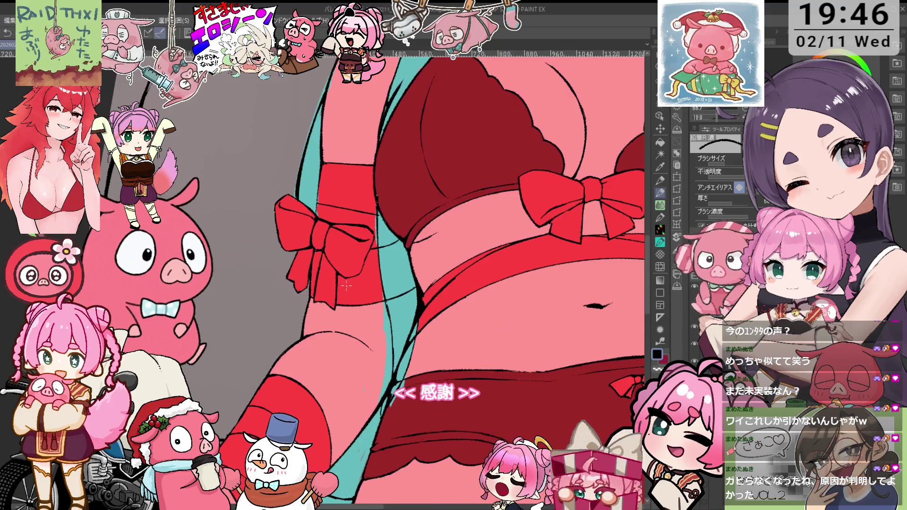
scroll(347, 287, "down", 3)
scroll(346, 243, "up", 2)
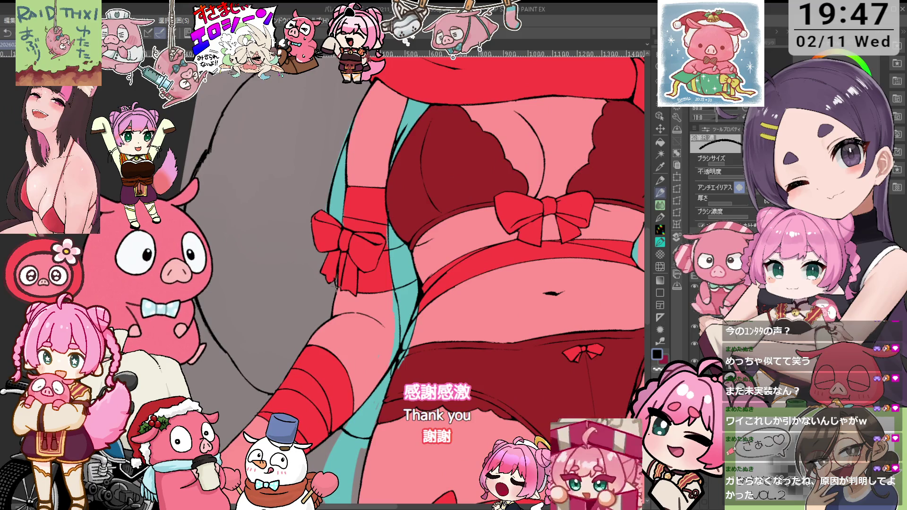
key("e")
scroll(333, 278, "down", 5)
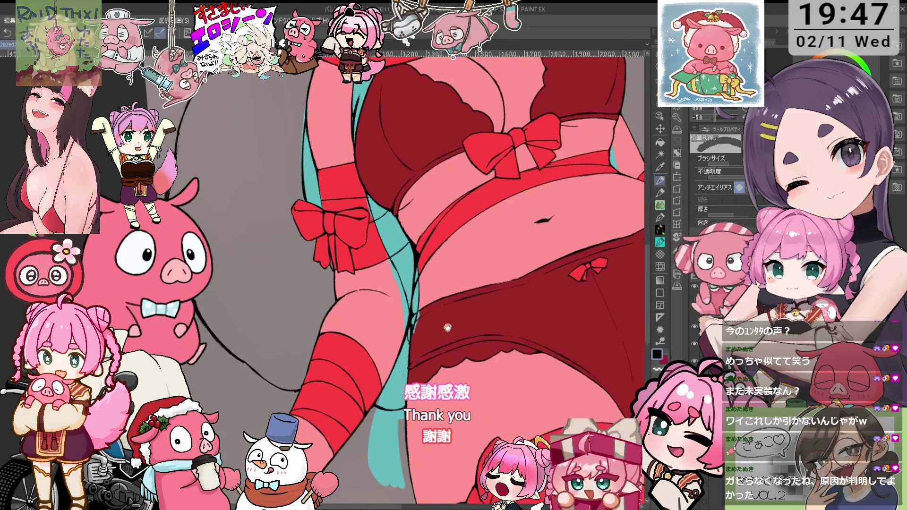
key("p")
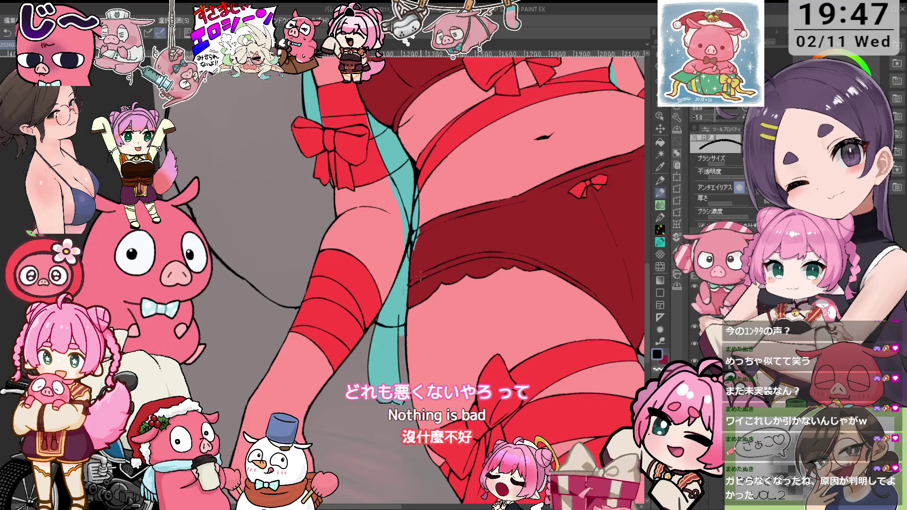
- Lasso-select the teal hair strand piece beside the inner left thigh with the Selection Pen
key("e")
scroll(426, 263, "down", 2)
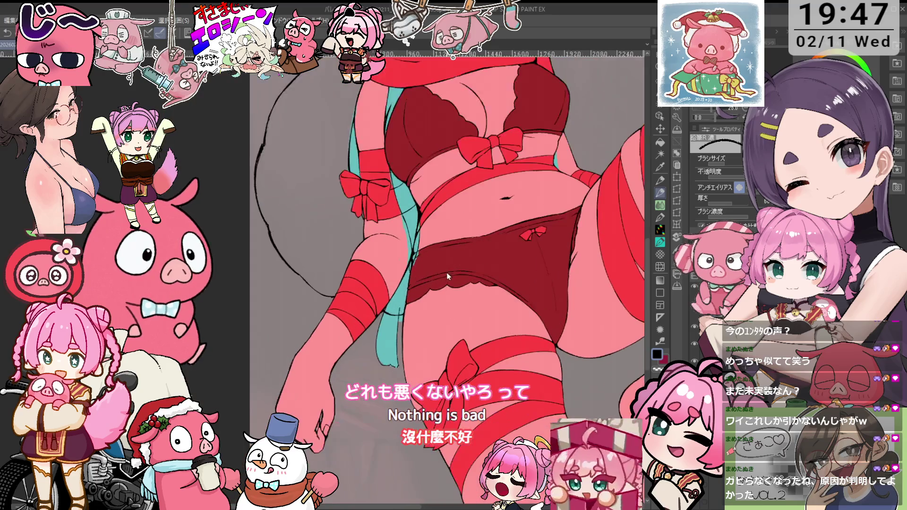
left_click(677, 153)
left_click_drag(396, 341, 392, 298)
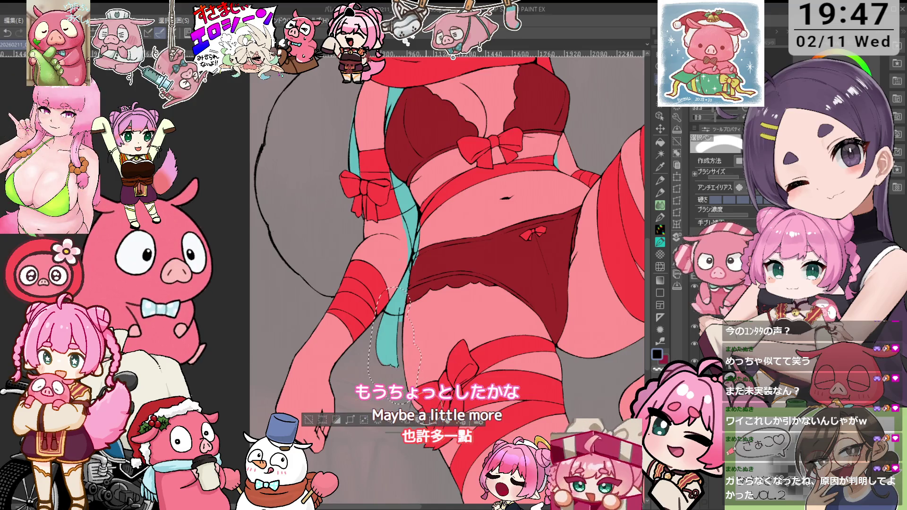
- Transform the piece further down the leg, slightly rotated and nudged, then commit and deselect
key("ctrl+t")
left_click_drag(406, 388, 395, 466)
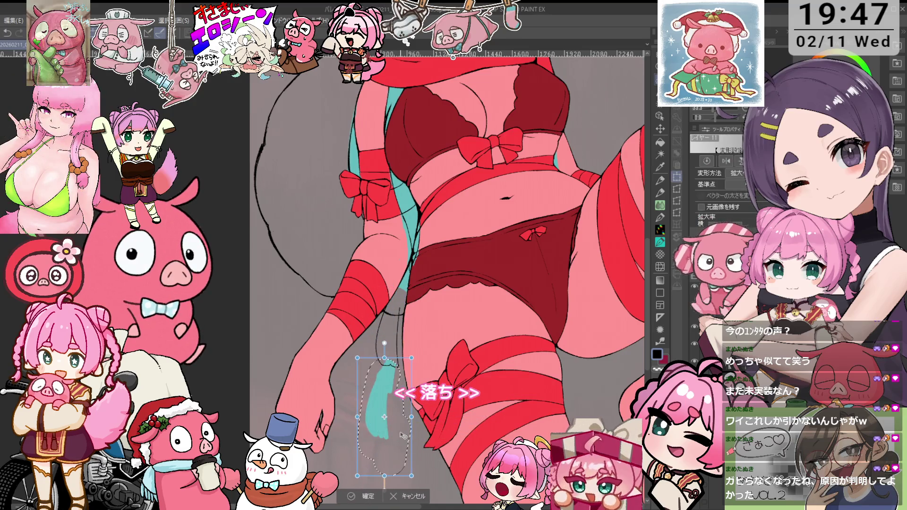
mouse_move(404, 433)
left_mouse_down()
mouse_move(315, 355)
mouse_move(331, 308)
left_mouse_up()
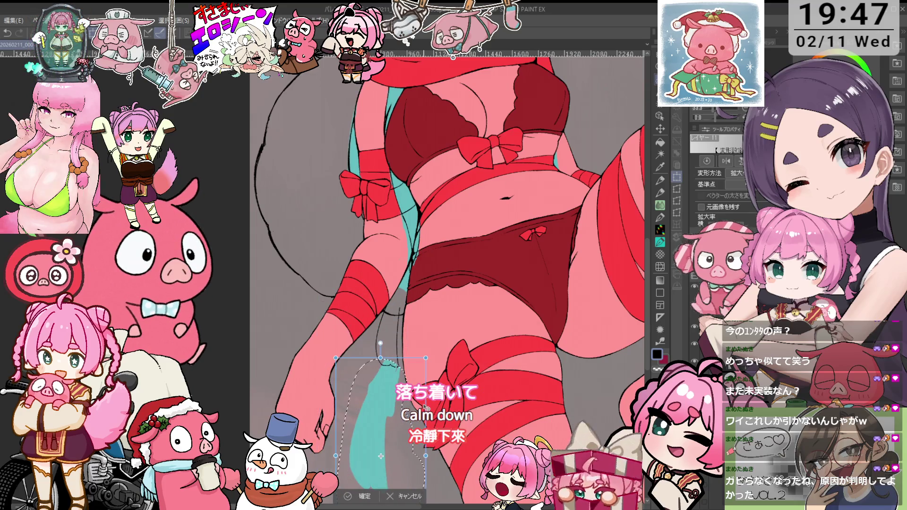
left_click_drag(381, 456, 384, 456)
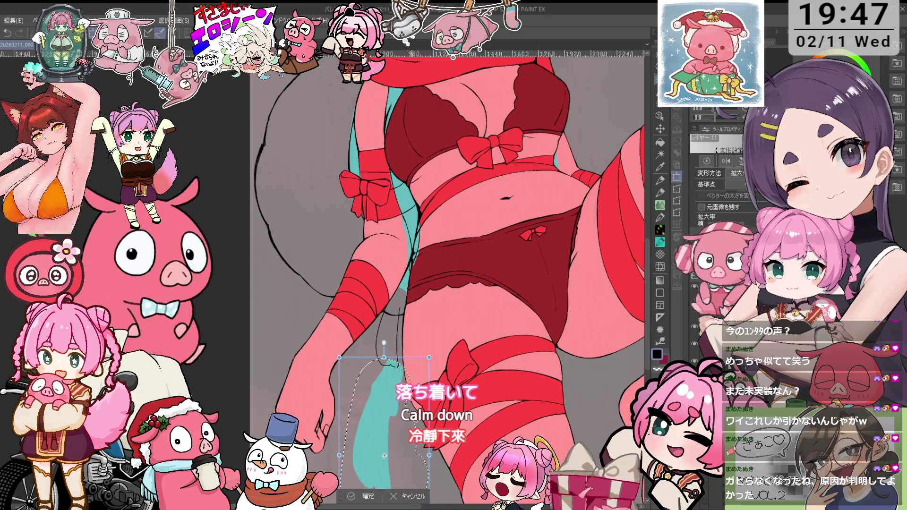
left_click_drag(413, 414, 412, 406)
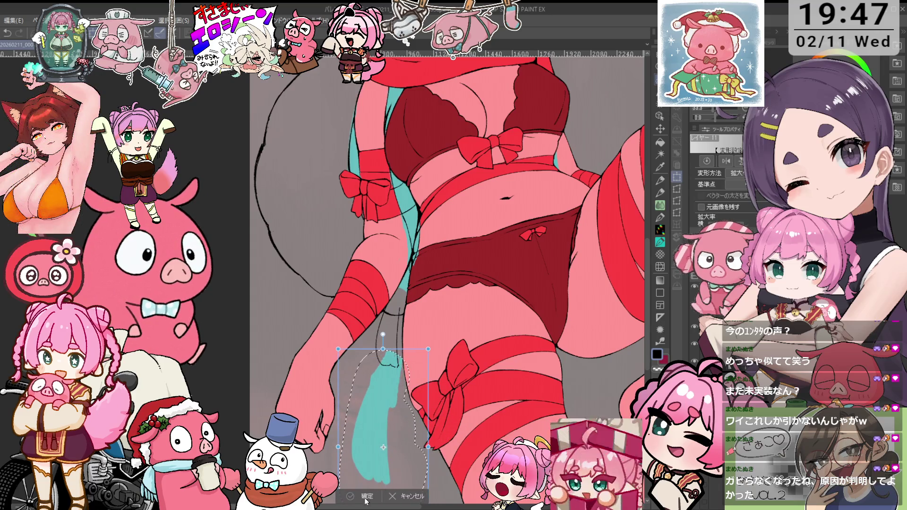
key("Return")
key("ctrl+d")
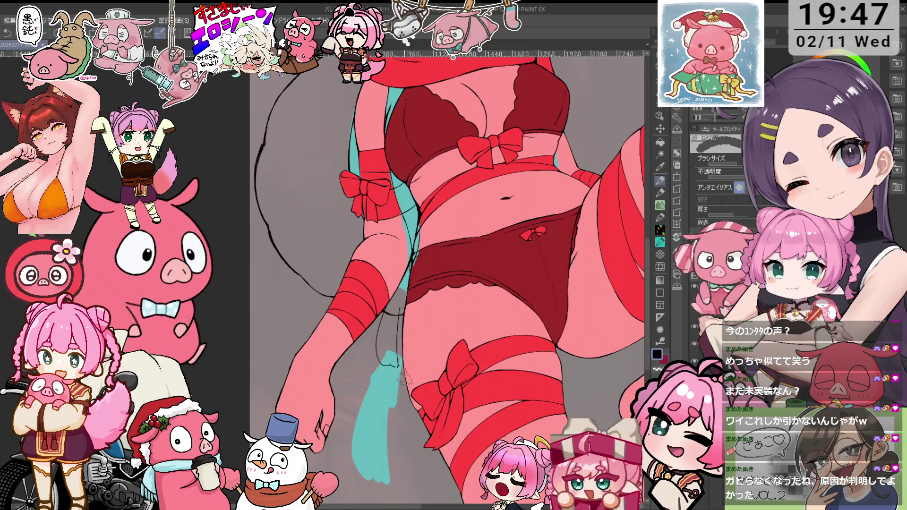
key("o")
scroll(394, 368, "up", 3)
- Pick teal as the drawing colour and erase the overshooting teal stroke by the thigh
scroll(393, 367, "up", 2)
key("e")
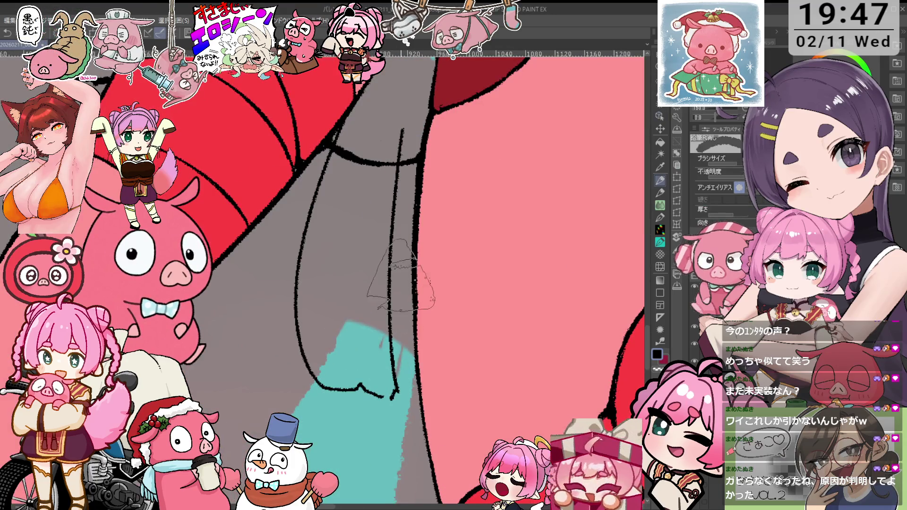
scroll(393, 367, "down", 5)
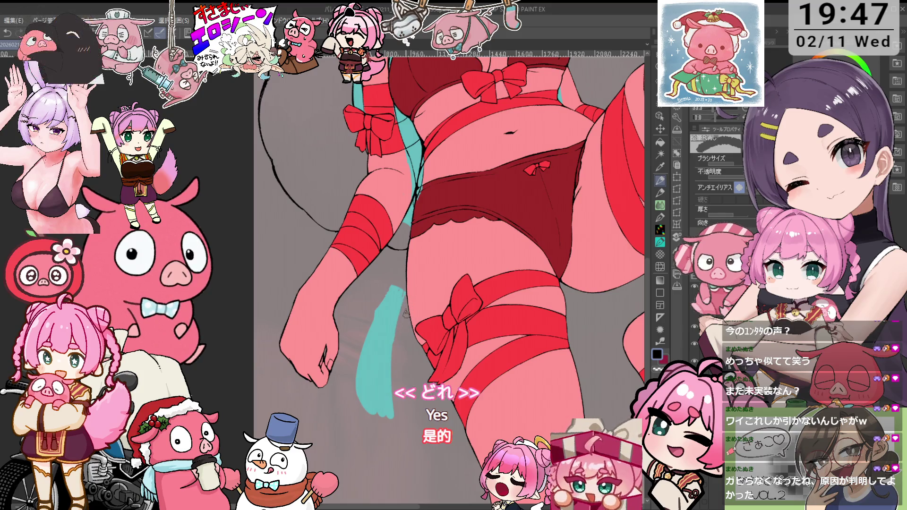
key("p")
left_click(404, 294, "alt")
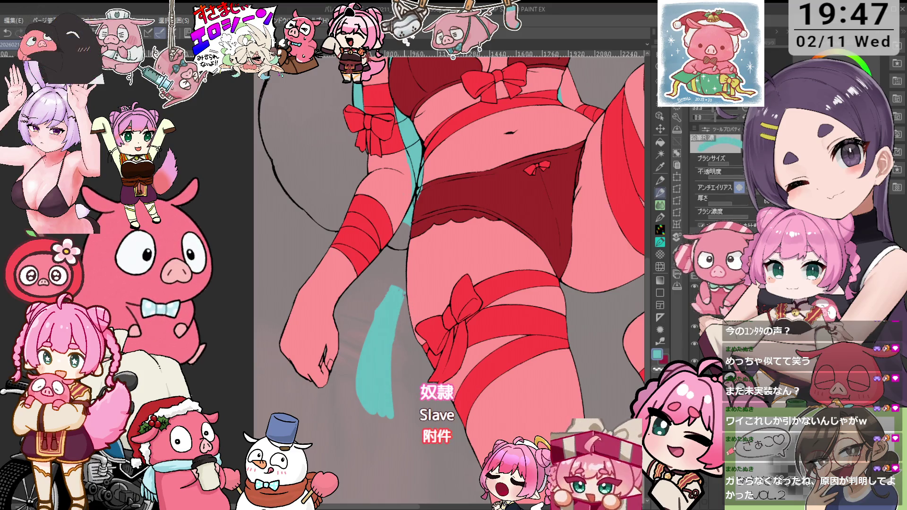
key("e")
left_click_drag(383, 296, 371, 314)
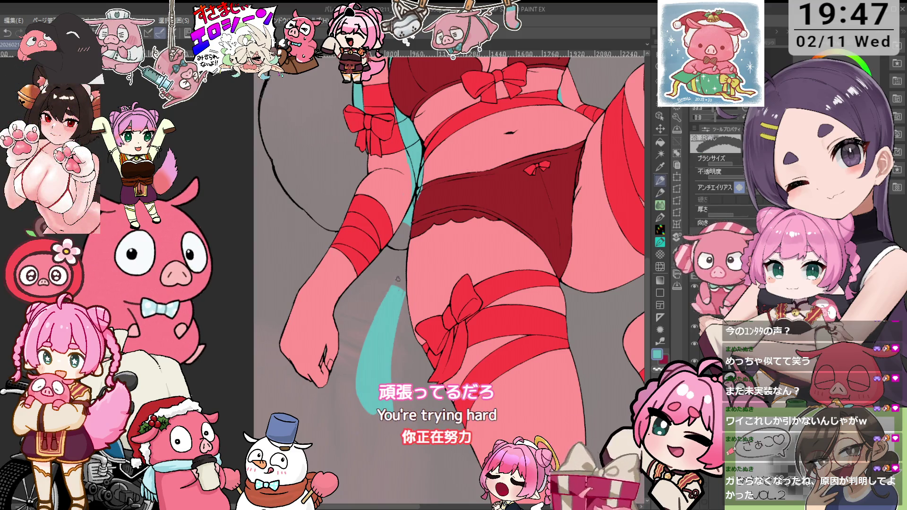
- Draw two teal pencil strokes along the inner left thigh to join the strand
key("p")
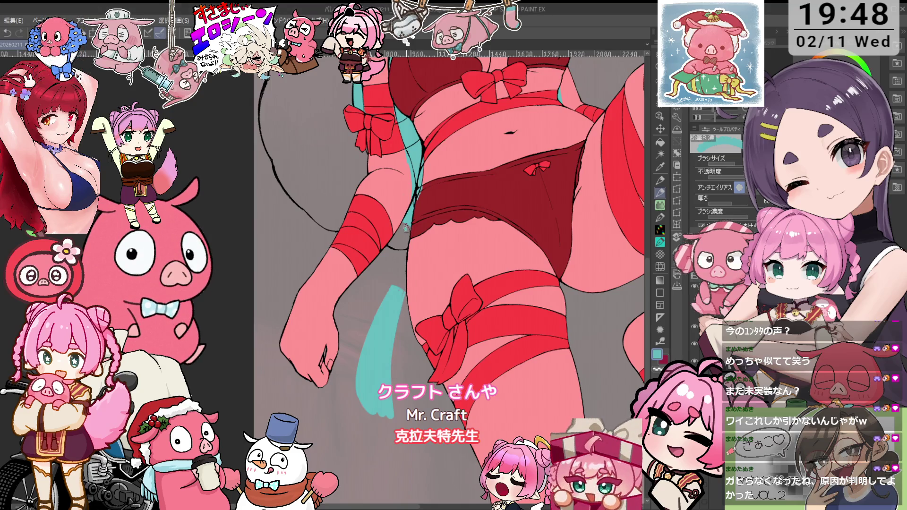
left_click_drag(395, 286, 405, 227)
left_click_drag(402, 280, 396, 240)
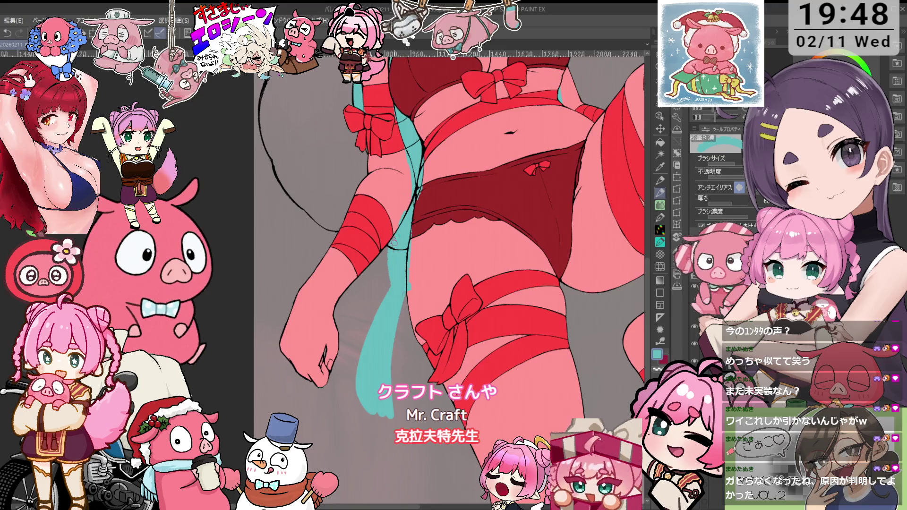
key("e")
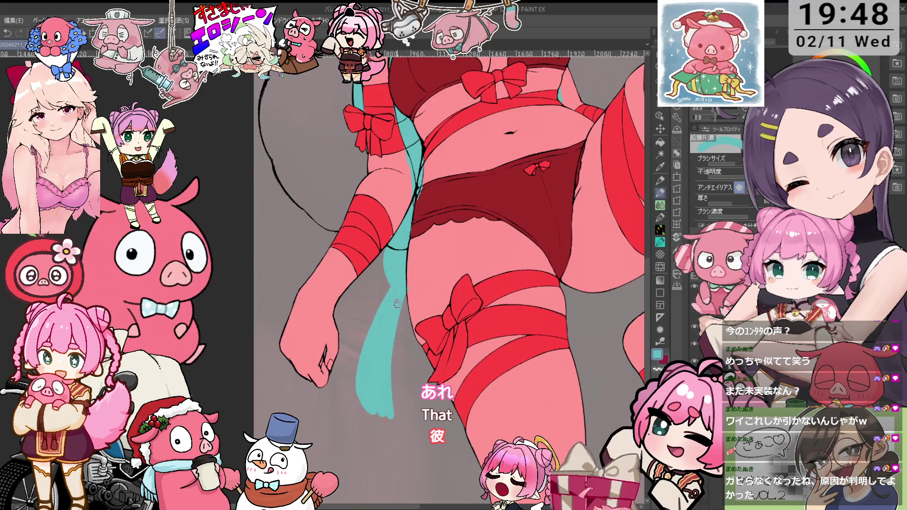
key("e")
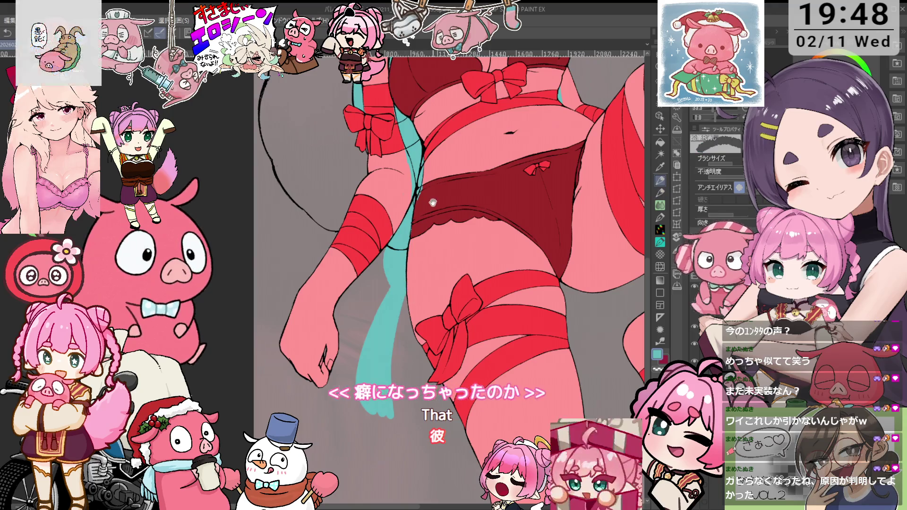
scroll(432, 201, "up", 1)
scroll(423, 227, "up", 1)
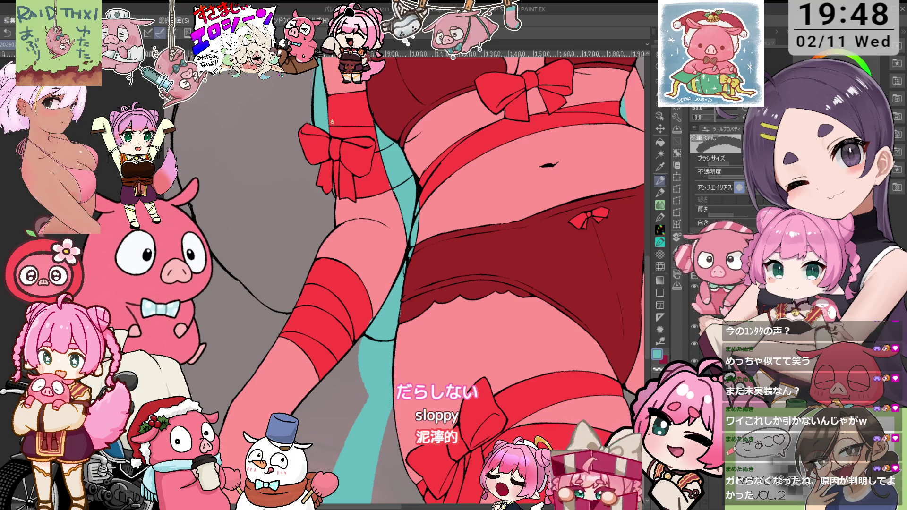
scroll(331, 136, "up", 3)
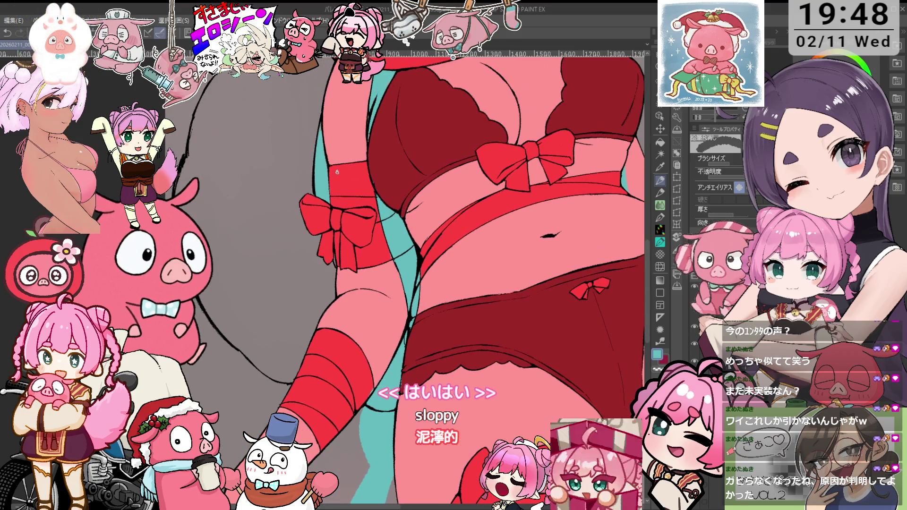
scroll(433, 170, "up", 5)
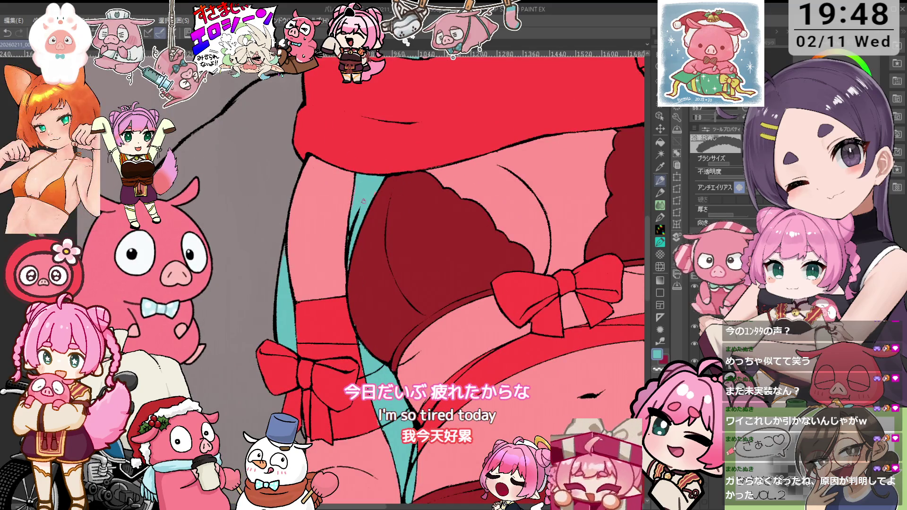
key("i")
key("p")
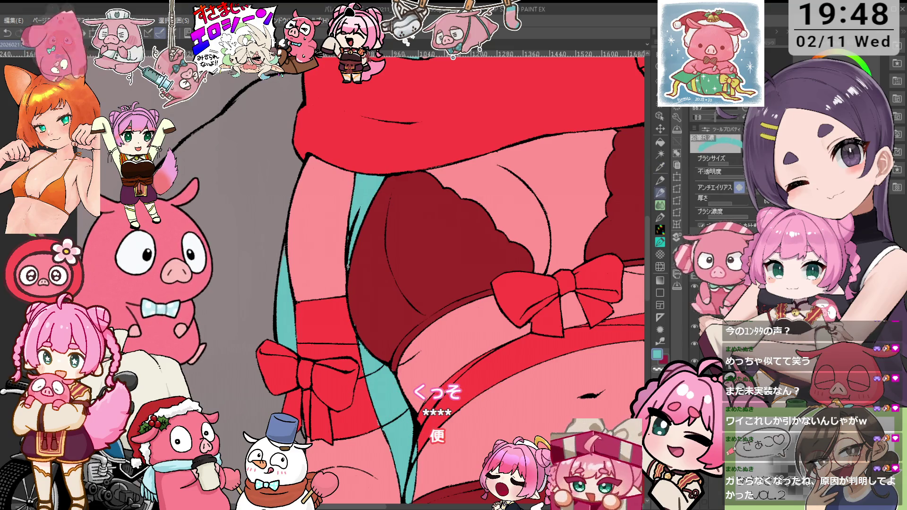
scroll(363, 220, "down", 2)
scroll(362, 219, "down", 3)
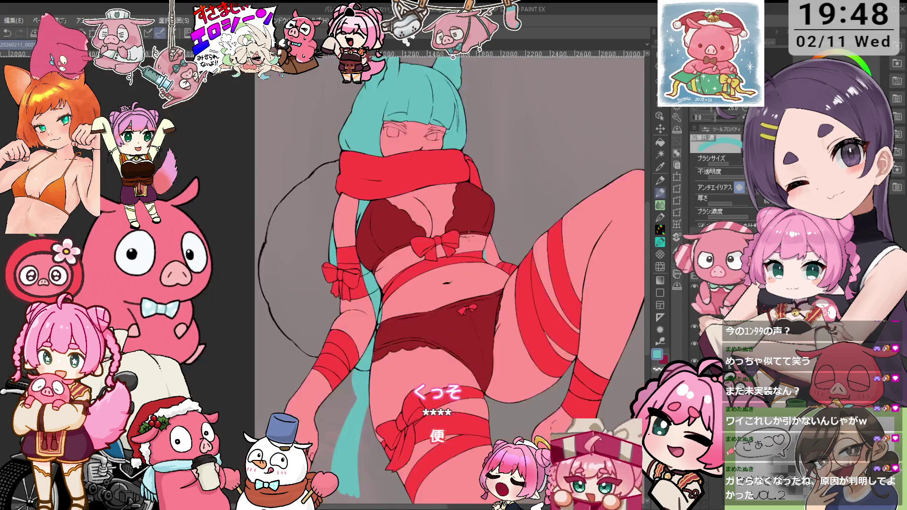
scroll(411, 311, "up", 1)
scroll(411, 311, "up", 1)
scroll(411, 310, "up", 2)
key("x")
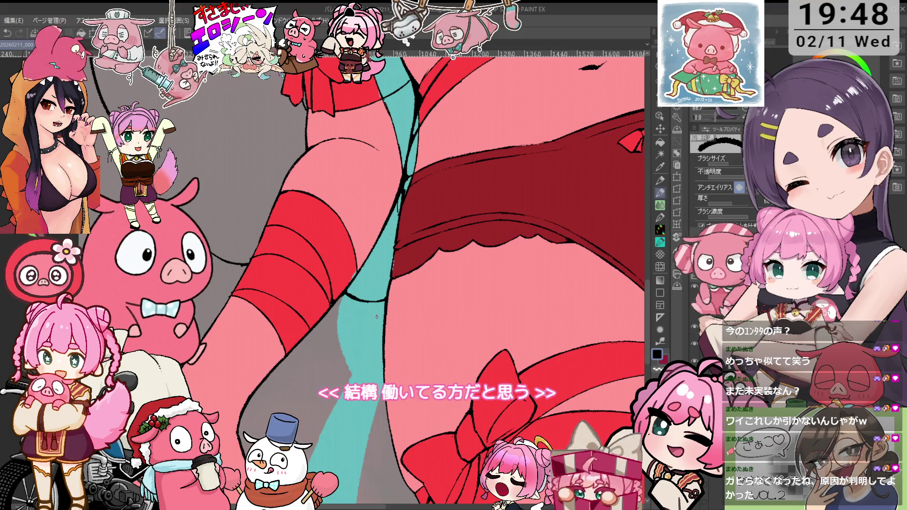
key("e")
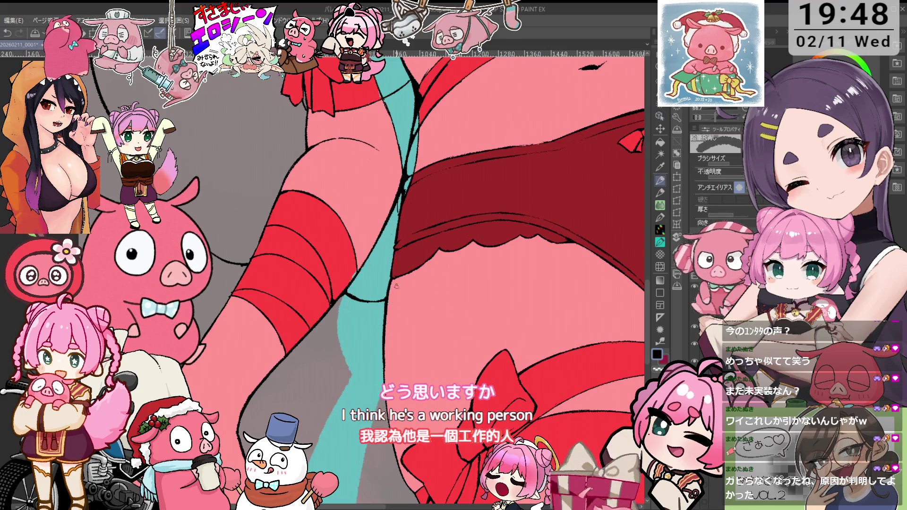
scroll(360, 262, "down", 3)
scroll(373, 267, "up", 2)
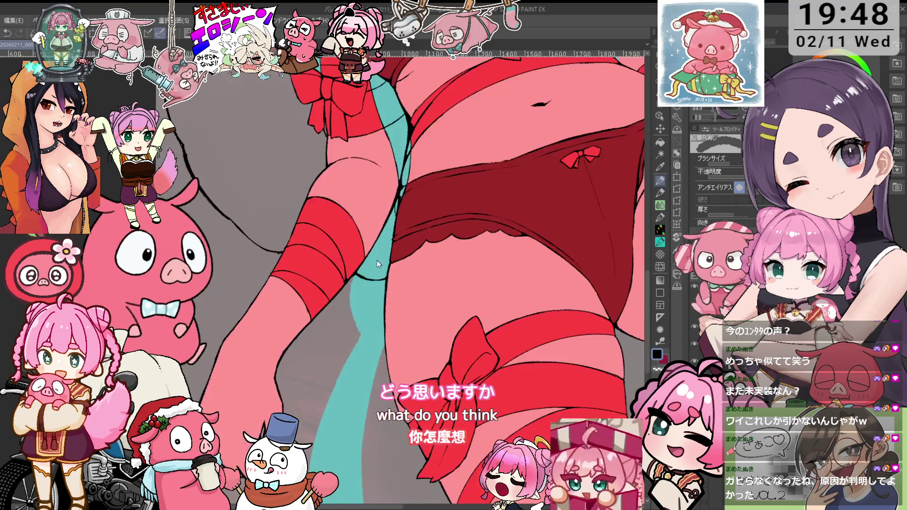
key("o")
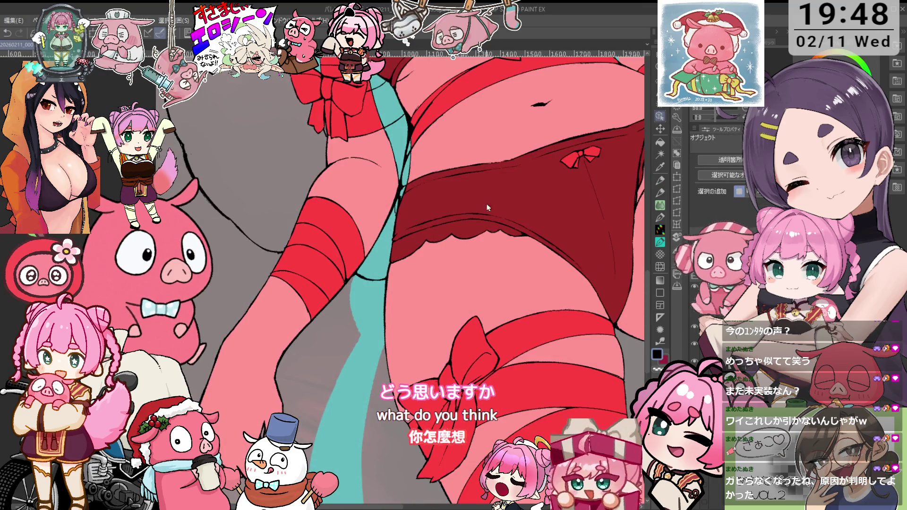
scroll(497, 215, "up", 5)
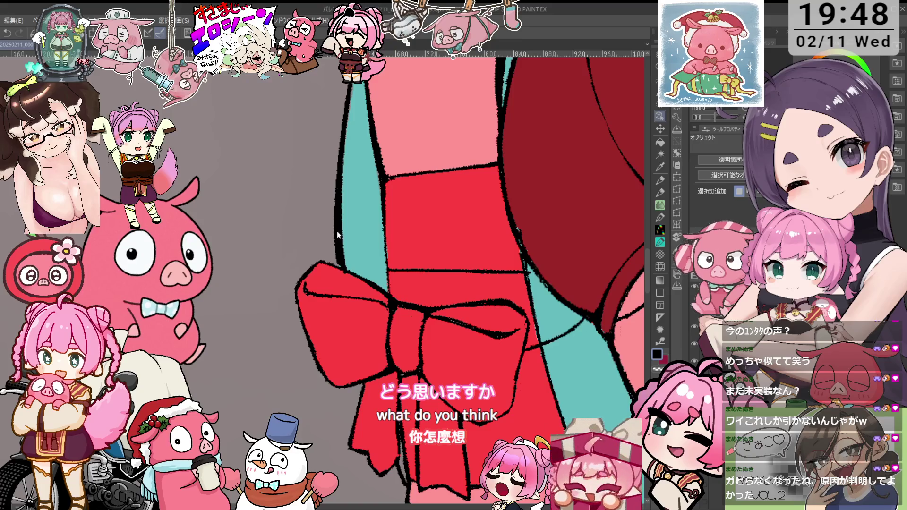
- Pan down to bring the teal strand and the red bow into view
key("i")
scroll(343, 234, "down", 2)
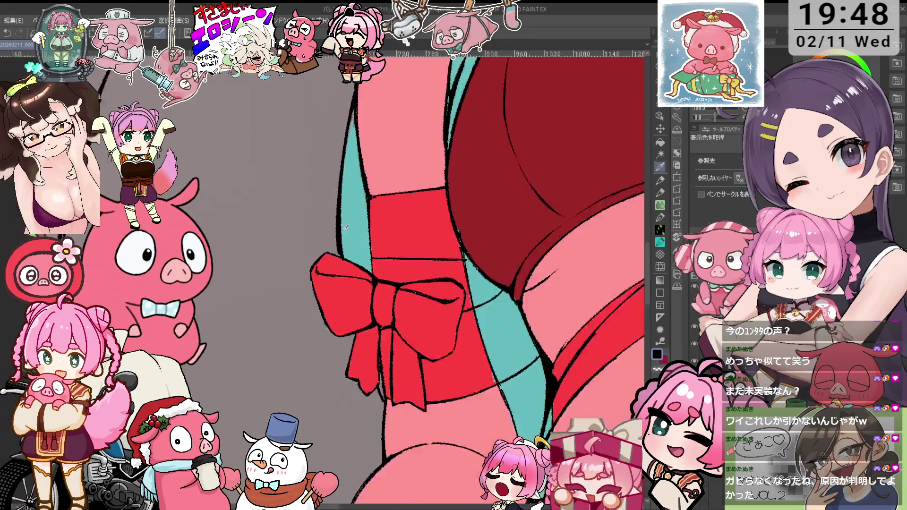
scroll(346, 227, "down", 4)
scroll(436, 327, "up", 2)
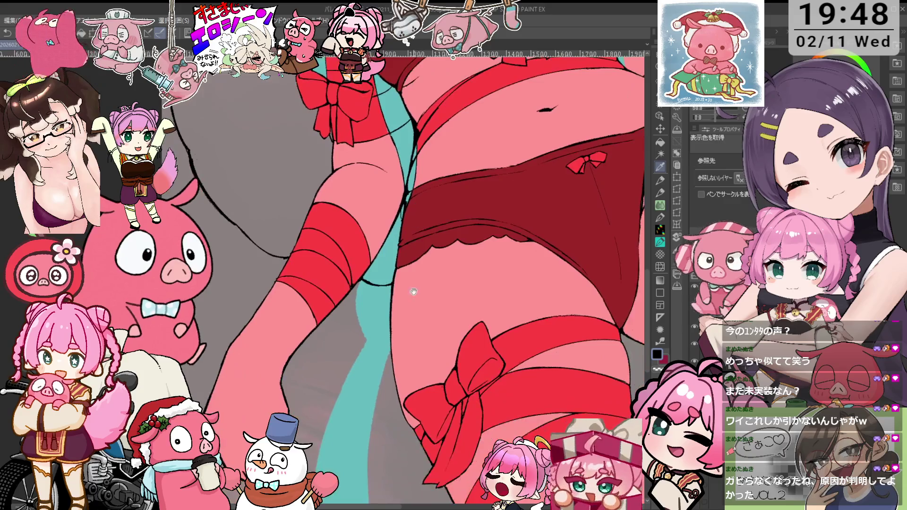
left_click_drag(435, 326, 383, 191)
scroll(383, 191, "up", 2)
key("p")
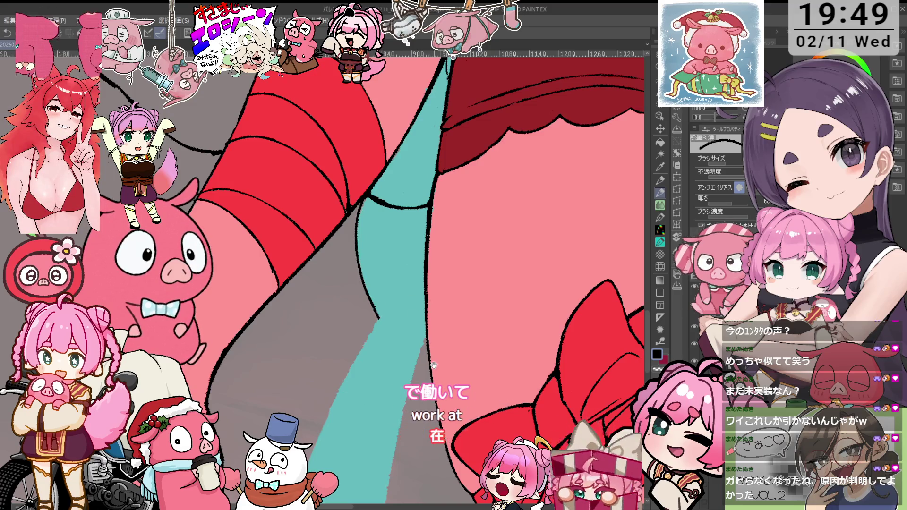
left_click_drag(407, 262, 473, 285)
scroll(375, 347, "down", 5)
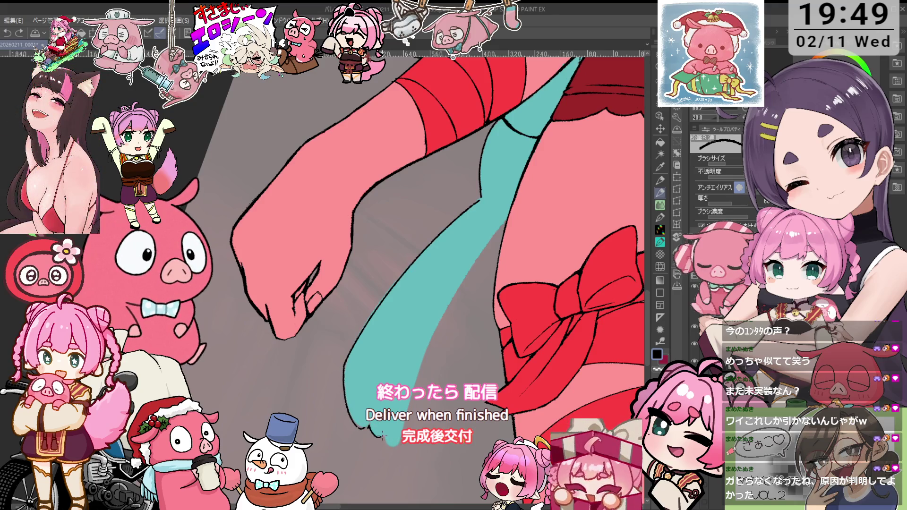
- Rotate the view toward the strand's end and paint its left edge and tip solid teal
key("minus")
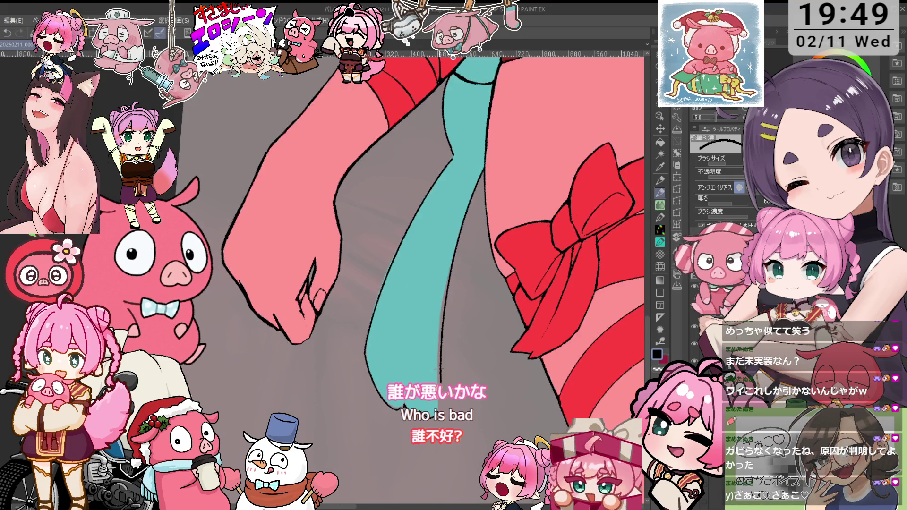
key("minus")
scroll(438, 400, "down", 2)
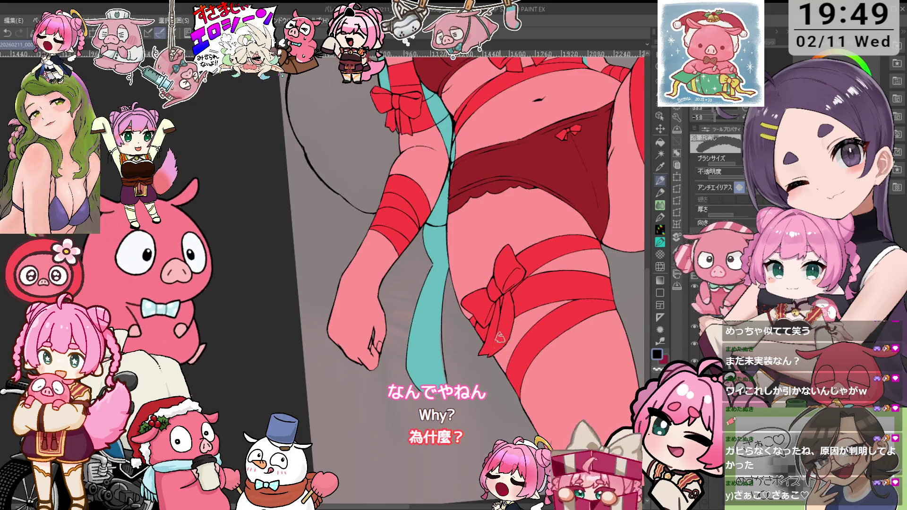
scroll(497, 340, "up", 2)
mouse_move(469, 396)
left_mouse_down()
mouse_move(440, 335)
mouse_move(451, 356)
left_mouse_up()
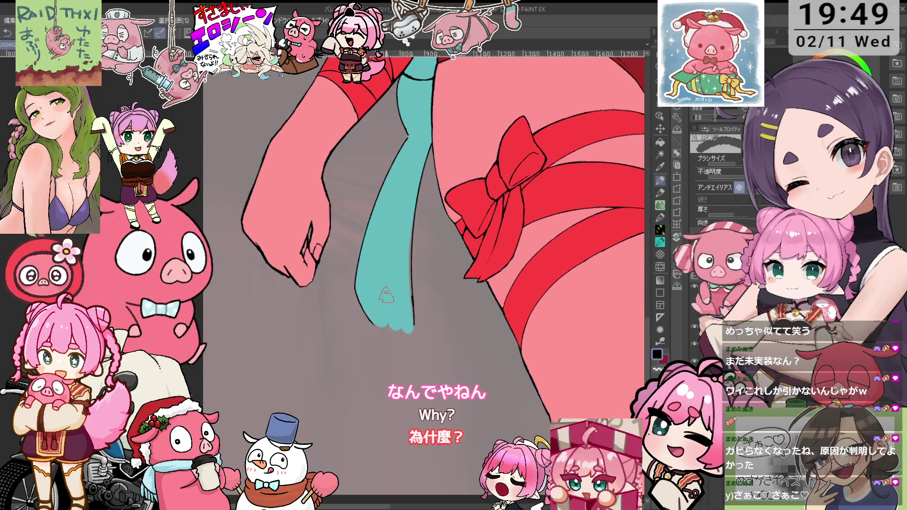
scroll(373, 336, "up", 1)
left_click_drag(392, 350, 349, 227)
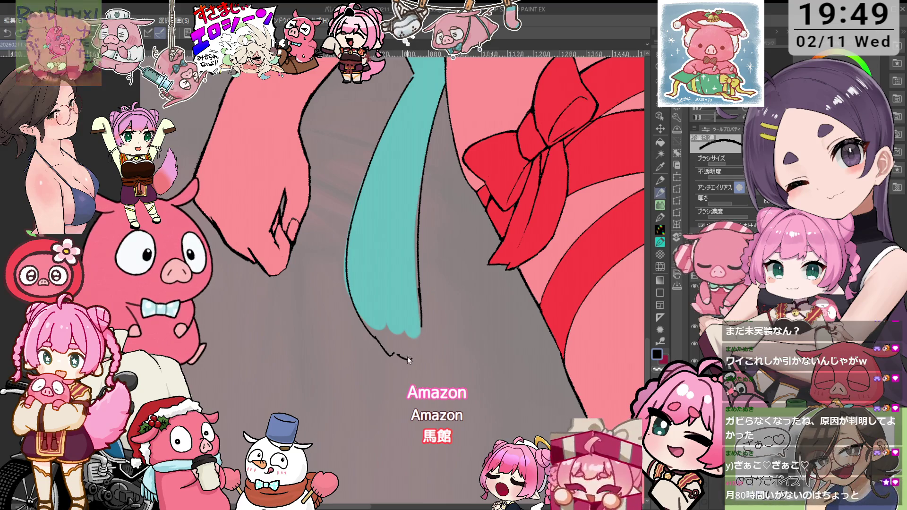
key("e")
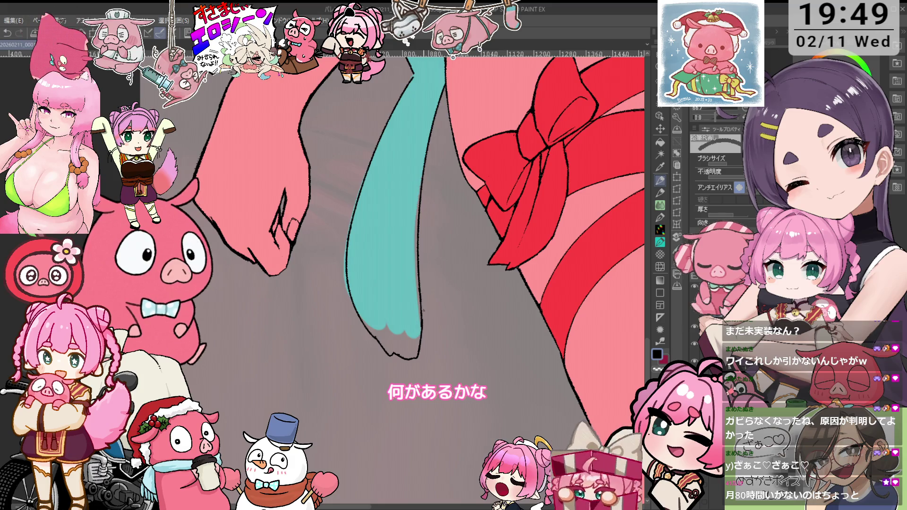
key("p")
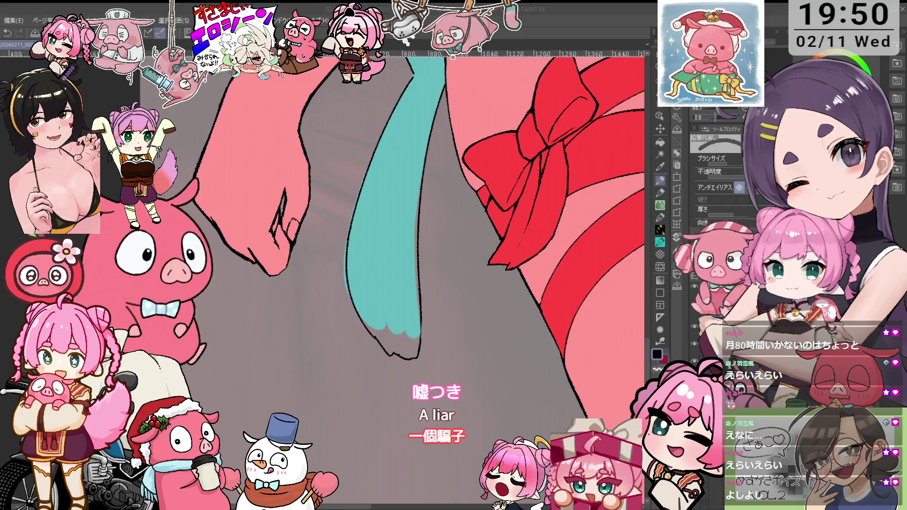
scroll(464, 217, "down", 2)
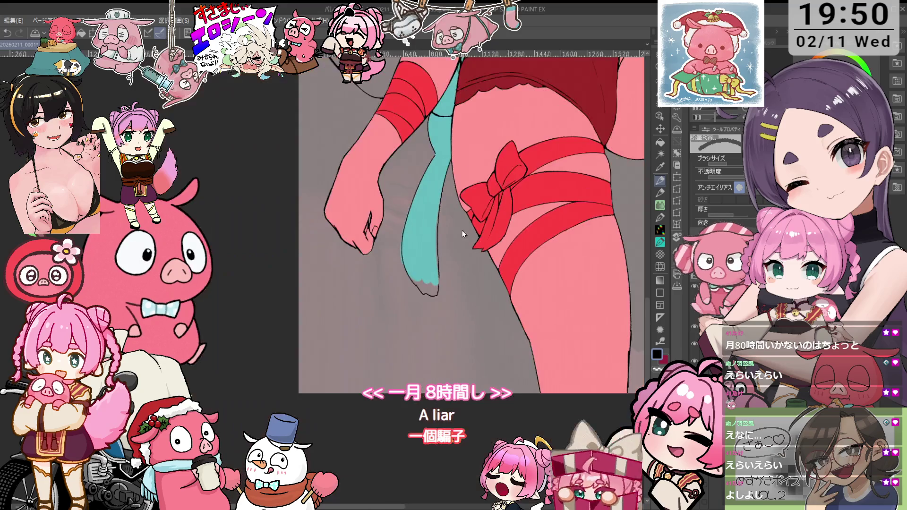
- Sample the hair strand's teal with the eyedropper and return to the pencil
scroll(465, 218, "up", 2)
left_click(421, 290, "alt")
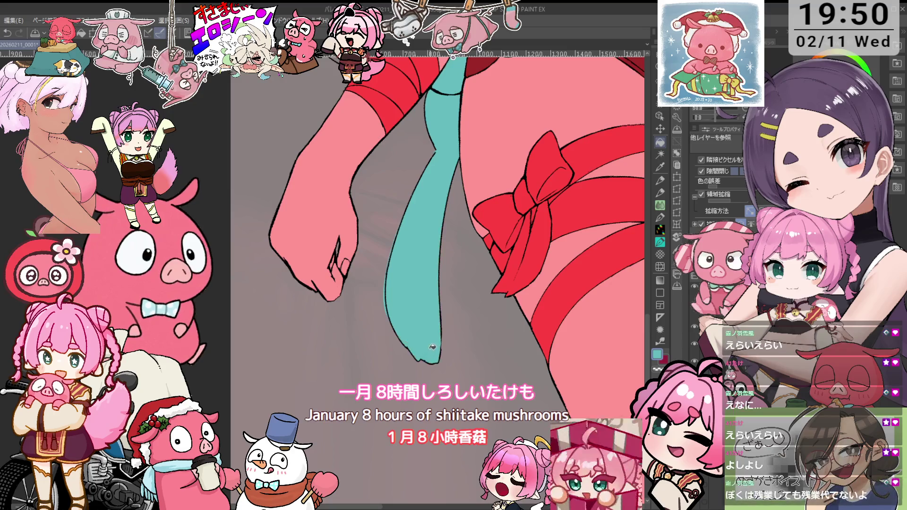
key("p")
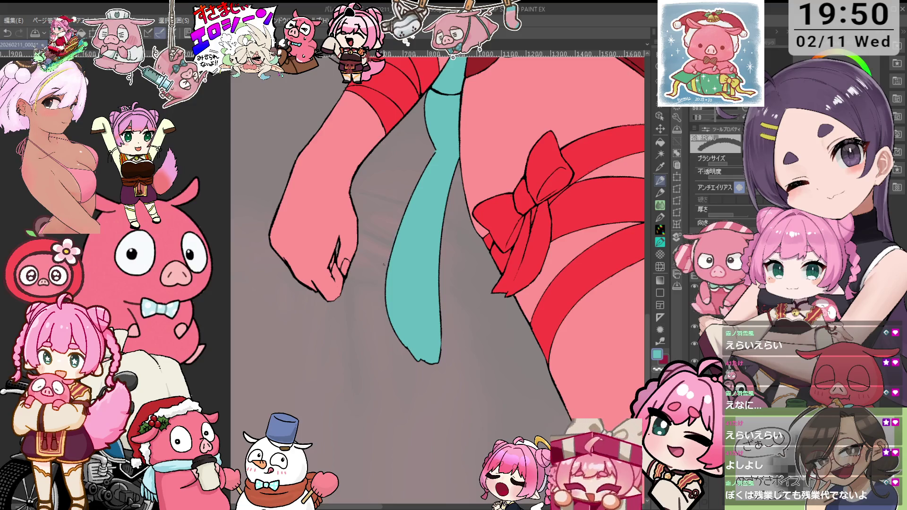
scroll(427, 192, "up", 1)
scroll(416, 215, "up", 1)
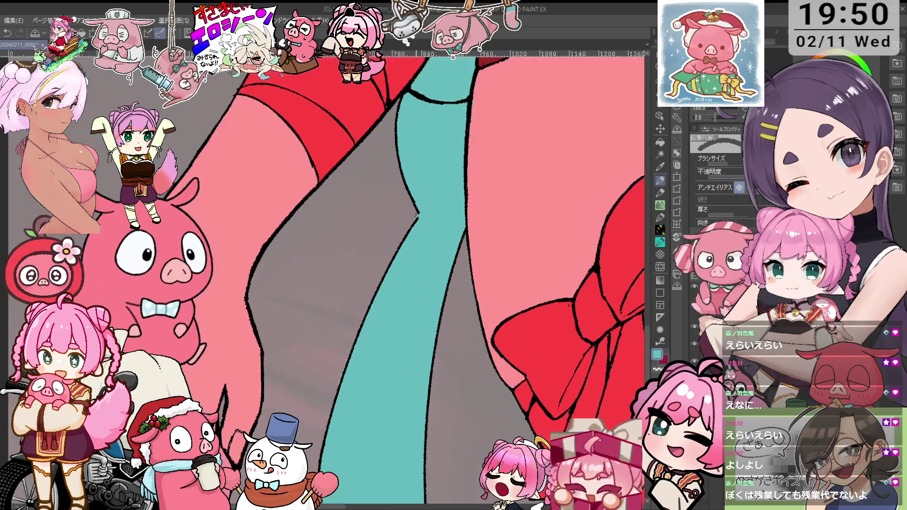
- Rotate and pan the canvas along the teal strand to inspect it
key("minus")
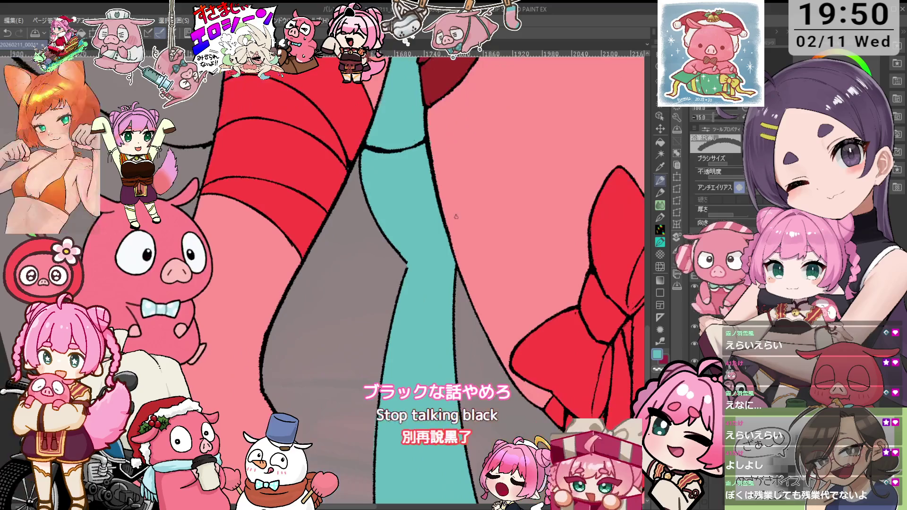
key("minus")
key("i")
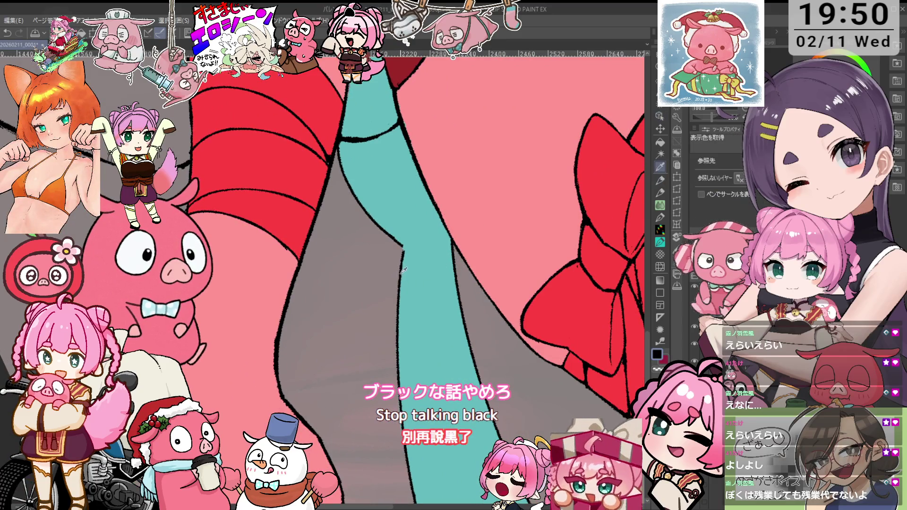
left_click_drag(463, 222, 406, 230)
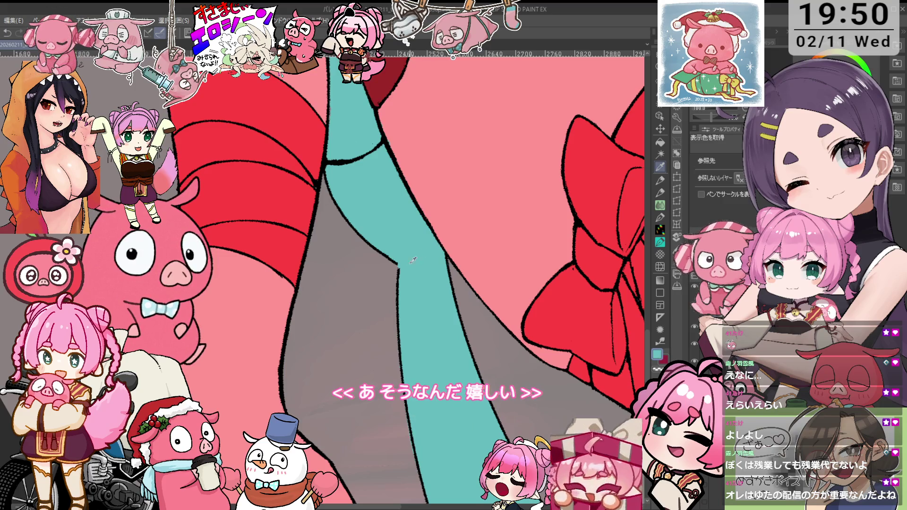
left_click_drag(426, 236, 445, 214)
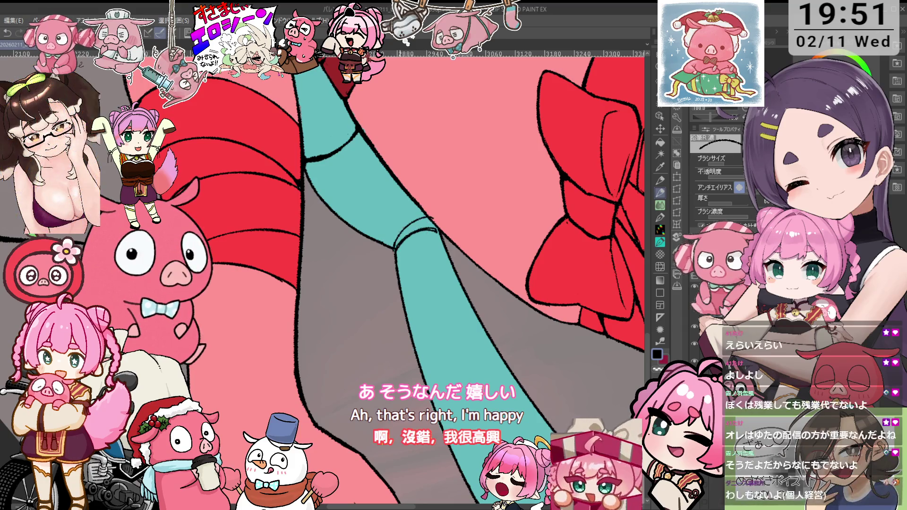
key("minus")
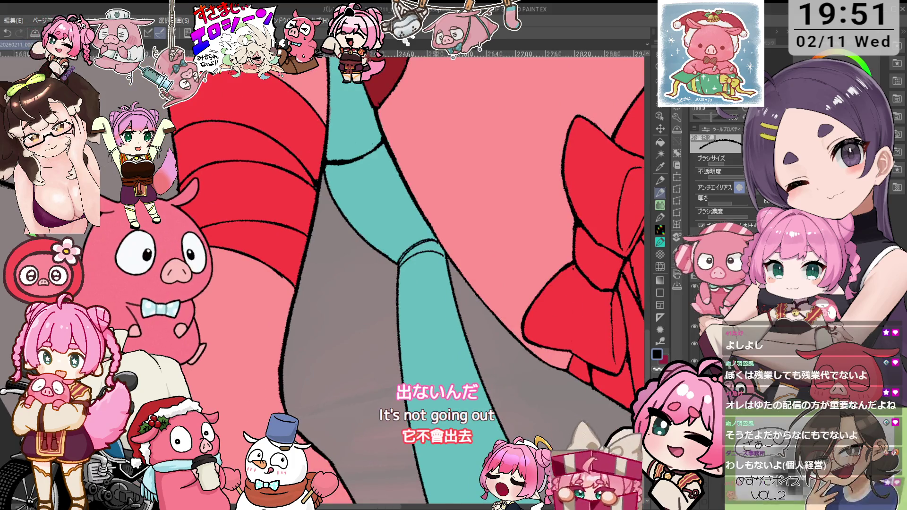
scroll(419, 247, "up", 2)
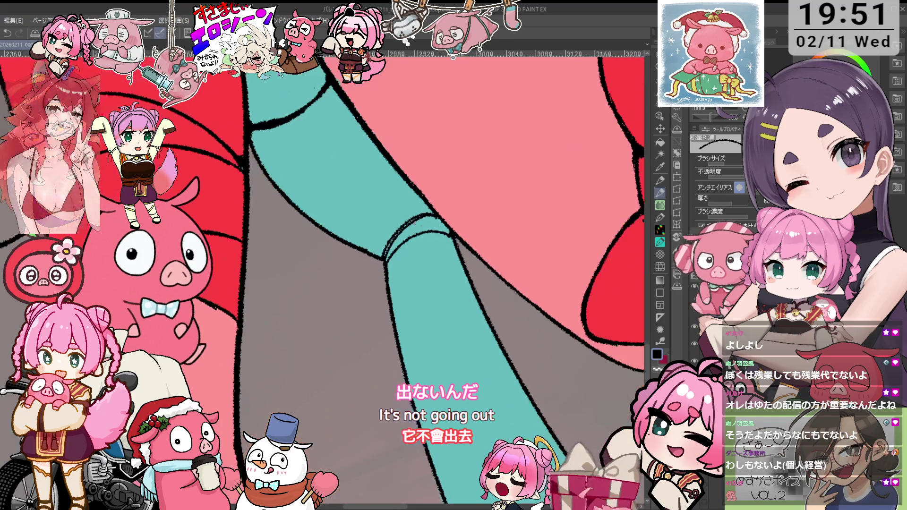
key("p")
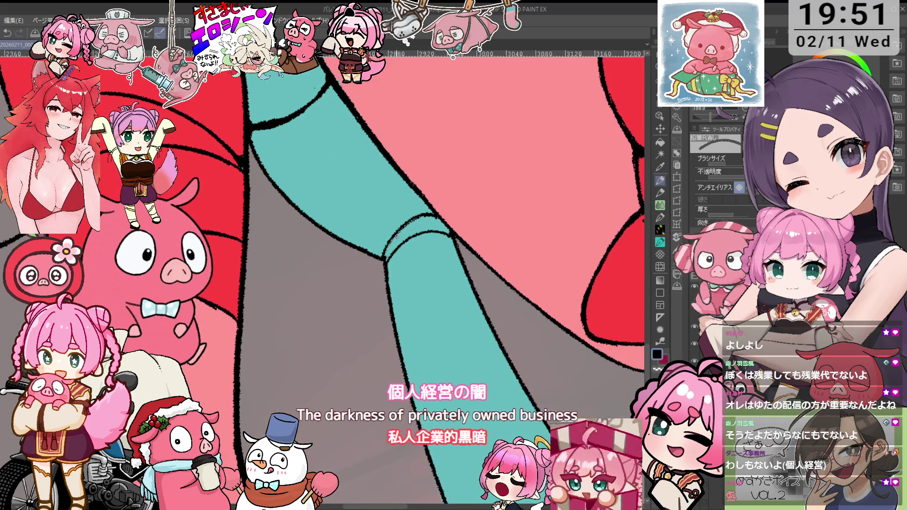
key("p")
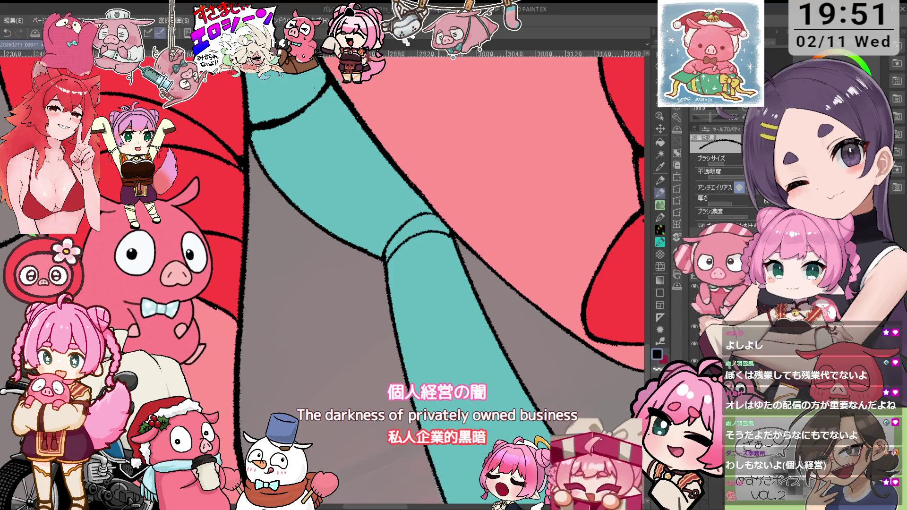
scroll(407, 279, "up", 3)
scroll(406, 278, "up", 3)
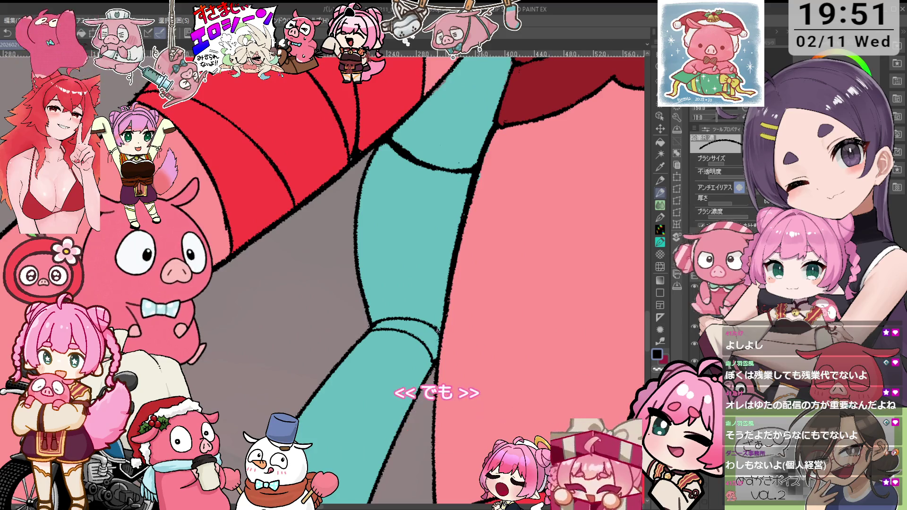
scroll(437, 331, "up", 2)
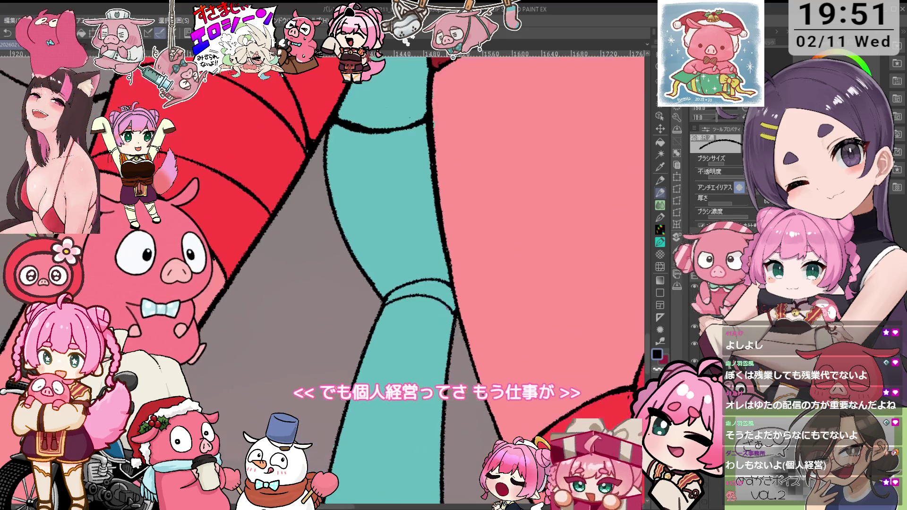
scroll(383, 249, "up", 4)
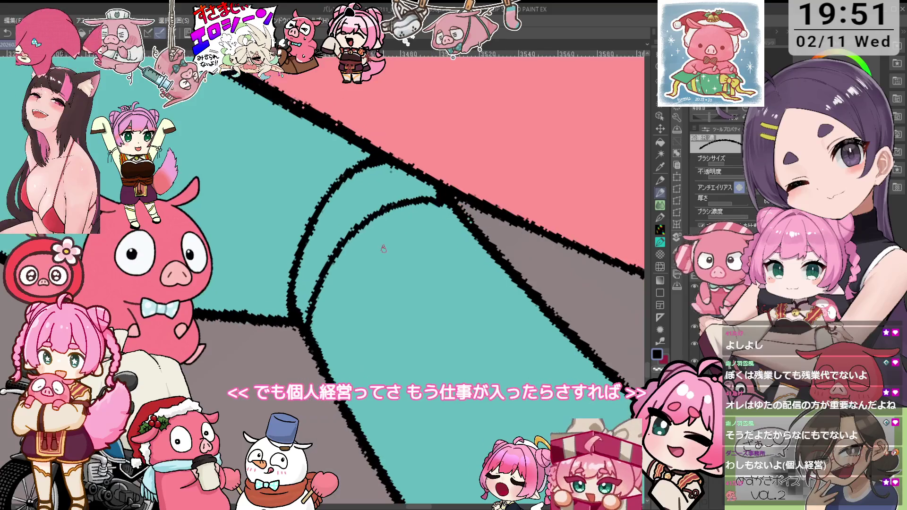
scroll(413, 201, "down", 6)
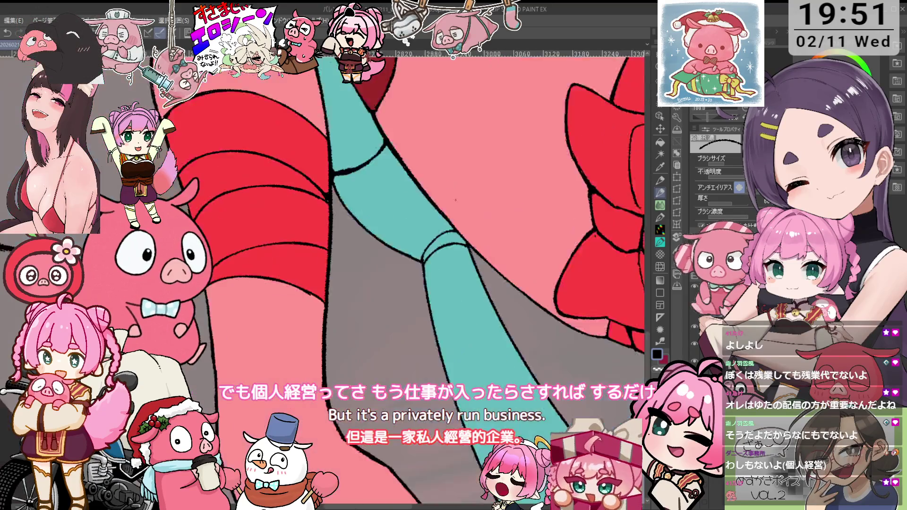
scroll(458, 232, "down", 3)
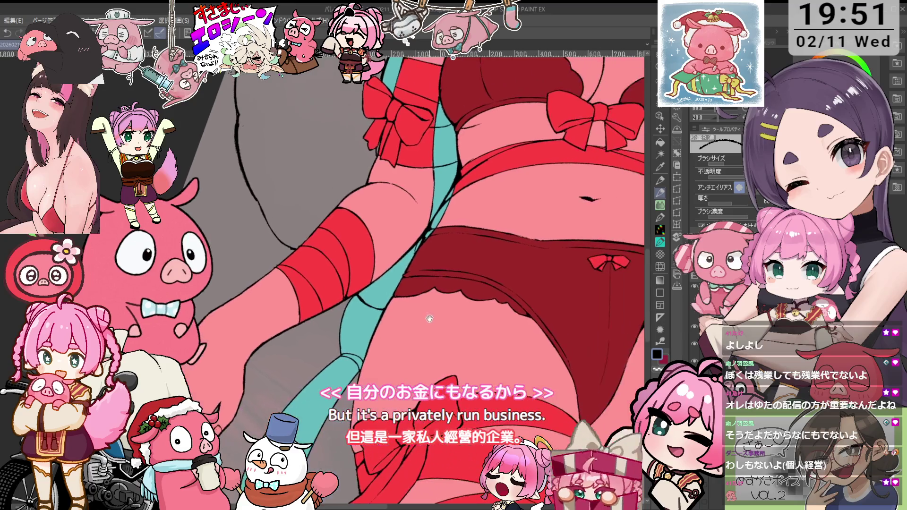
scroll(384, 353, "up", 5)
key("minus")
key("minus")
key("p")
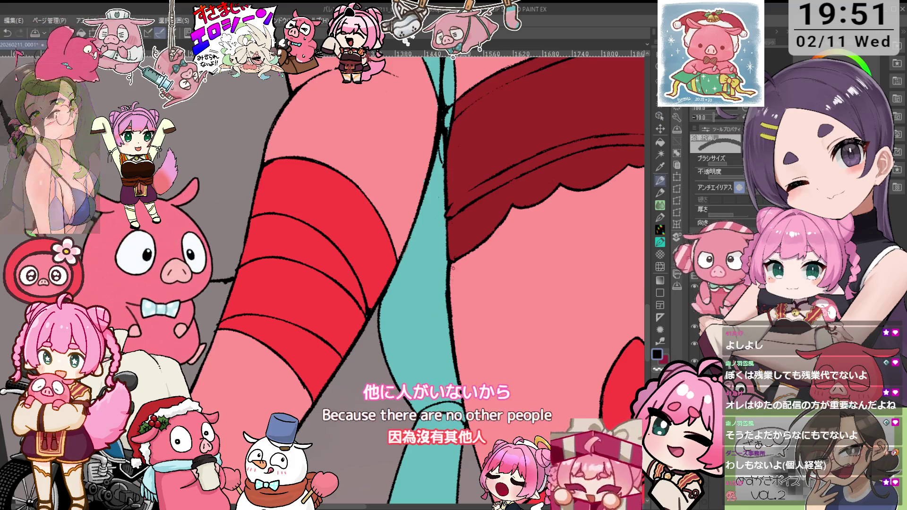
scroll(467, 236, "down", 3)
scroll(467, 235, "up", 2)
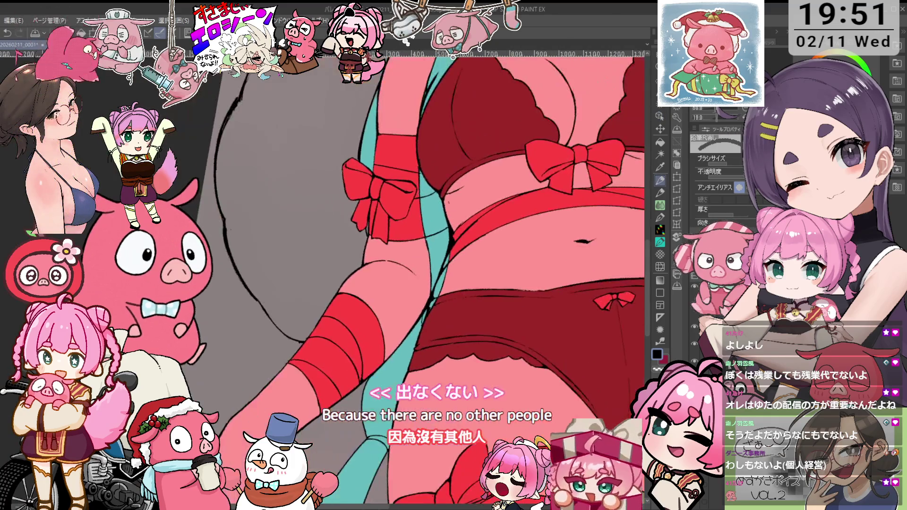
- Pan the view down toward the red bow on the thigh strap
key("o")
scroll(430, 314, "up", 2)
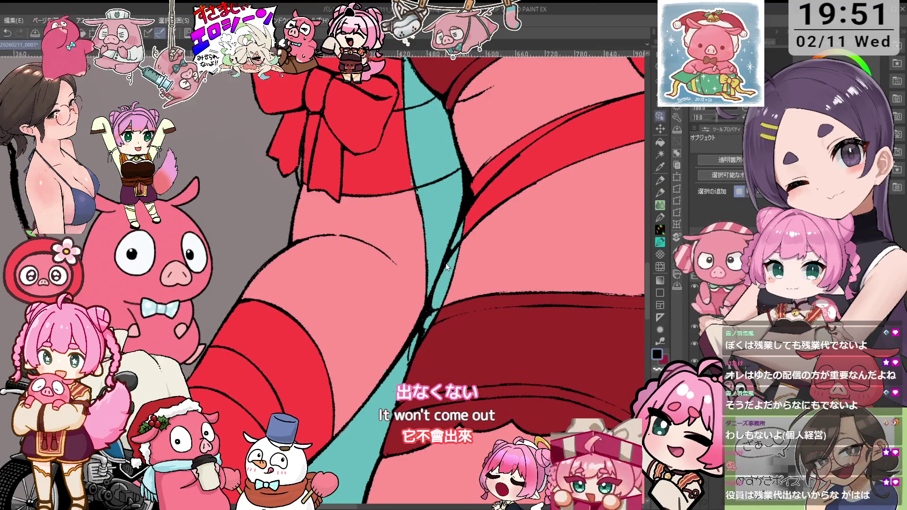
key("e")
scroll(428, 197, "up", 1)
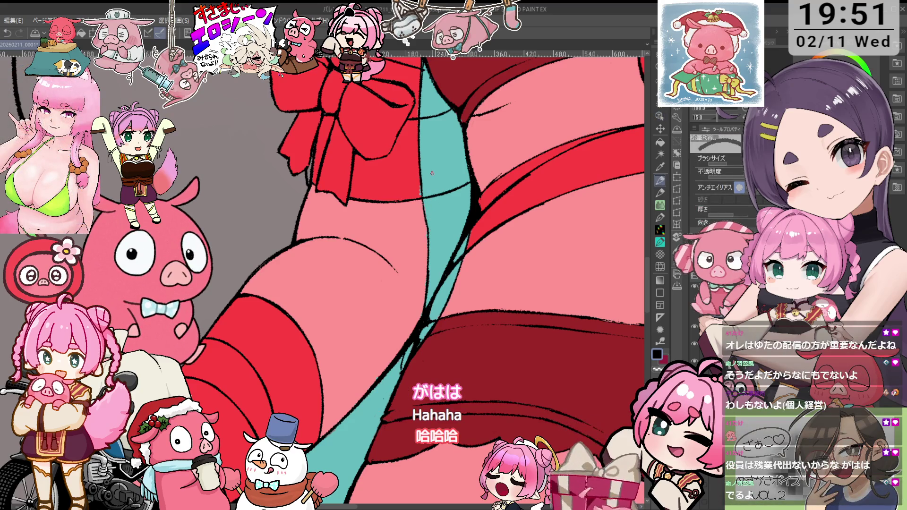
left_click_drag(459, 197, 454, 233)
key("p")
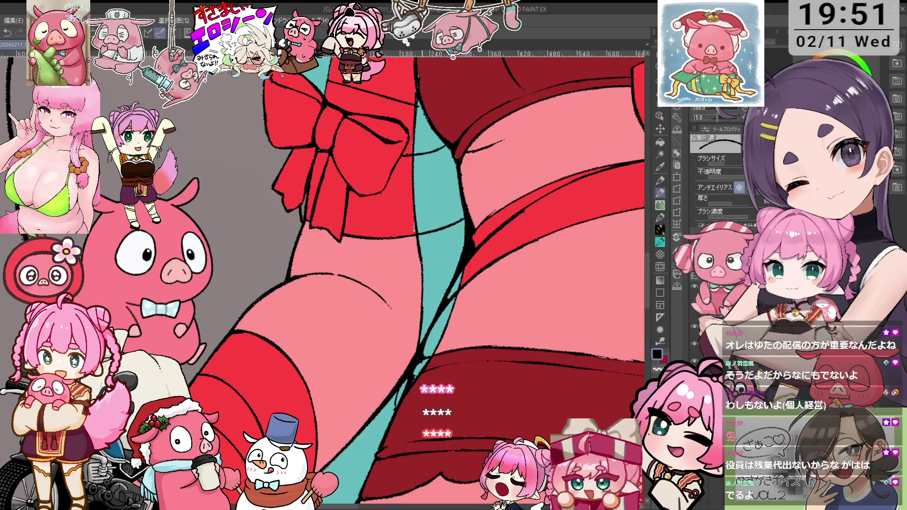
scroll(465, 158, "down", 1)
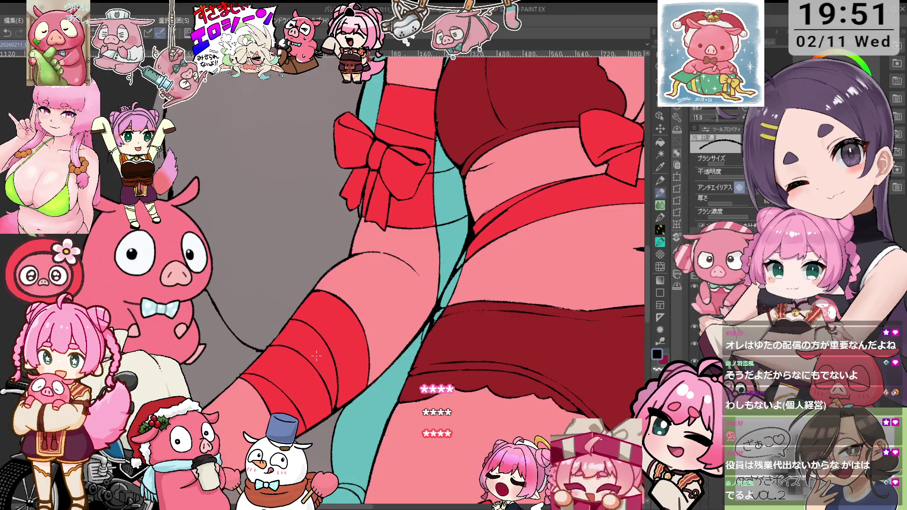
scroll(447, 203, "up", 1)
- Rotate the canvas about 30 degrees clockwise and zoom in on the thigh bow
key("o")
scroll(446, 203, "up", 1)
scroll(447, 203, "up", 1)
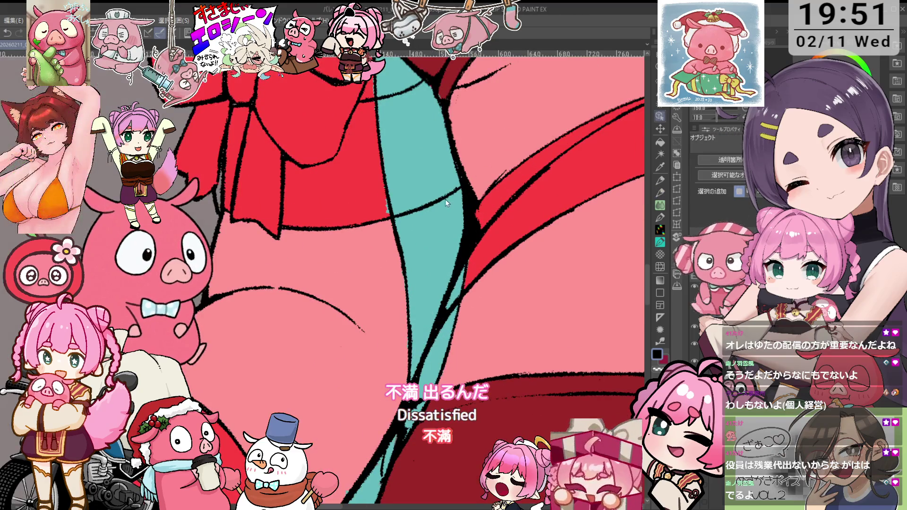
key("p")
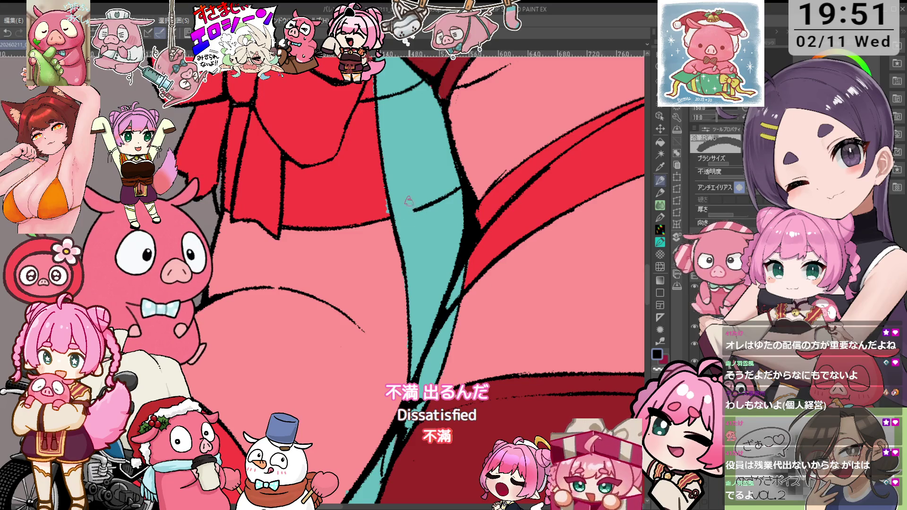
left_click_drag(456, 192, 407, 221)
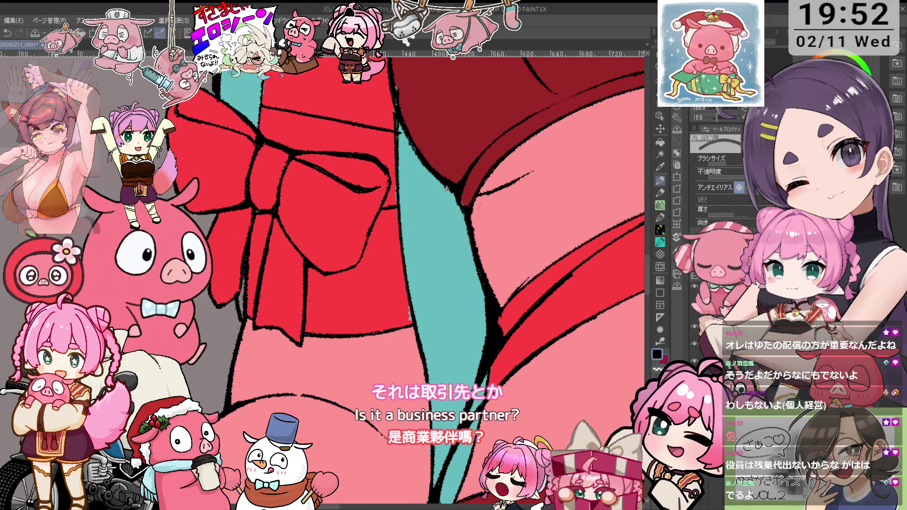
key("asciicircum")
key("asciicircum")
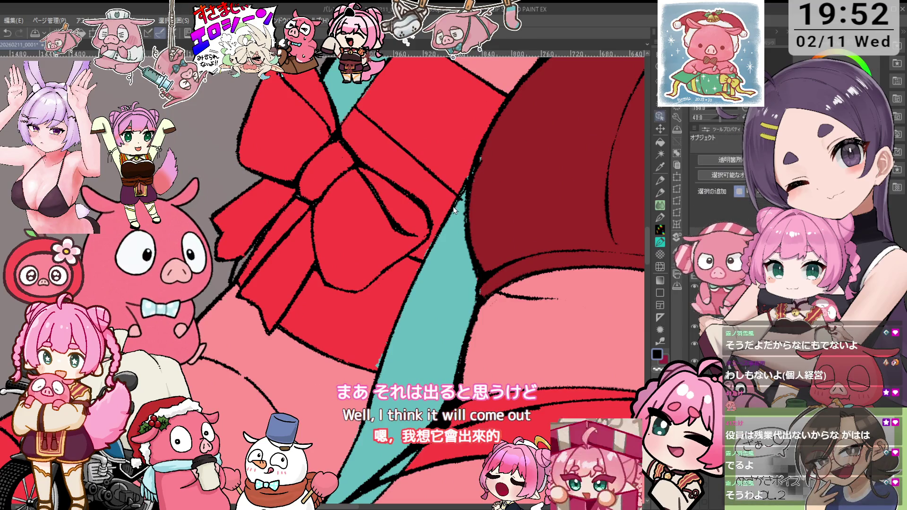
key("ctrl+plus")
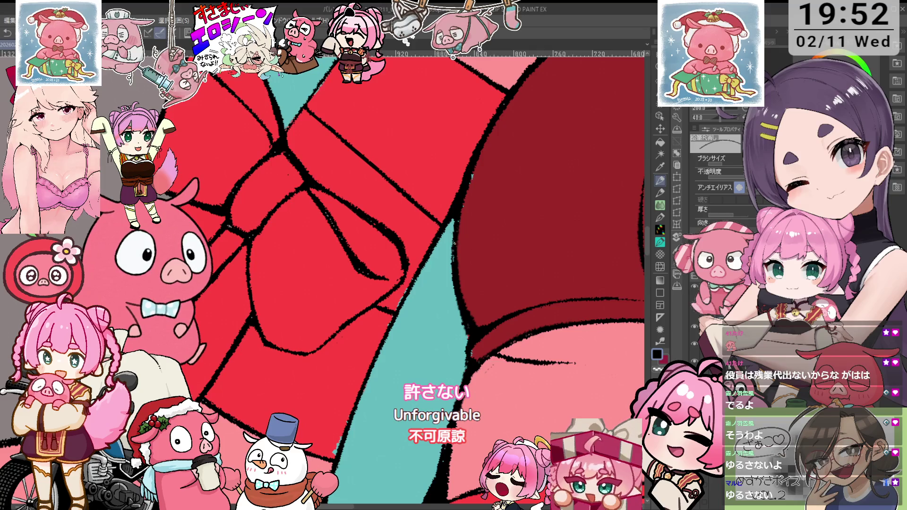
key("p")
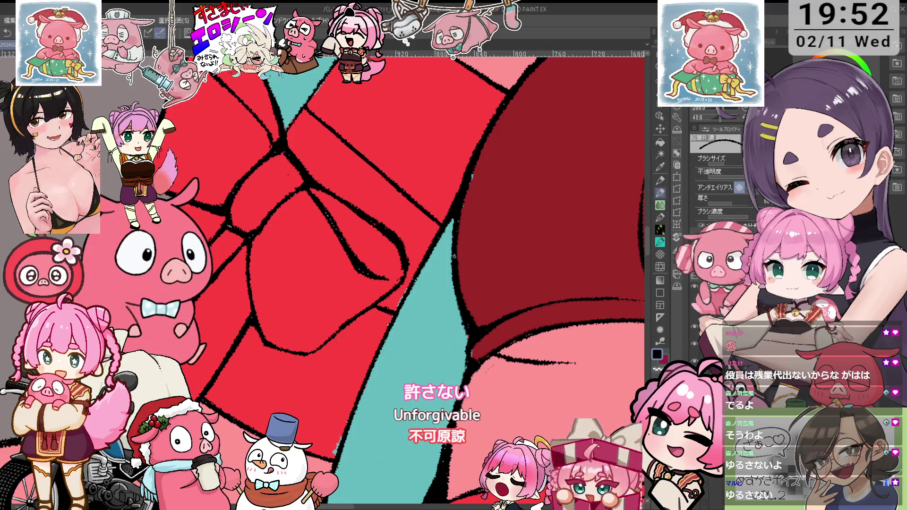
scroll(456, 240, "down", 3)
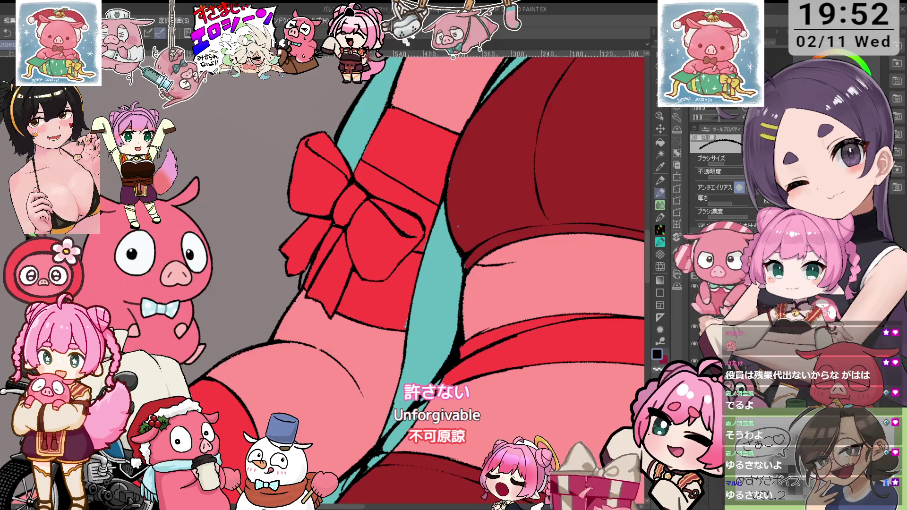
- Paint red over a small gap in the thigh bow
scroll(458, 226, "up", 2)
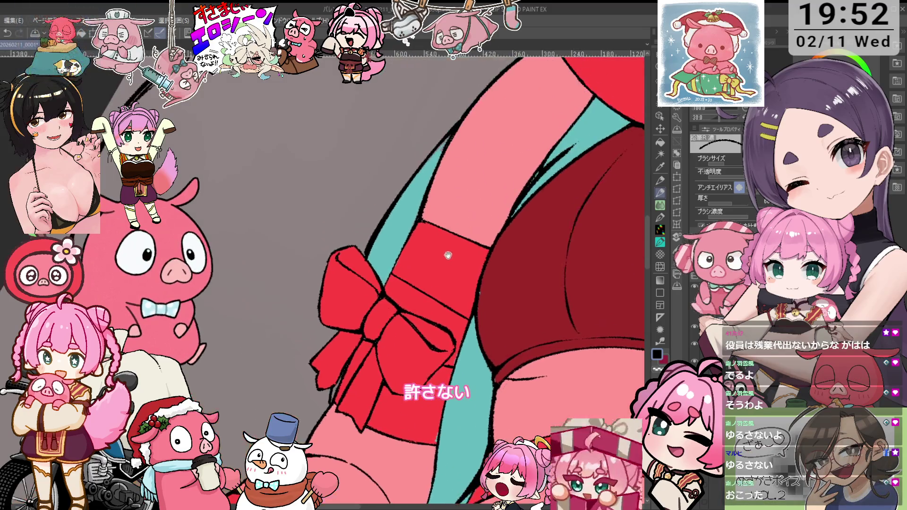
scroll(378, 265, "up", 2)
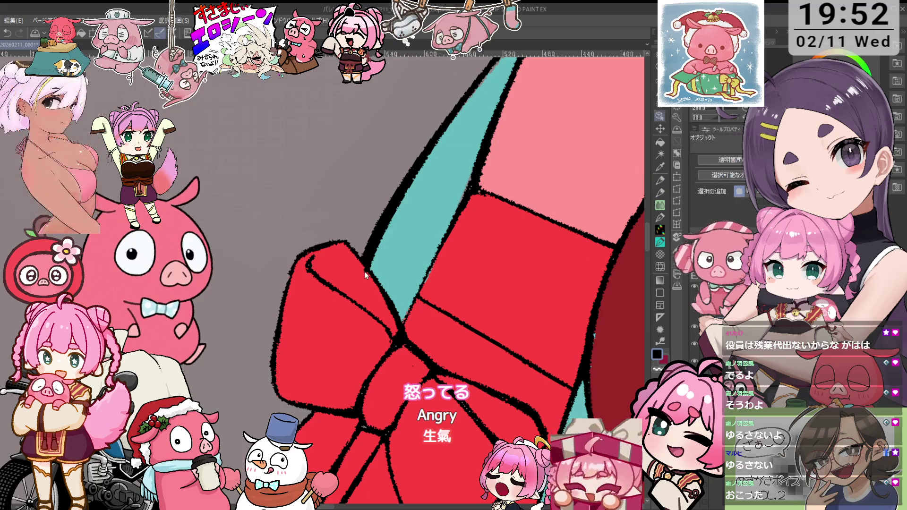
scroll(387, 296, "down", 3)
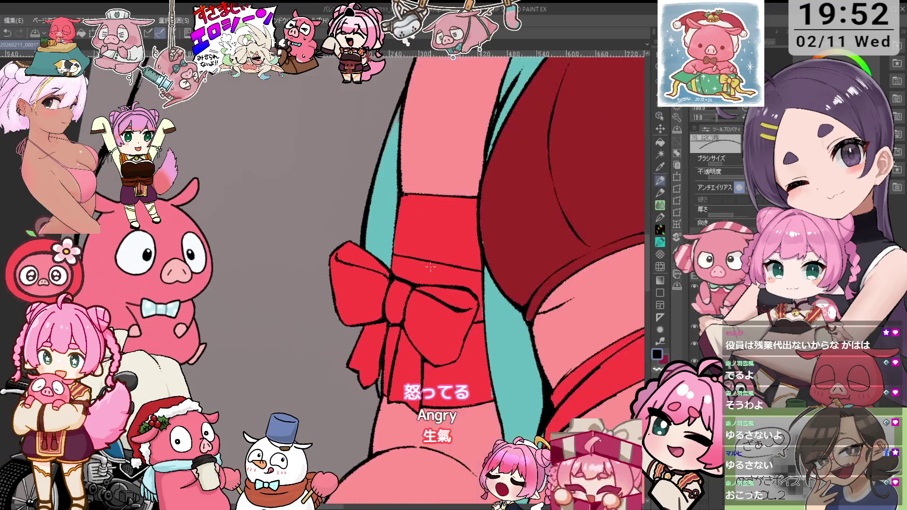
key("o")
key("p")
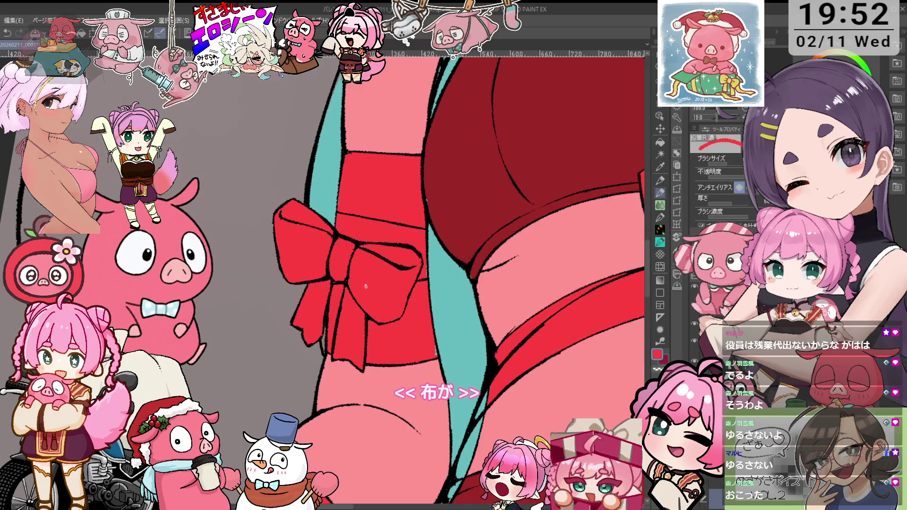
left_click_drag(358, 245, 348, 303)
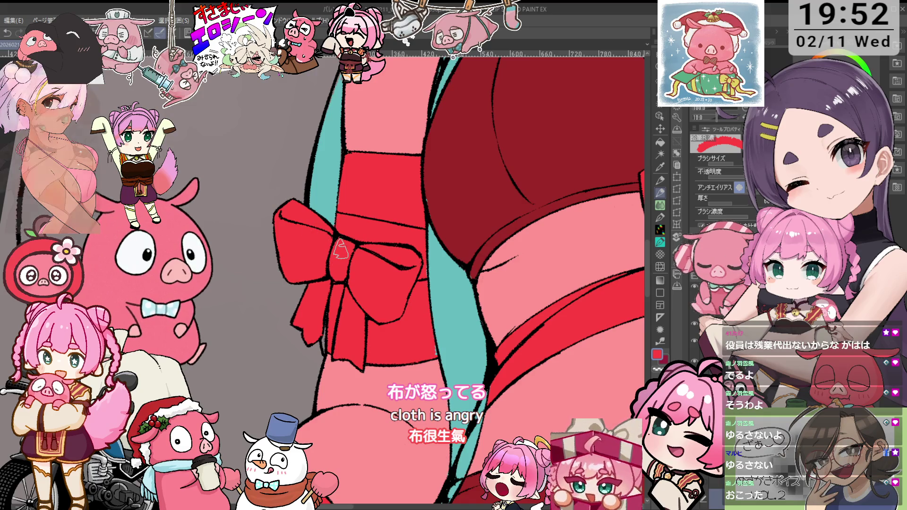
scroll(343, 366, "up", 2)
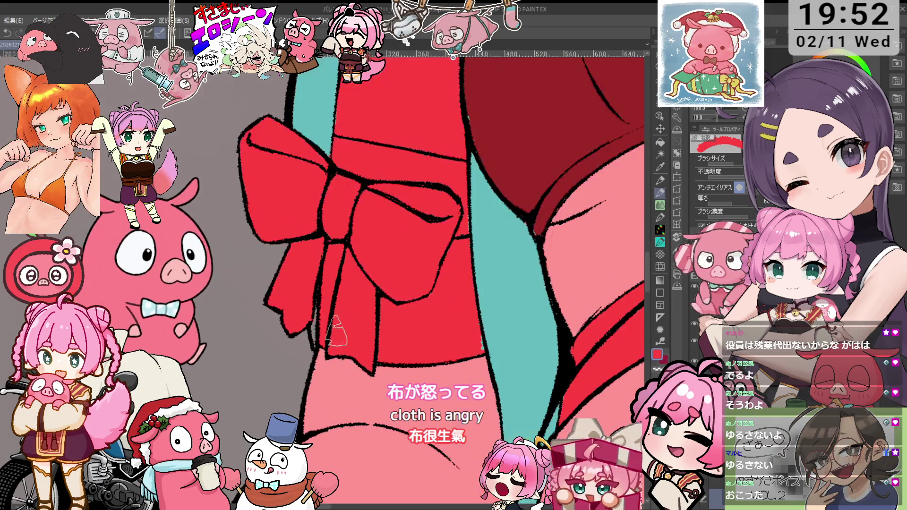
- Sample the strand's teal with the eyedropper and switch to the pencil to patch it
key("i")
left_click(504, 288)
key("p")
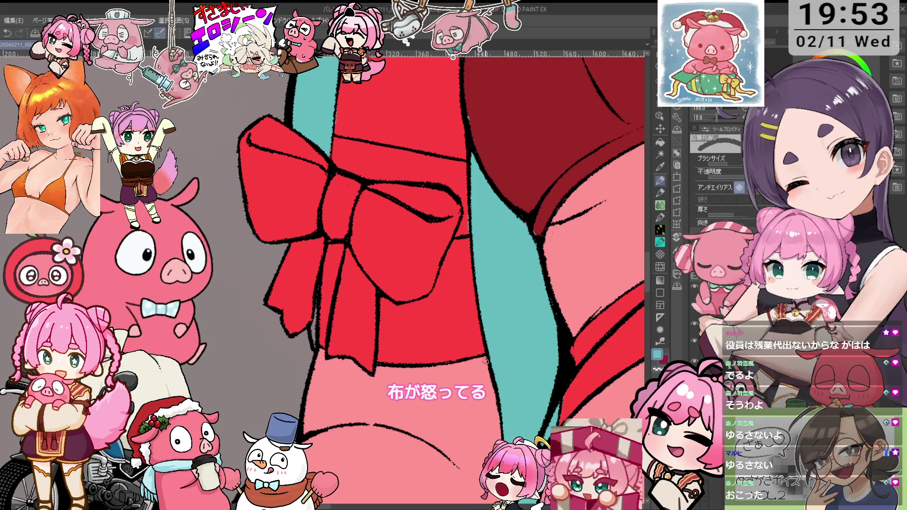
key("p")
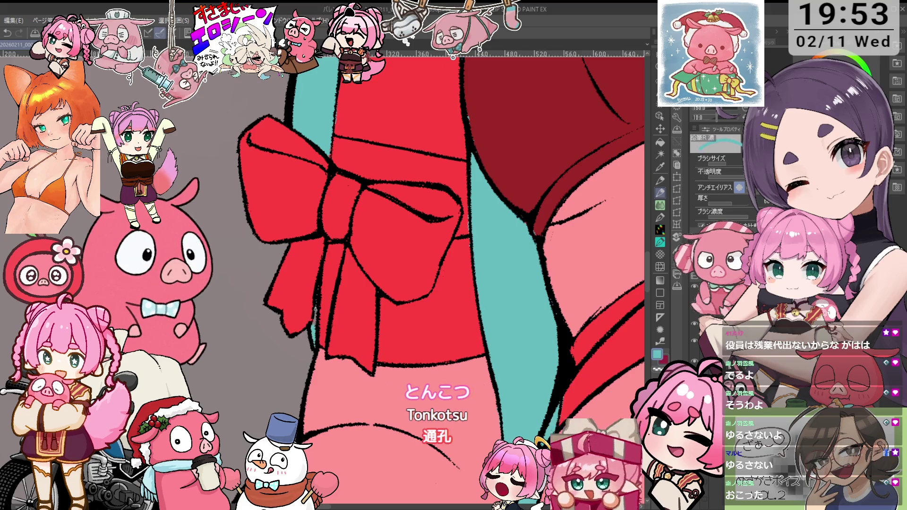
scroll(322, 298, "down", 4)
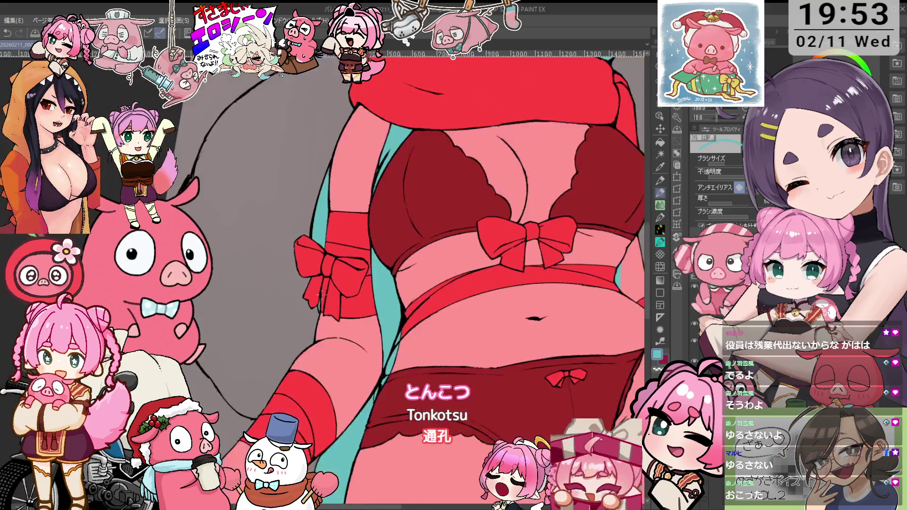
mouse_move(330, 57)
left_mouse_down()
mouse_move(330, 241)
mouse_move(398, 282)
left_mouse_up()
scroll(330, 241, "up", 2)
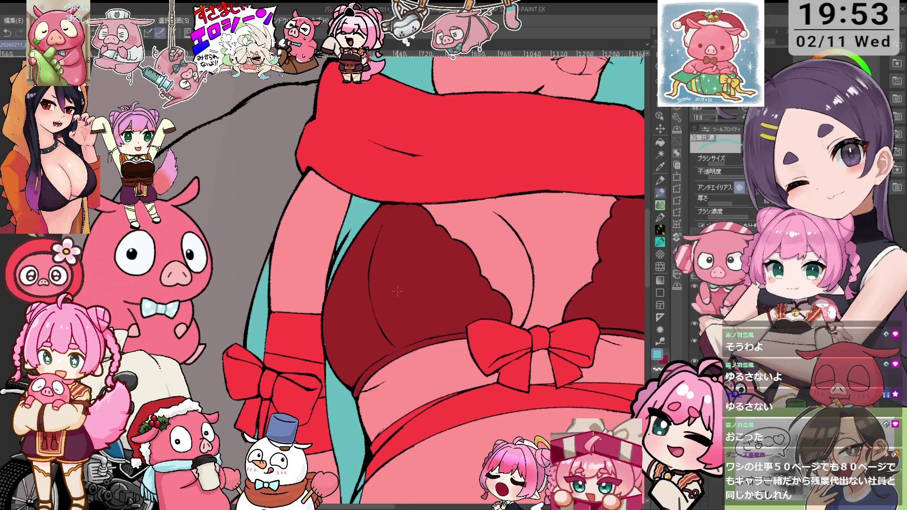
scroll(397, 254, "up", 4)
key("o")
key("p")
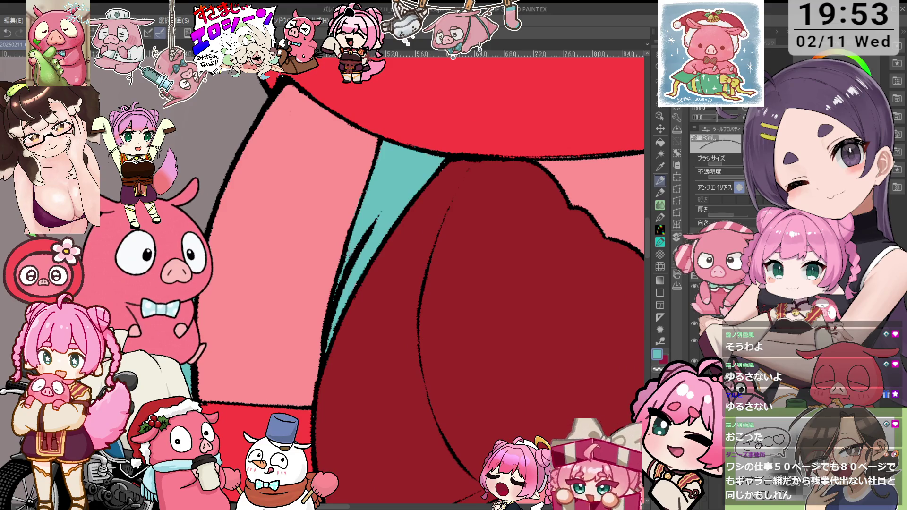
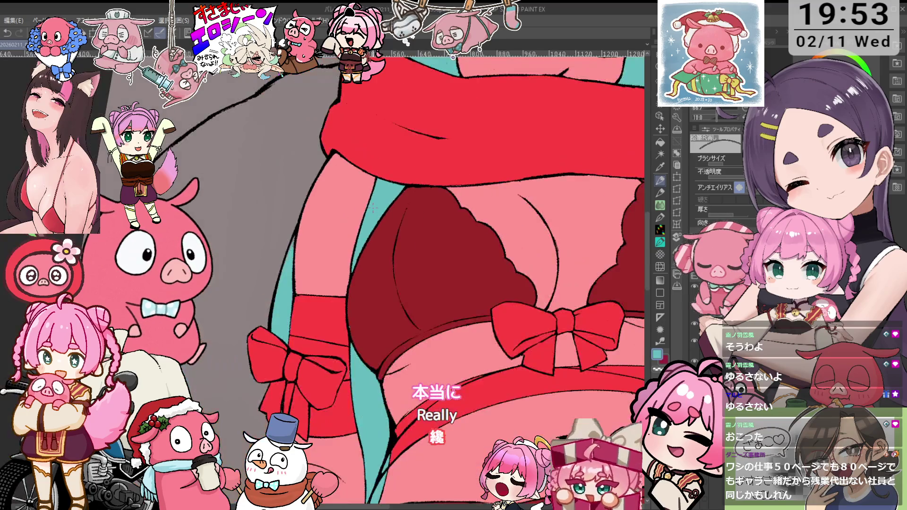
- Switch to the 鉛筆R濃 black pencil and shrink it to size 15, briefly toggling the eraser
scroll(378, 289, "down", 3)
key("p")
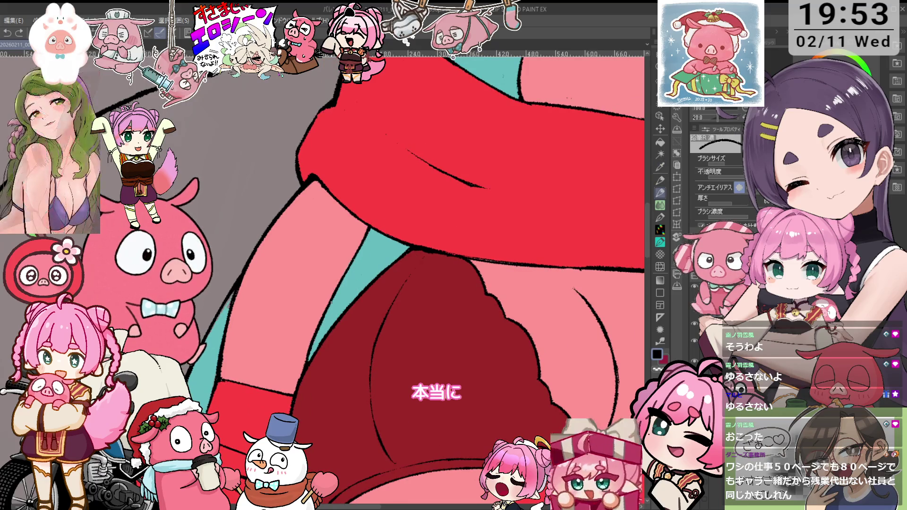
key("bracketleft")
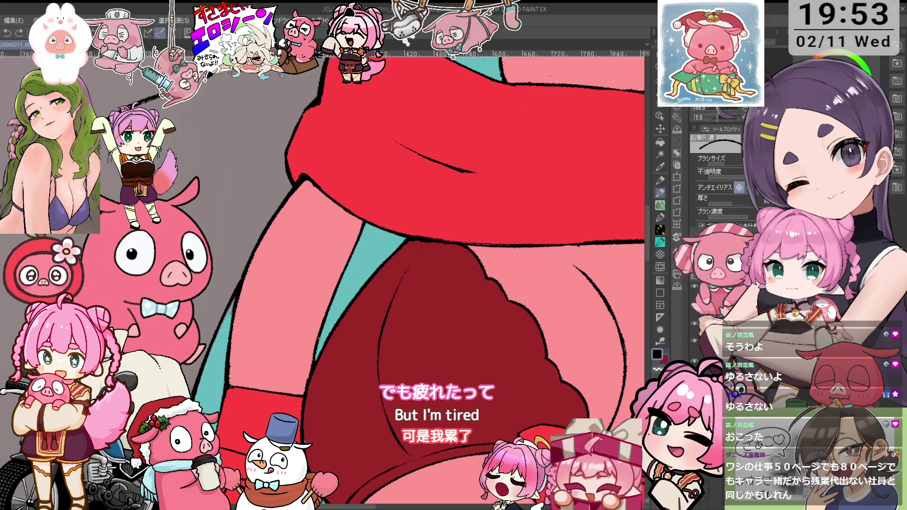
key("e")
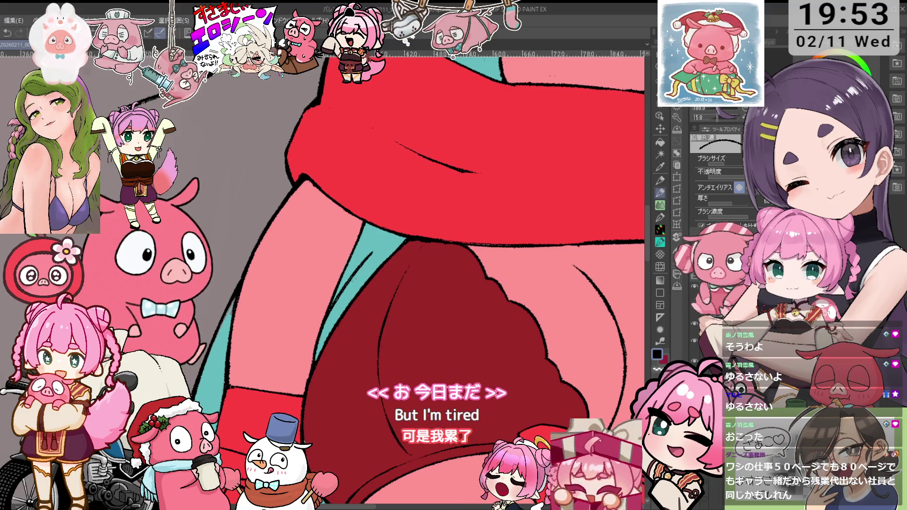
key("p")
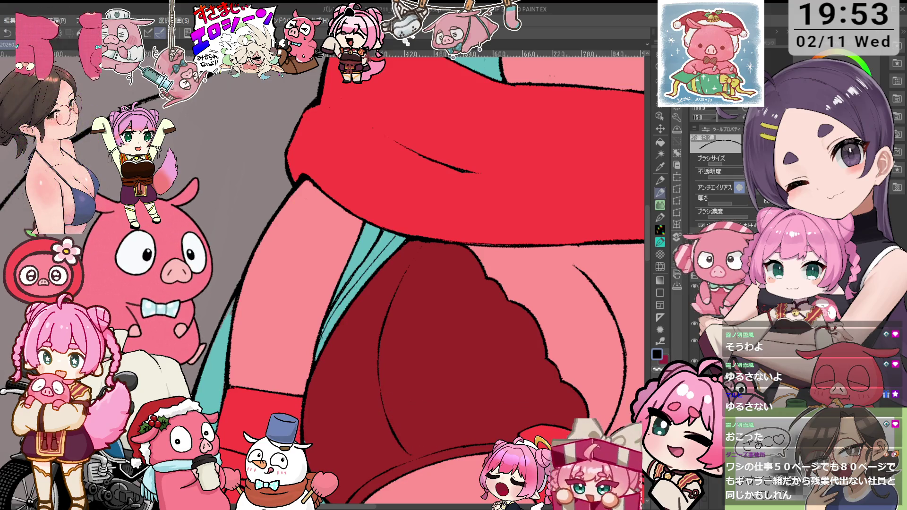
- Zoom around the bra, switch to a large eraser, and bring the belly and navel into view
scroll(414, 279, "down", 5)
scroll(414, 278, "up", 5)
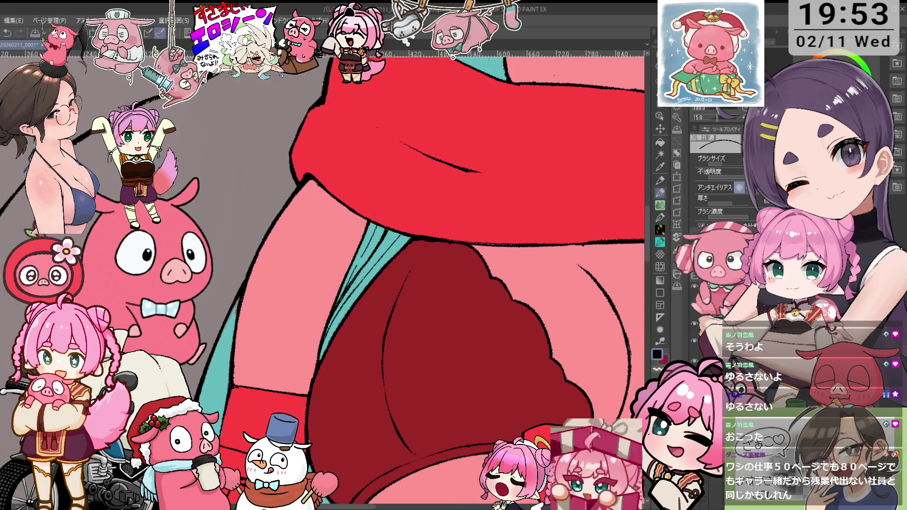
scroll(390, 257, "down", 5)
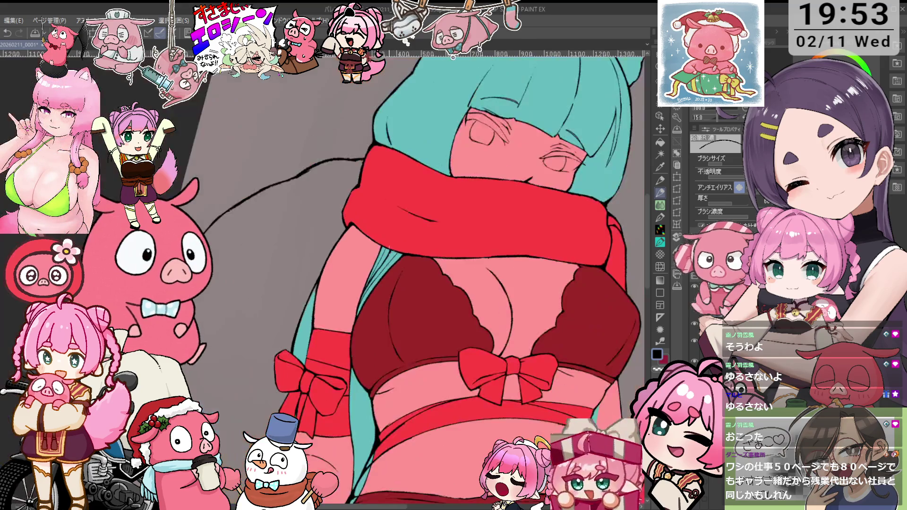
scroll(390, 256, "up", 4)
scroll(393, 246, "up", 3)
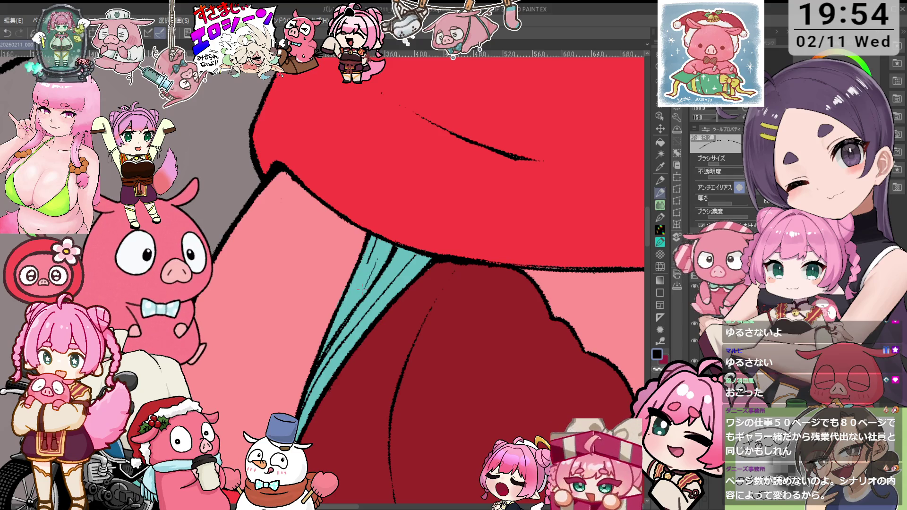
scroll(447, 256, "down", 2)
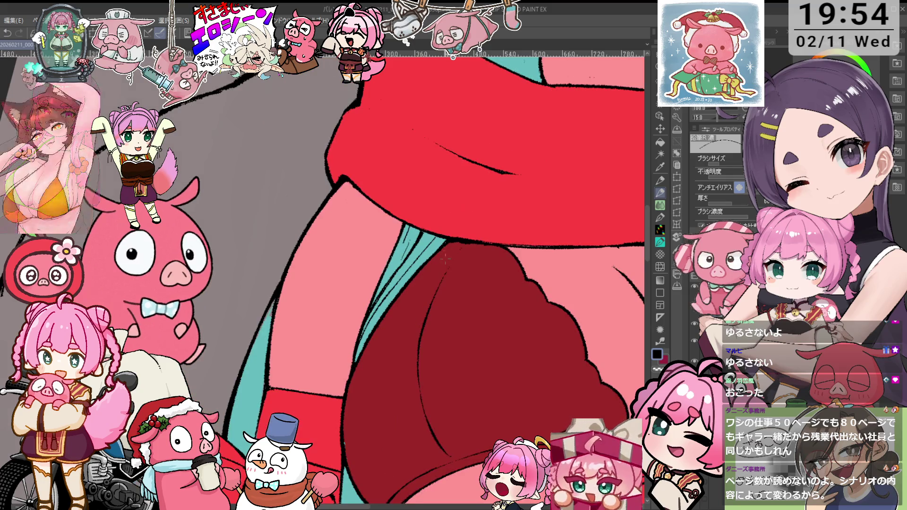
scroll(447, 256, "up", 3)
key("e")
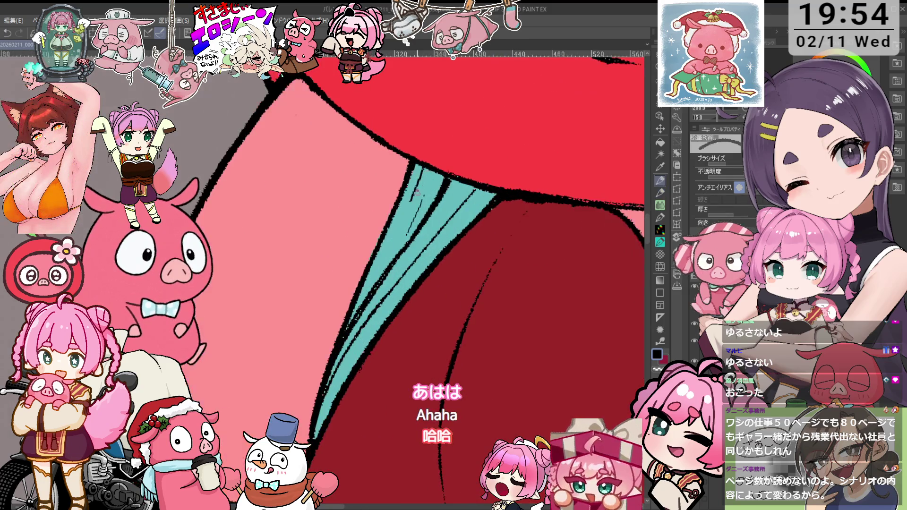
scroll(419, 194, "down", 2)
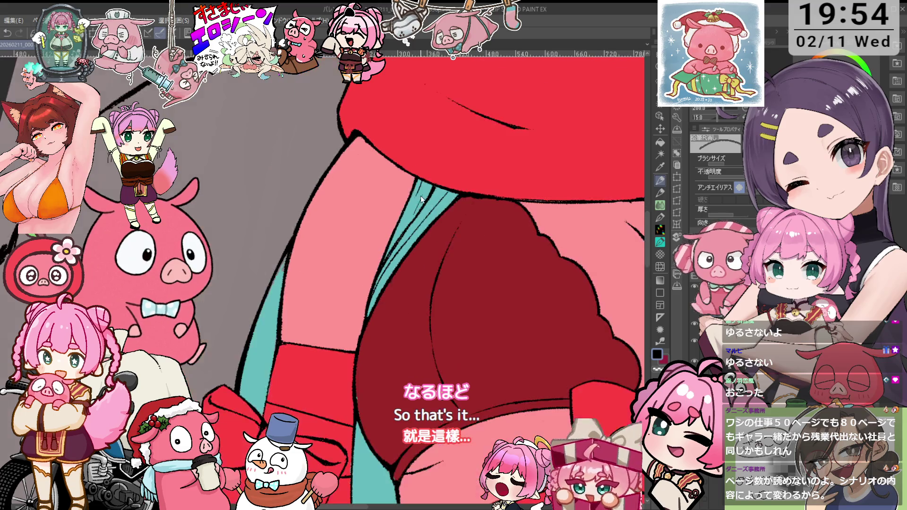
scroll(421, 199, "down", 2)
left_click_drag(379, 411, 429, 318)
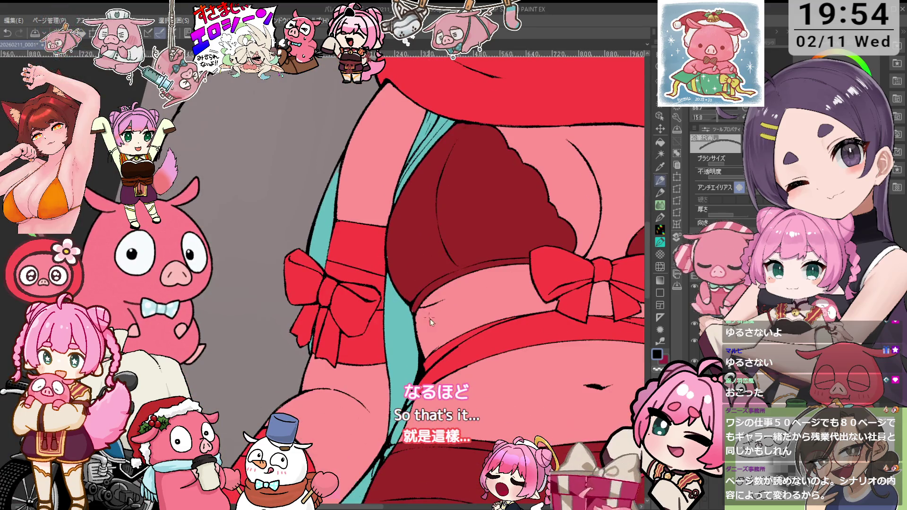
- Switch back to the 鉛筆R濃 pencil and rotate the canvas so the teal strand runs vertically
scroll(428, 318, "down", 5)
scroll(407, 282, "up", 4)
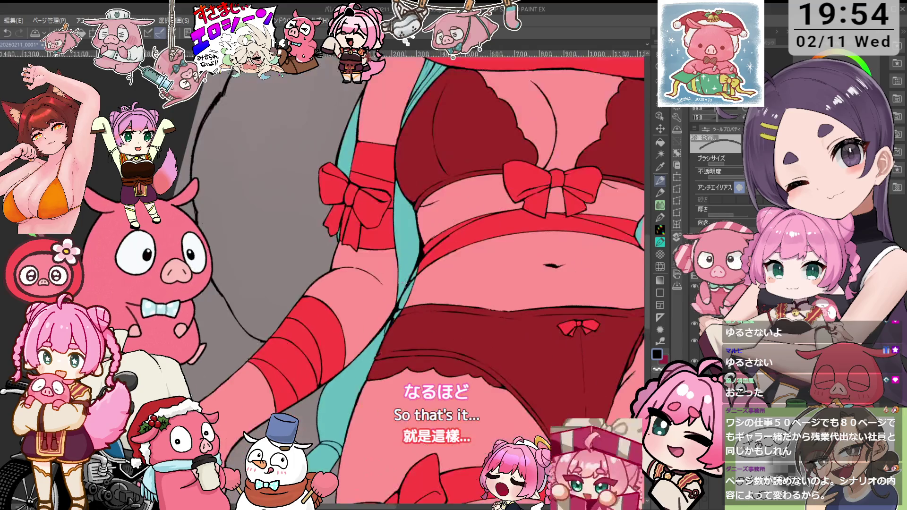
scroll(407, 284, "up", 2)
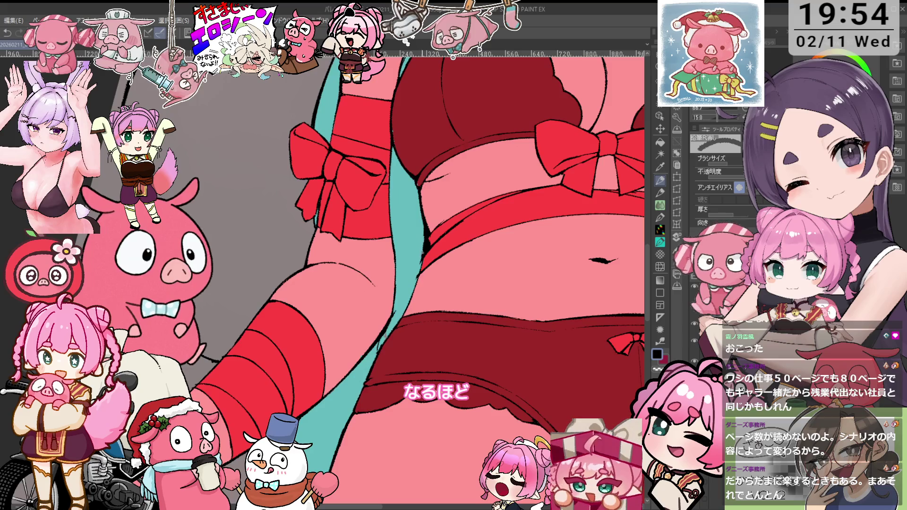
key("p")
scroll(420, 229, "up", 2)
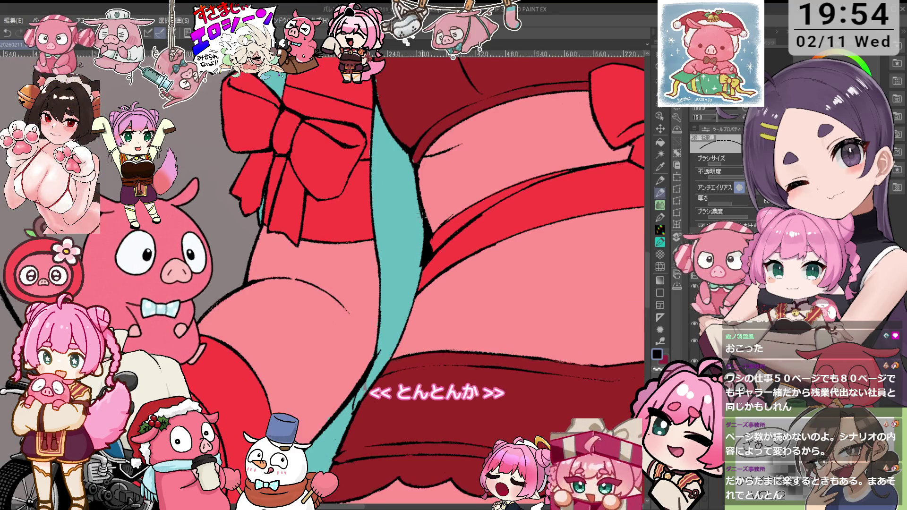
scroll(420, 280, "up", 1)
scroll(422, 280, "up", 1)
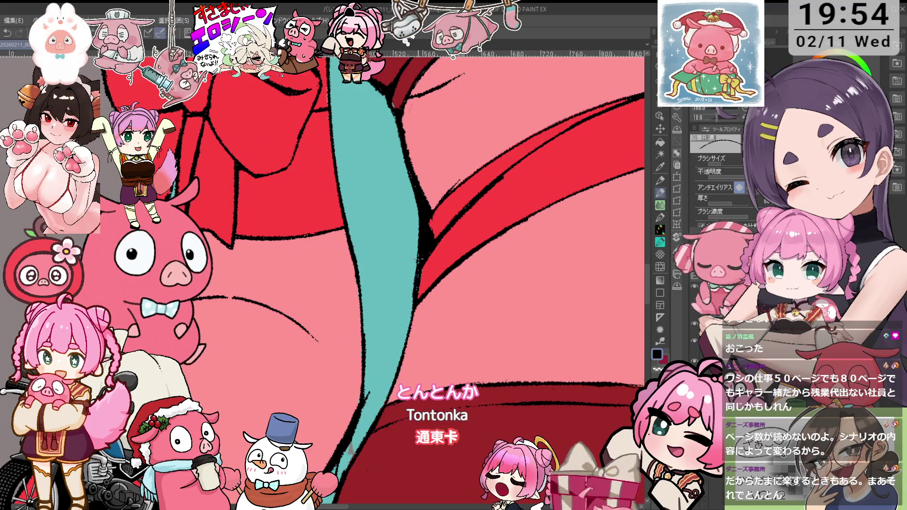
scroll(414, 270, "down", 3)
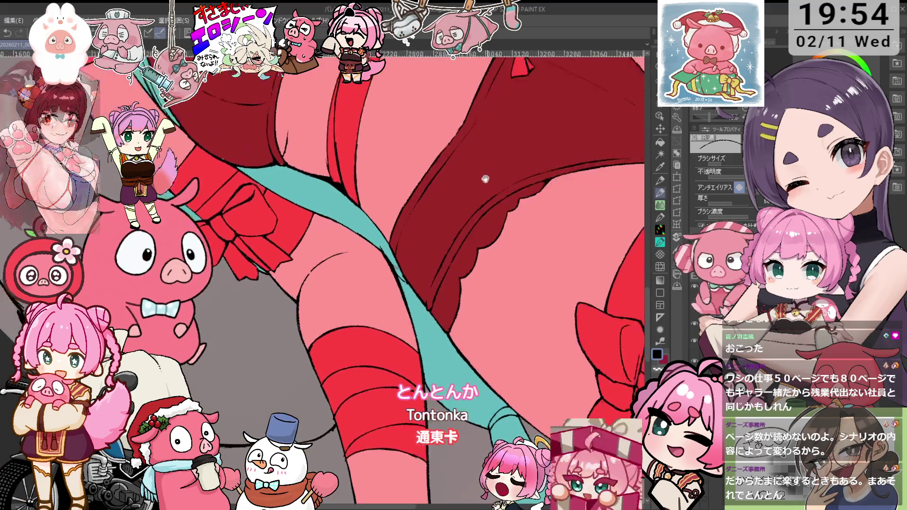
scroll(454, 211, "up", 2)
scroll(490, 201, "up", 2)
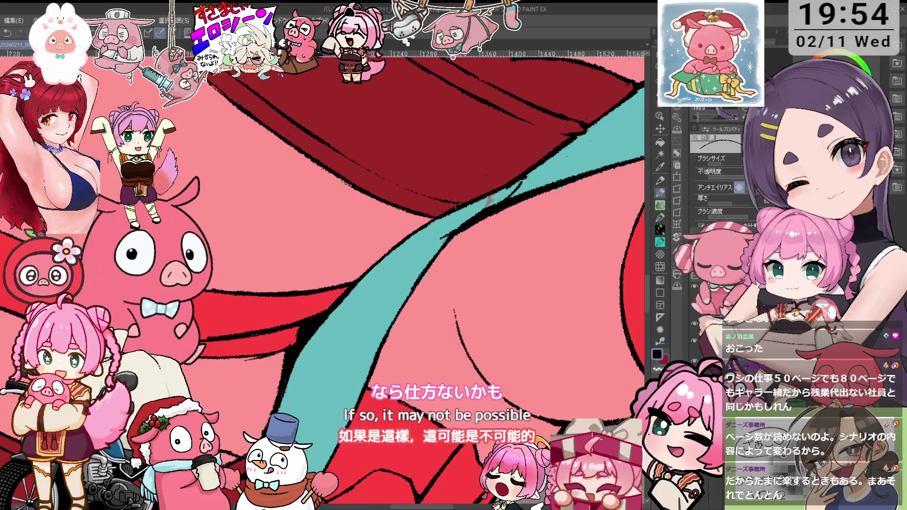
scroll(489, 201, "up", 2)
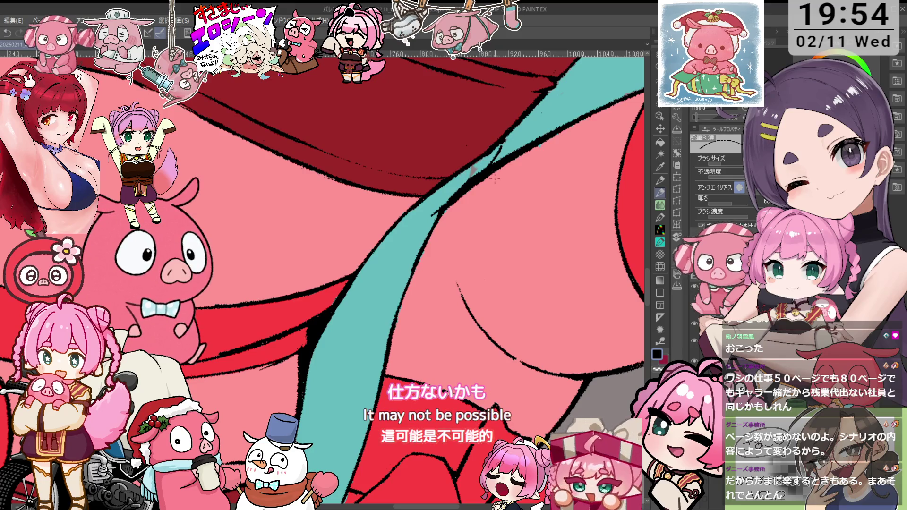
left_click_drag(473, 170, 298, 350)
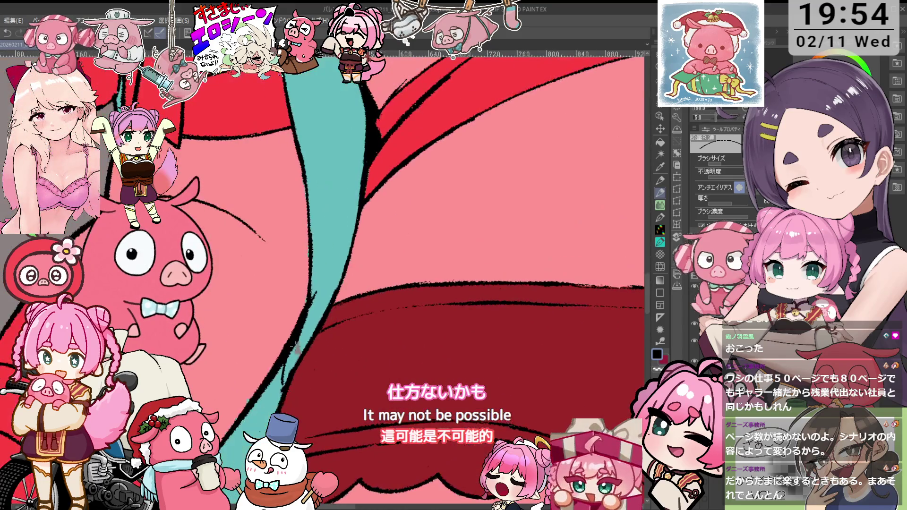
- Erase stray line art at the waistband, then undo to restore the longer black outline stroke
key("e")
key("ctrl+z")
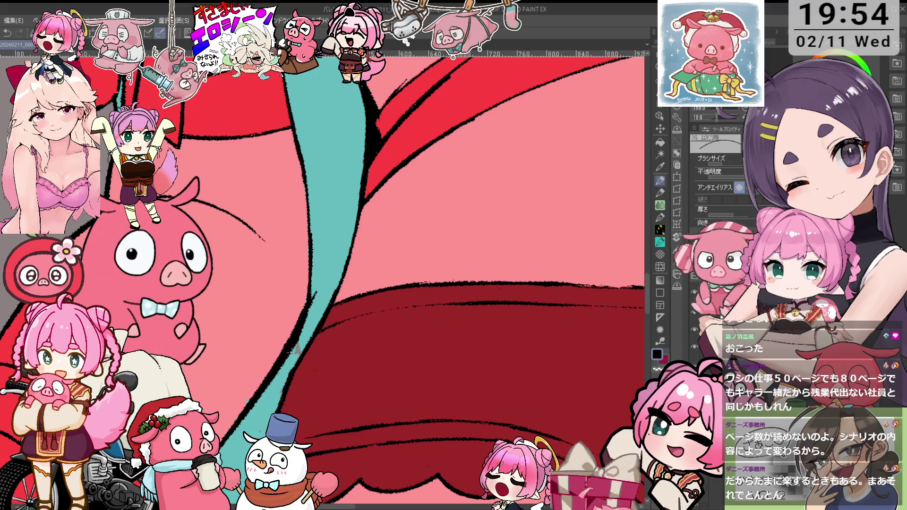
scroll(319, 283, "down", 2)
scroll(340, 340, "down", 2)
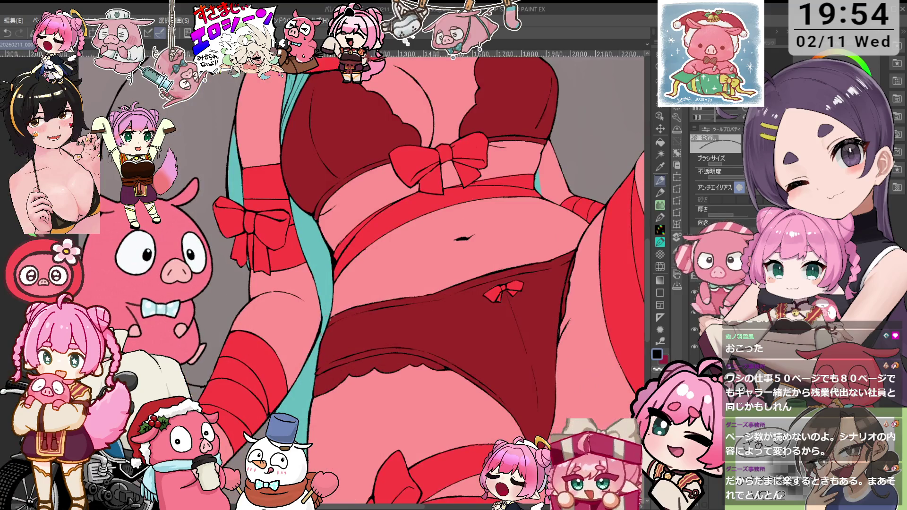
scroll(334, 316, "up", 1)
scroll(321, 340, "up", 2)
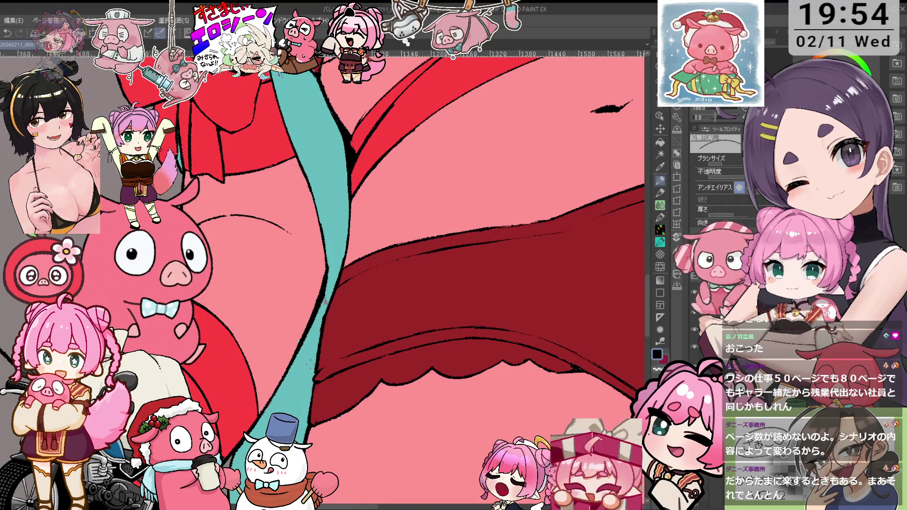
scroll(312, 354, "up", 4)
- Zoom out and pan to the face and hair, then switch to the Object tool
scroll(320, 348, "down", 4)
scroll(320, 348, "down", 2)
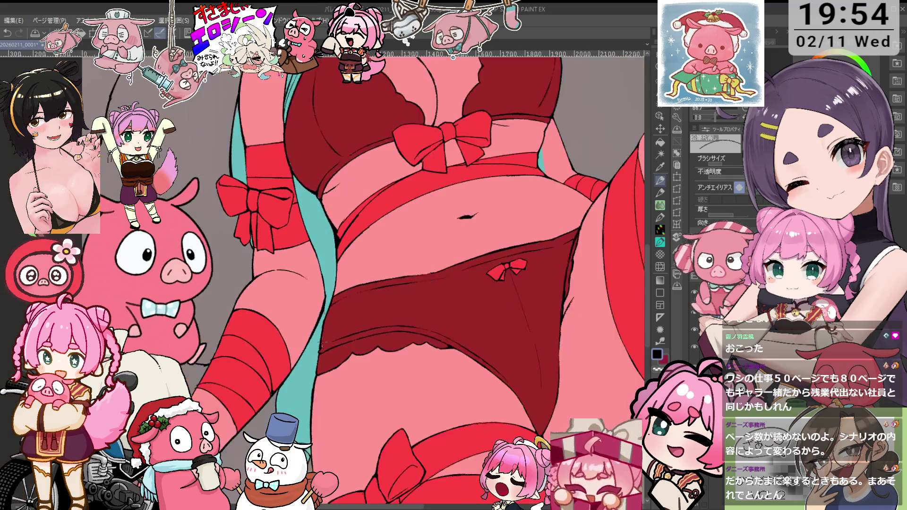
scroll(322, 345, "down", 1)
scroll(322, 344, "down", 1)
scroll(322, 343, "down", 1)
left_click_drag(326, 266, 373, 318)
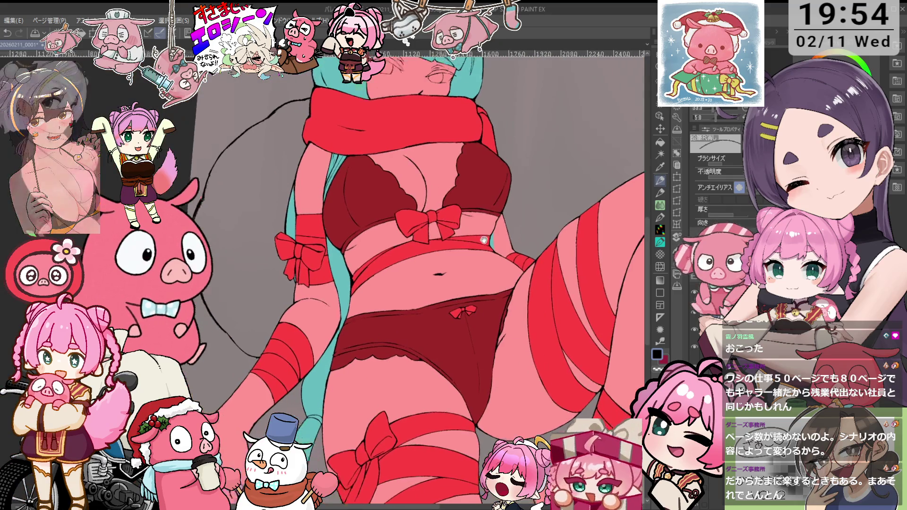
key("o")
scroll(374, 324, "up", 2)
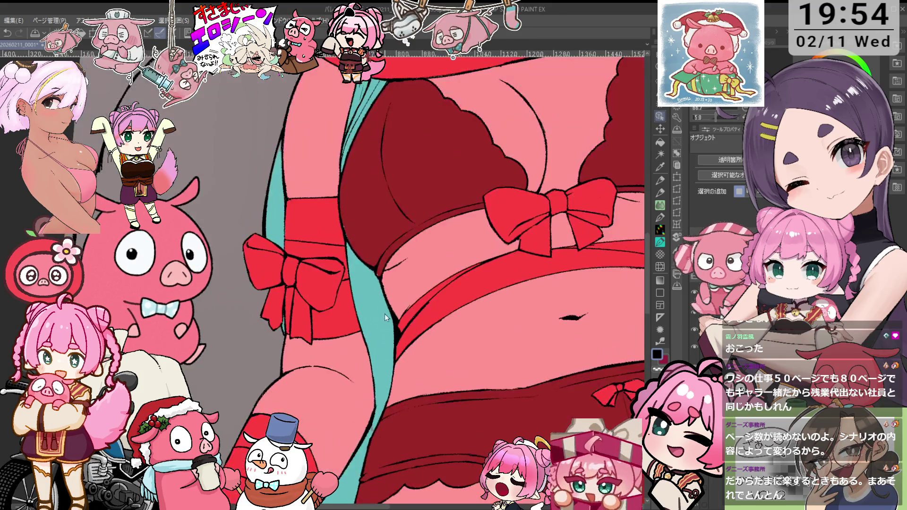
- Zoom around the chest bow and go from the Object tool to the 鉛筆R濃 pencil
scroll(385, 222, "down", 1)
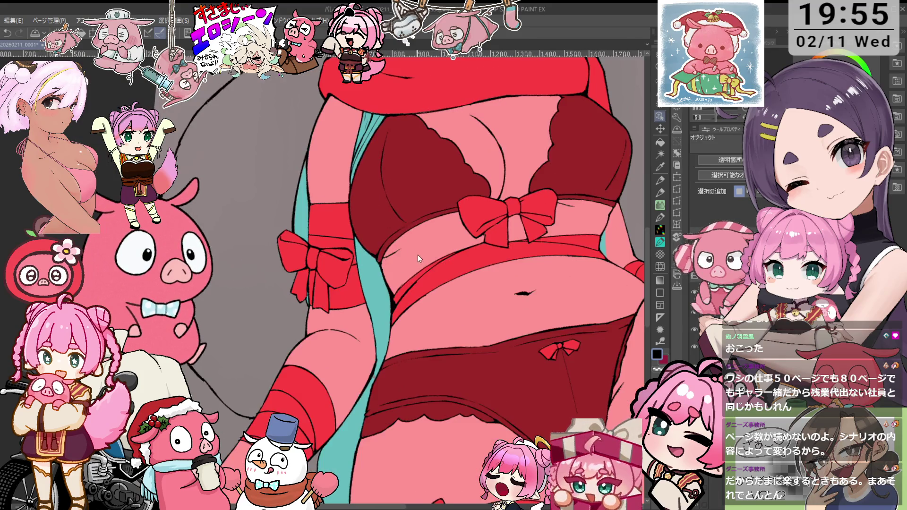
scroll(415, 284, "down", 1)
scroll(412, 328, "up", 1)
scroll(393, 342, "up", 2)
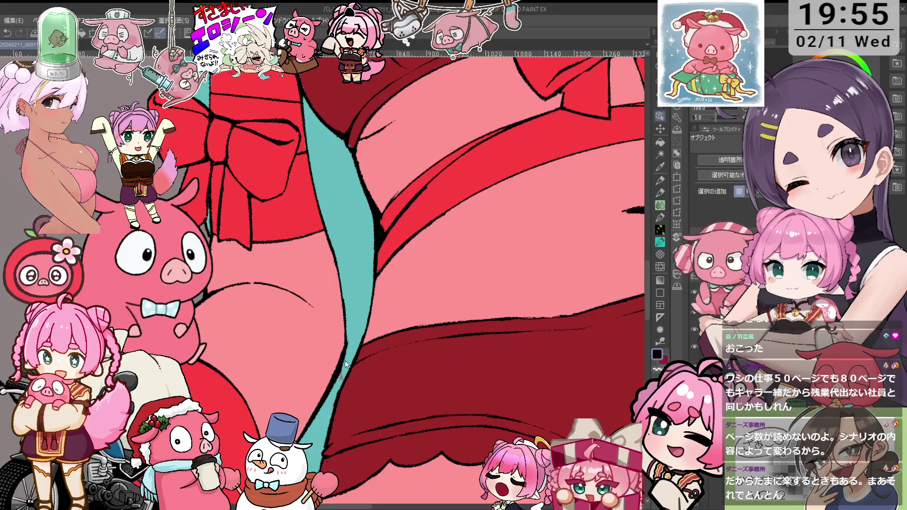
key("p")
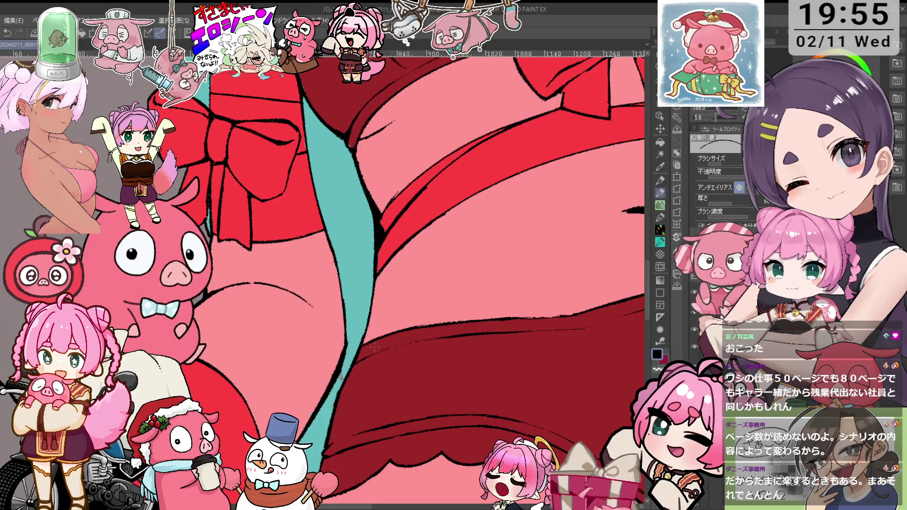
key("o")
scroll(375, 349, "down", 2)
scroll(305, 431, "up", 4)
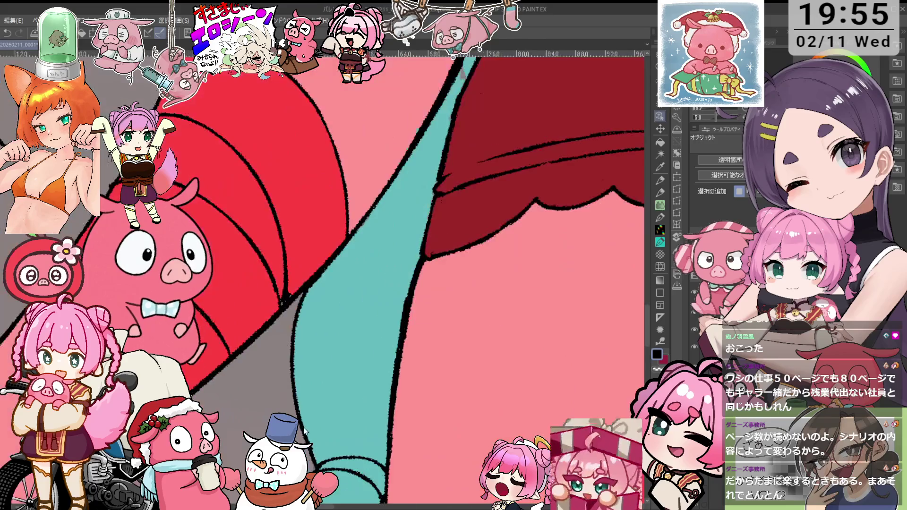
scroll(305, 431, "down", 2)
key("p")
scroll(373, 344, "up", 1)
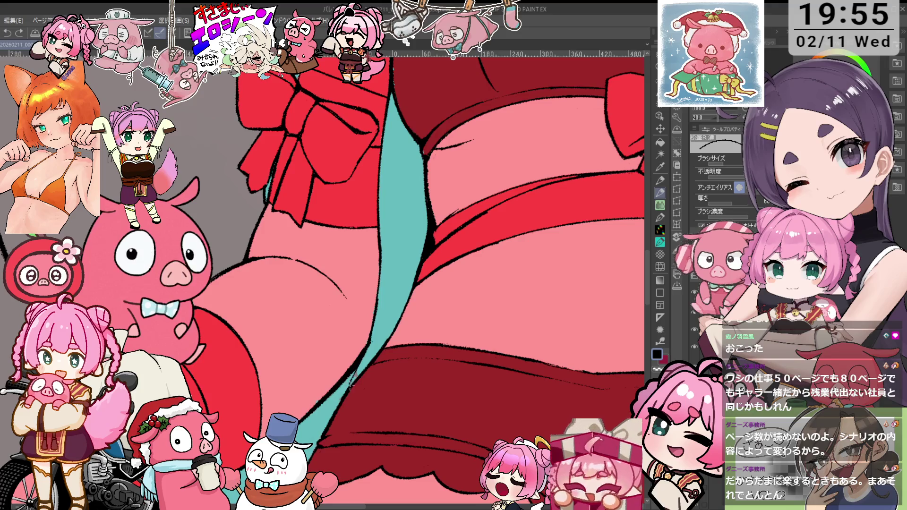
- Rotate the canvas to a comfortable angle and draw fine strand lines on the teal hair
mouse_move(359, 366)
left_mouse_down()
mouse_move(407, 318)
mouse_move(440, 238)
left_mouse_up()
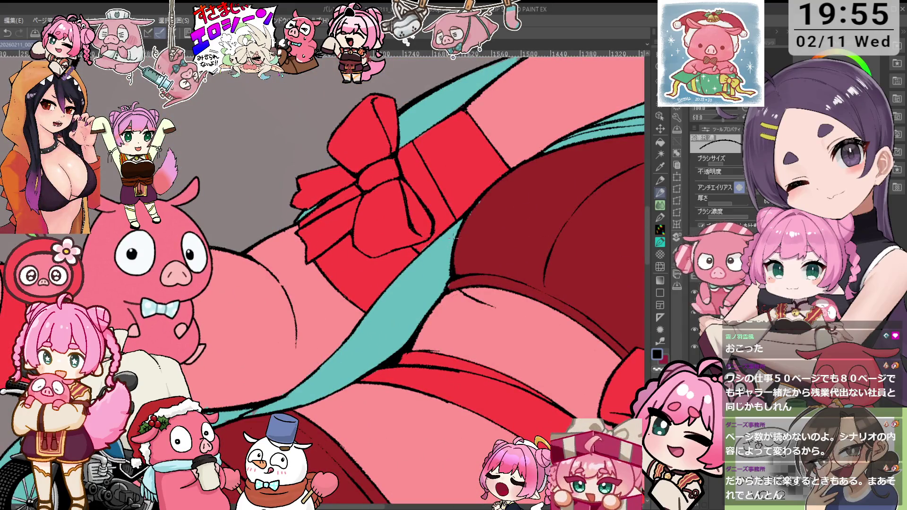
left_click_drag(453, 235, 379, 335)
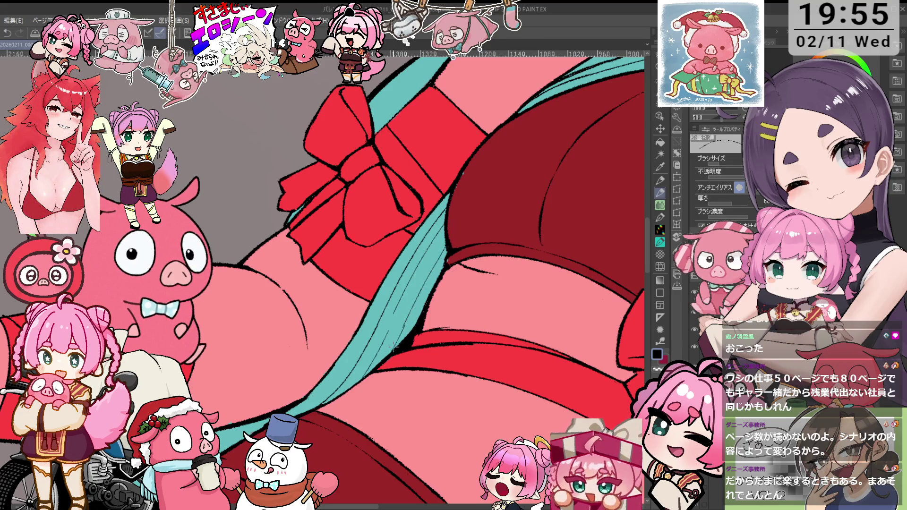
left_click_drag(331, 284, 386, 322)
key("e")
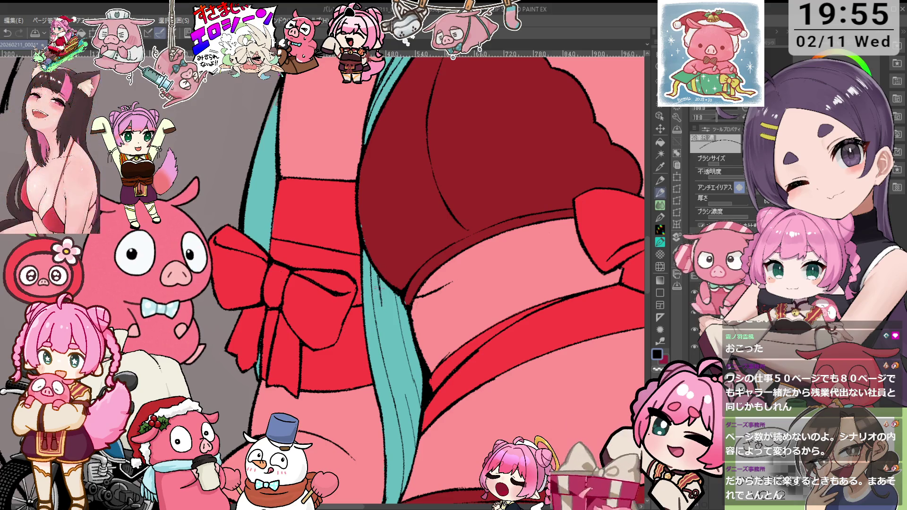
- Rotate the view so the teal hair lies horizontal and draw strand lines along it near the waist
key("e")
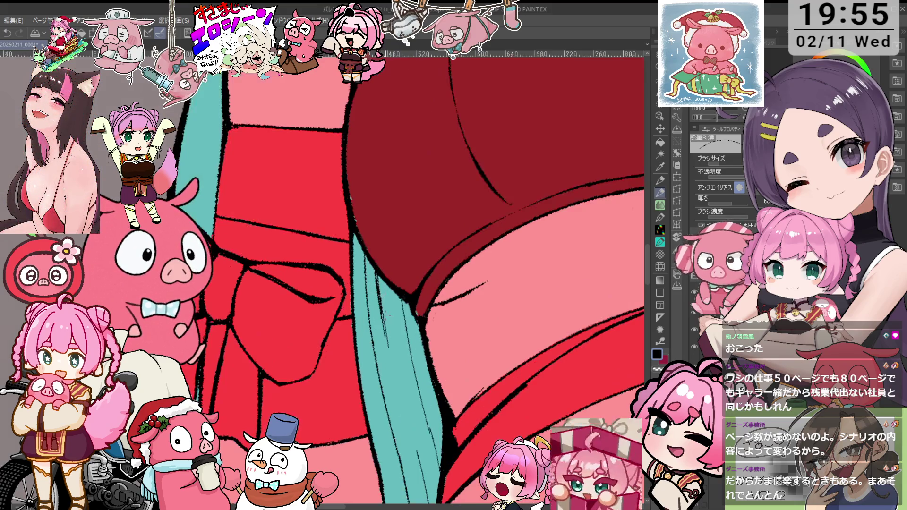
scroll(386, 296, "up", 2)
key("p")
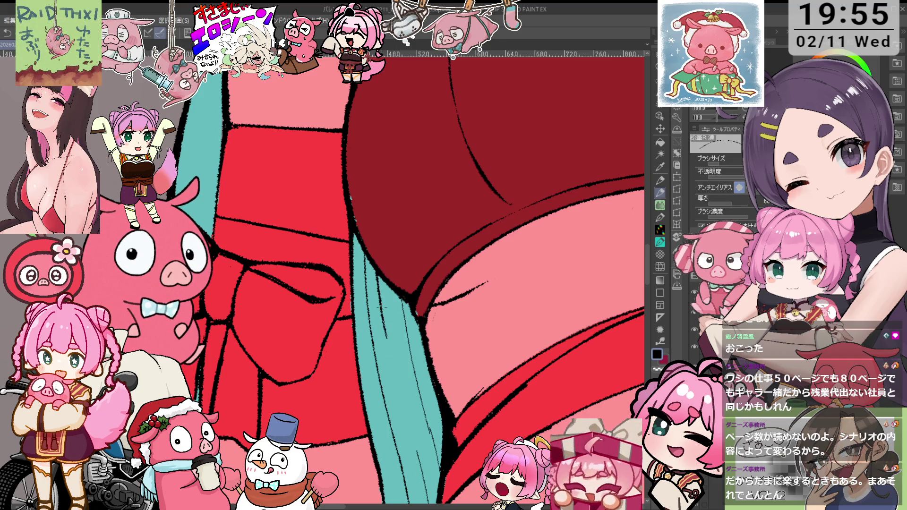
scroll(383, 324, "down", 2)
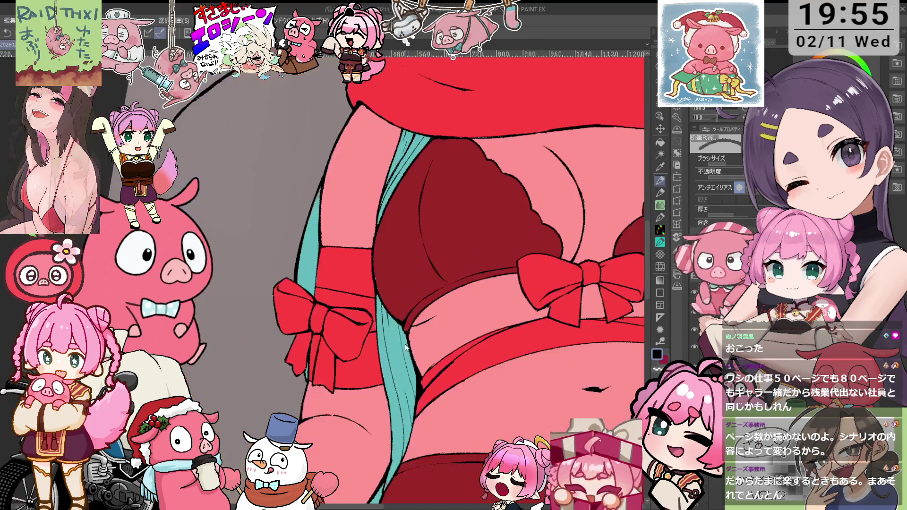
scroll(388, 331, "up", 2)
key("p")
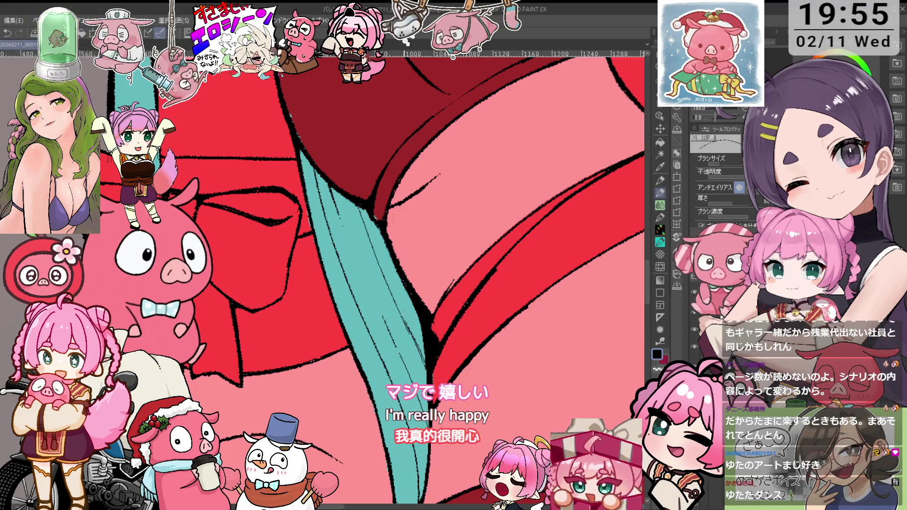
key("p")
left_click_drag(397, 292, 452, 284)
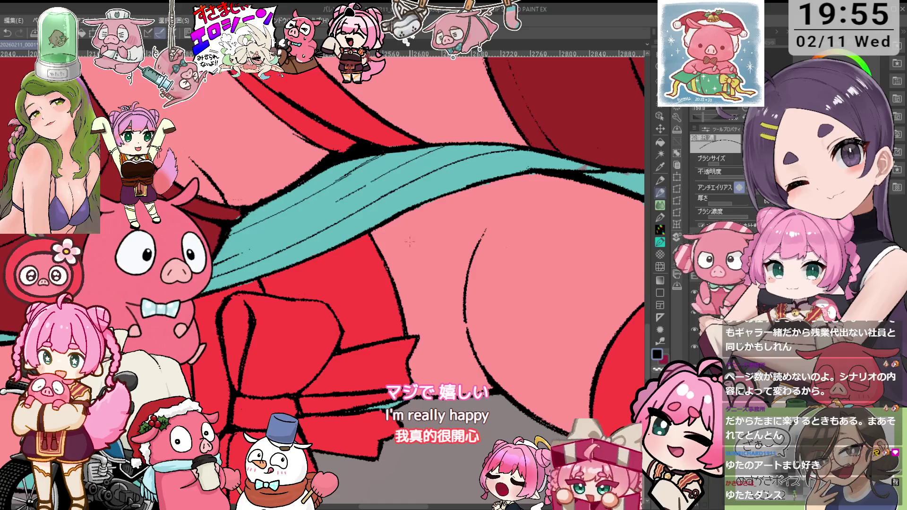
left_click_drag(411, 253, 436, 189)
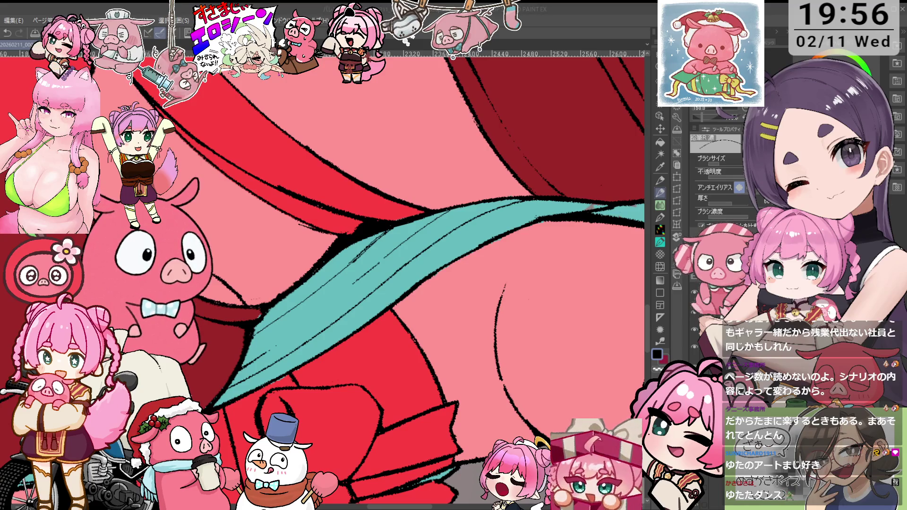
- Rotate the canvas about 20° counterclockwise and continue the strand lines down past the hip
key("minus")
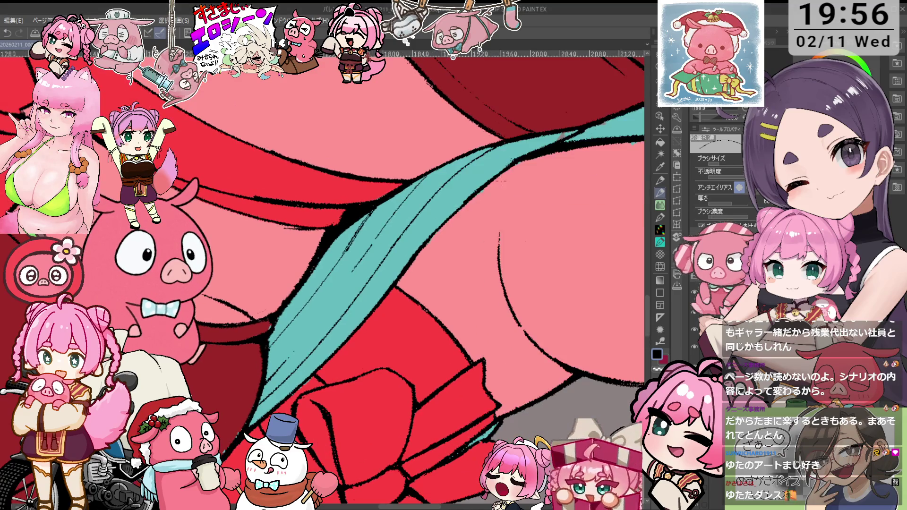
key("e")
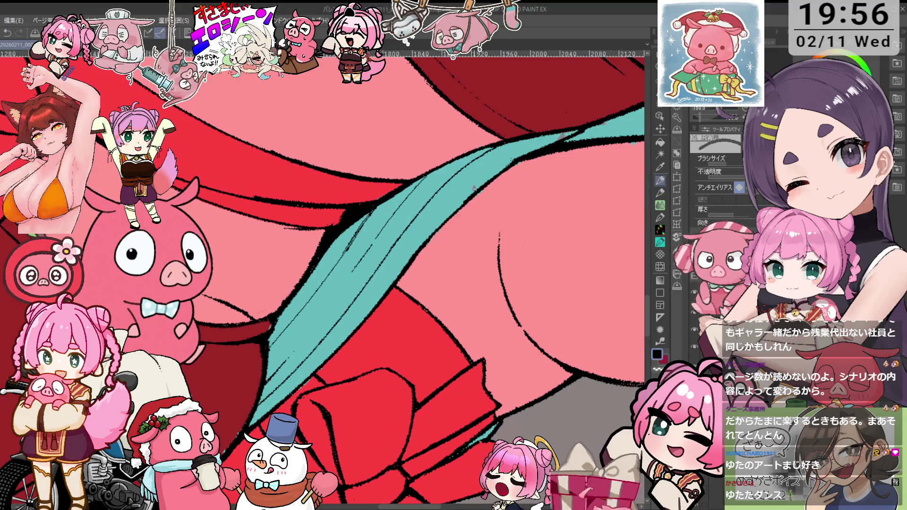
key("p")
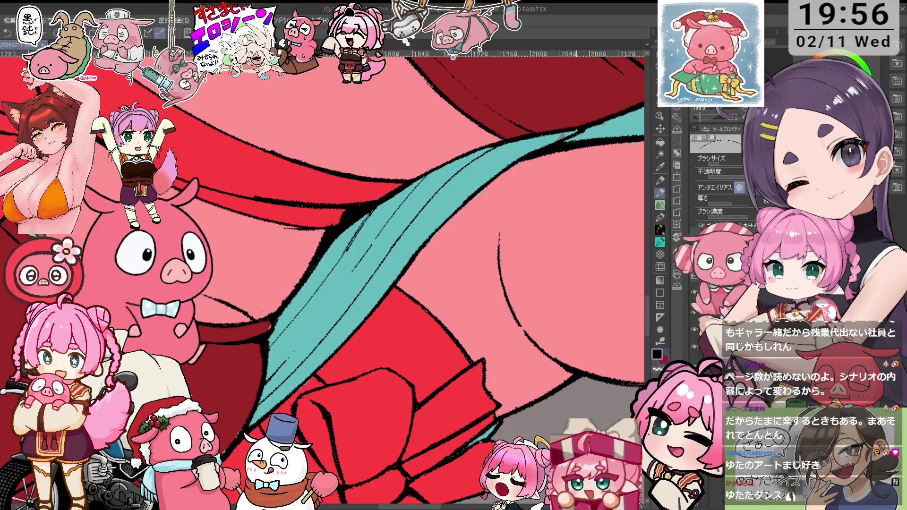
left_click_drag(592, 118, 593, 115)
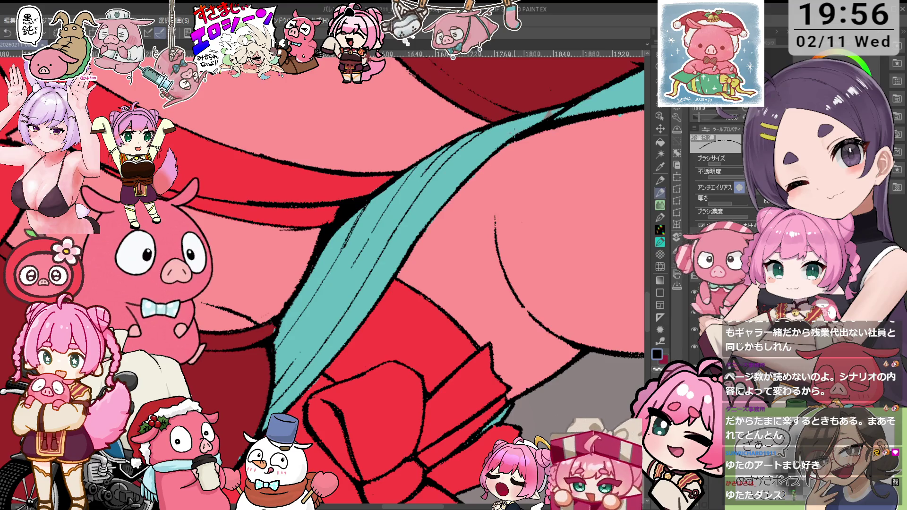
left_click_drag(425, 189, 301, 334)
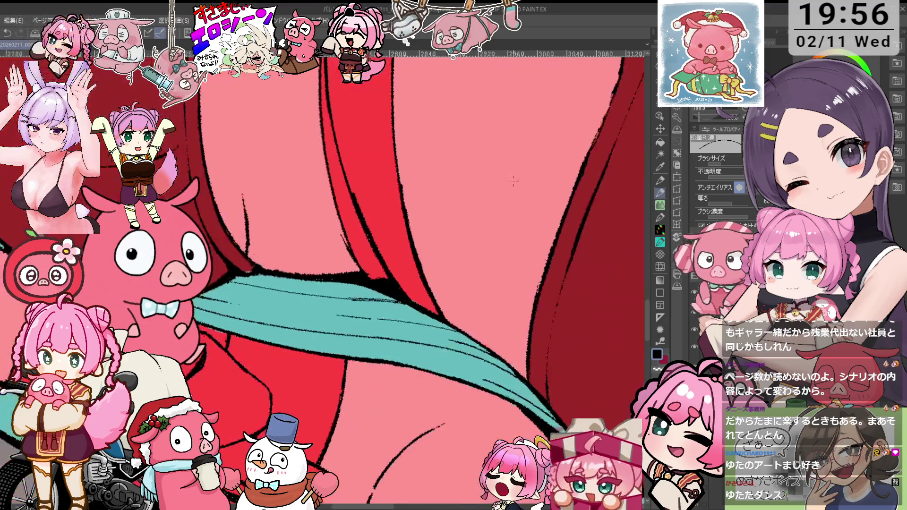
key("e")
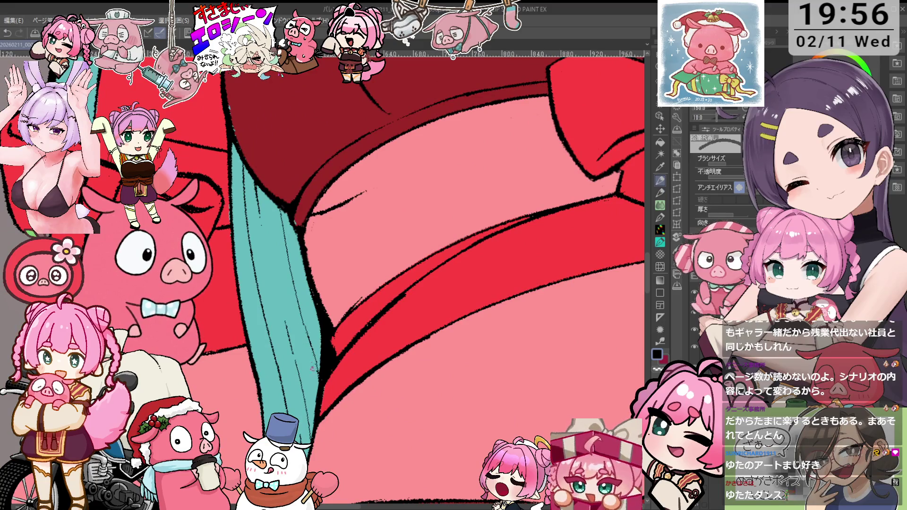
key("p")
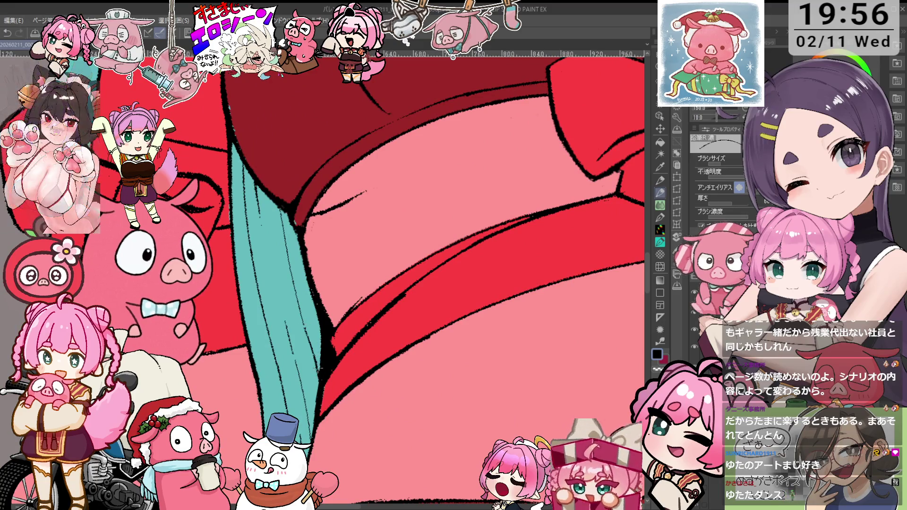
key("asciicircum")
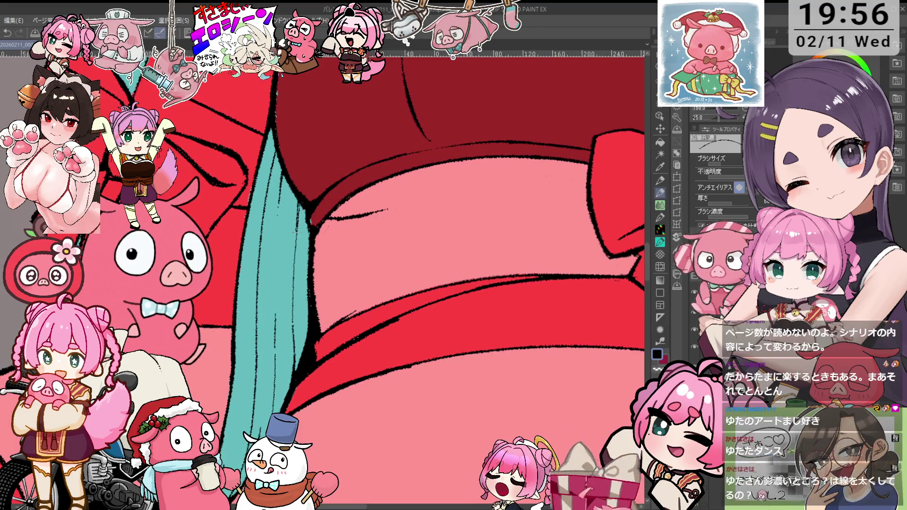
key("ctrl+minus")
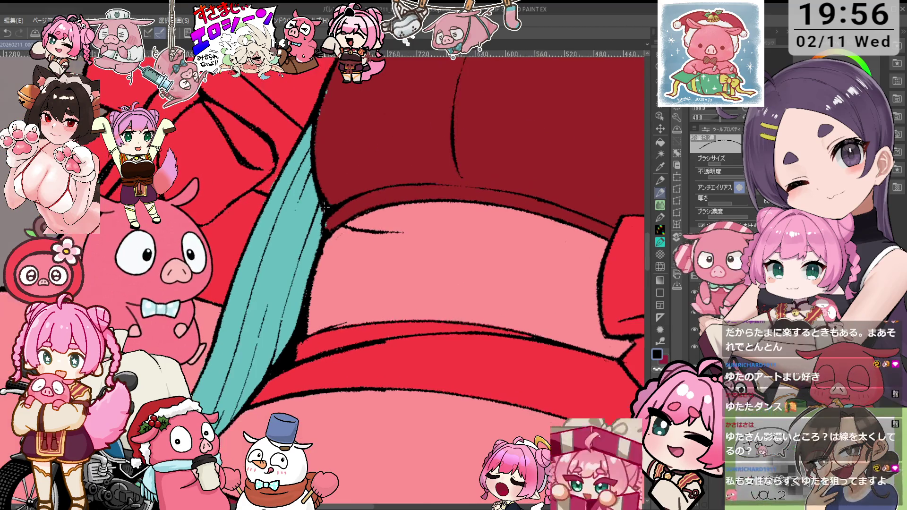
key("asciicircum")
key("minus")
key("minus")
key("ctrl+minus")
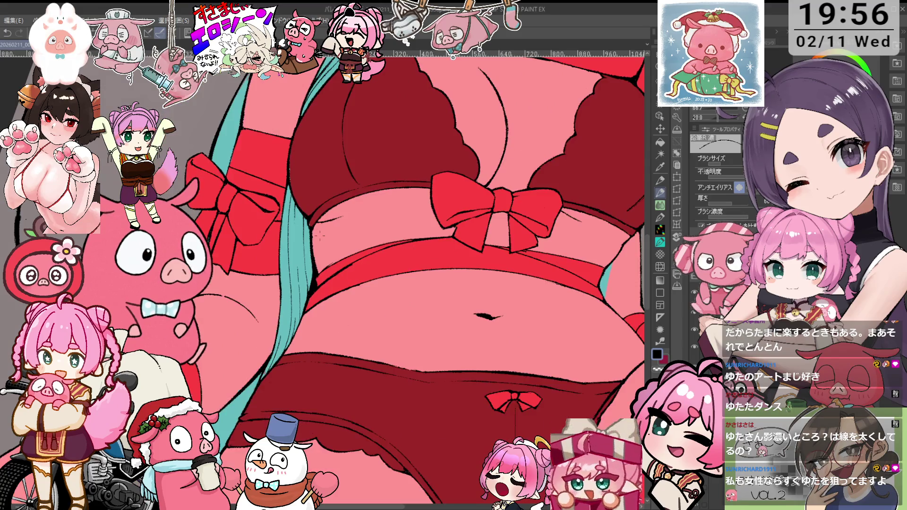
key("minus")
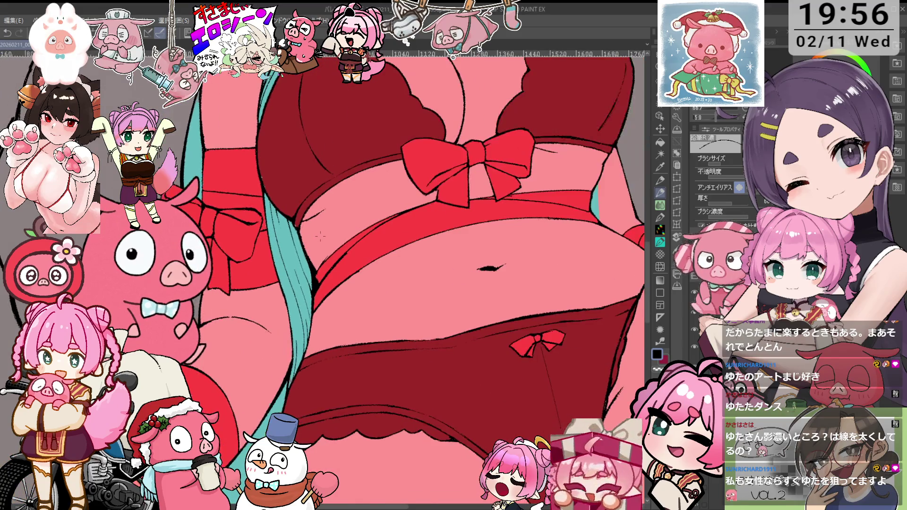
key("ctrl+minus")
left_click_drag(513, 201, 549, 224)
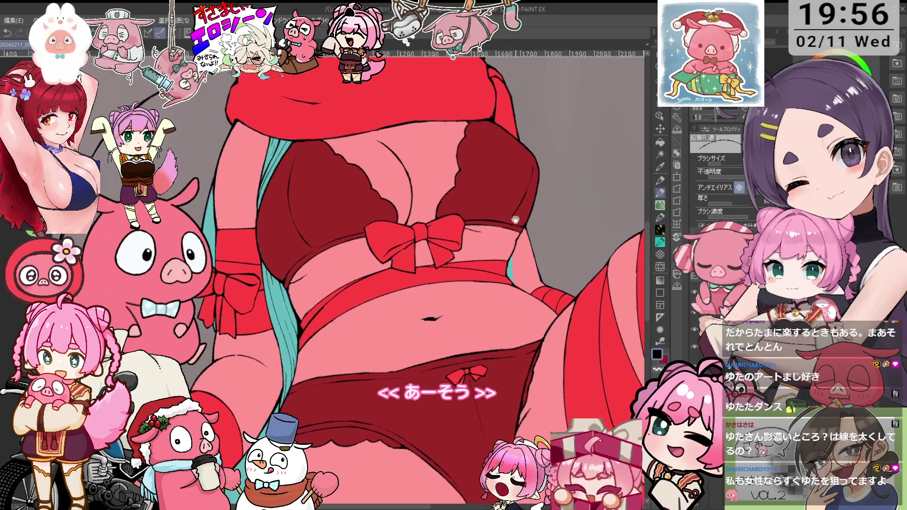
mouse_move(475, 277)
left_mouse_down()
mouse_move(479, 221)
mouse_move(483, 281)
mouse_move(489, 204)
left_mouse_up()
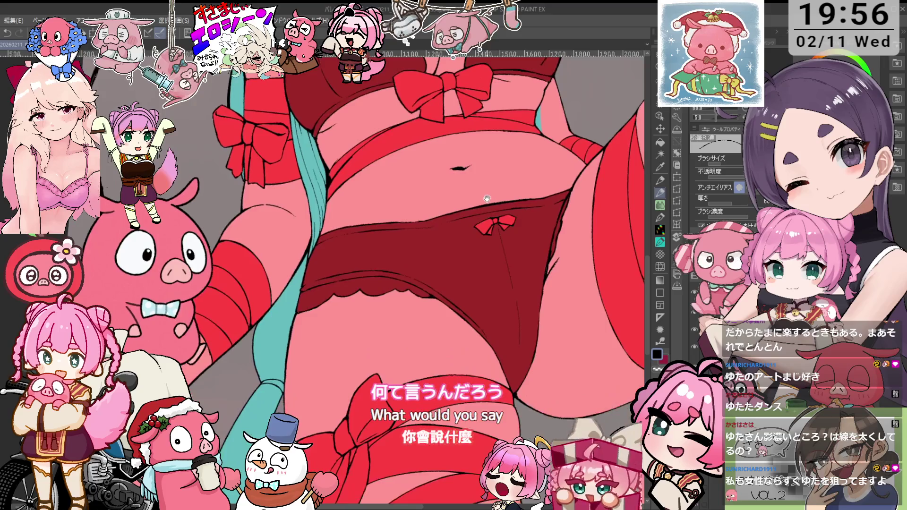
scroll(489, 204, "down", 1)
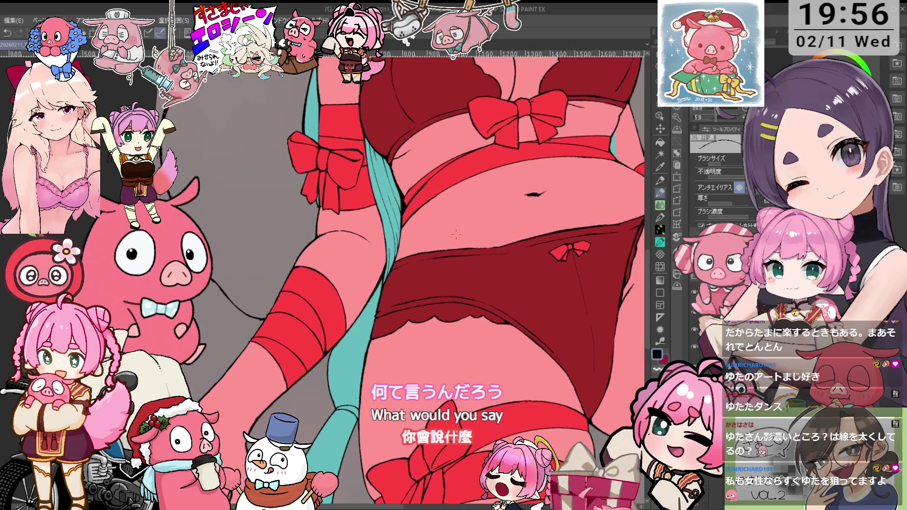
scroll(492, 204, "down", 1)
scroll(493, 205, "down", 1)
scroll(498, 205, "down", 1)
left_click_drag(498, 204, 478, 268)
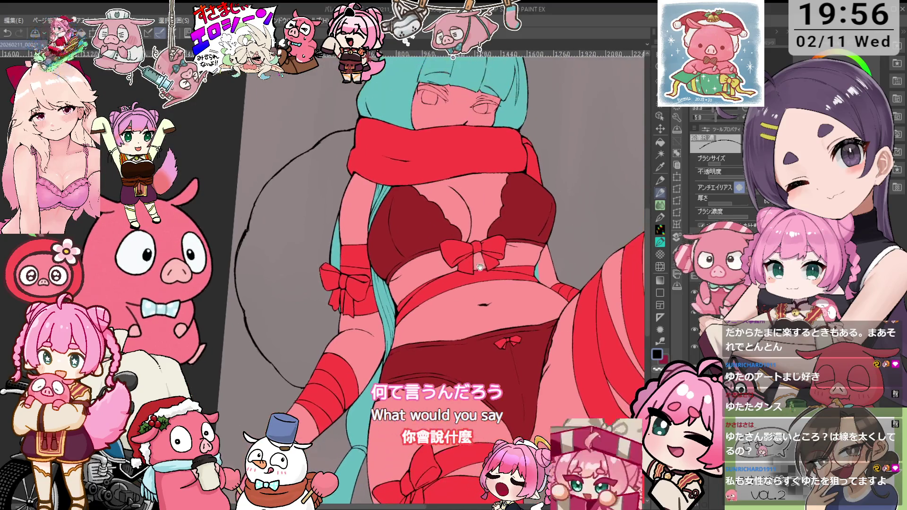
scroll(501, 142, "up", 2)
left_click_drag(501, 142, 500, 226)
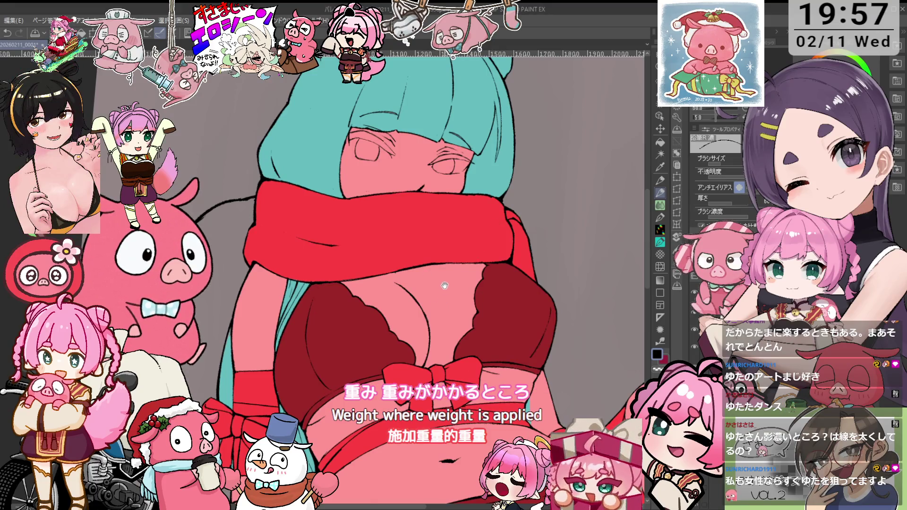
left_click_drag(444, 287, 410, 231)
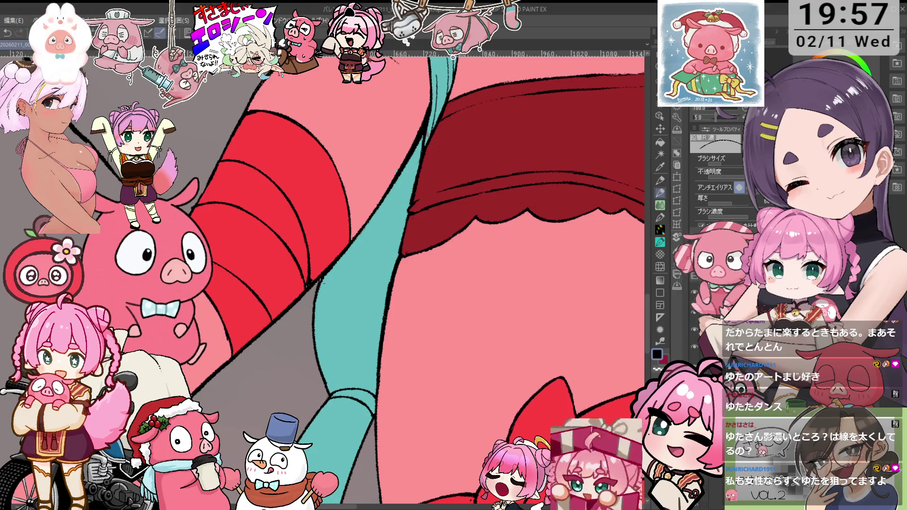
left_click_drag(386, 235, 429, 203)
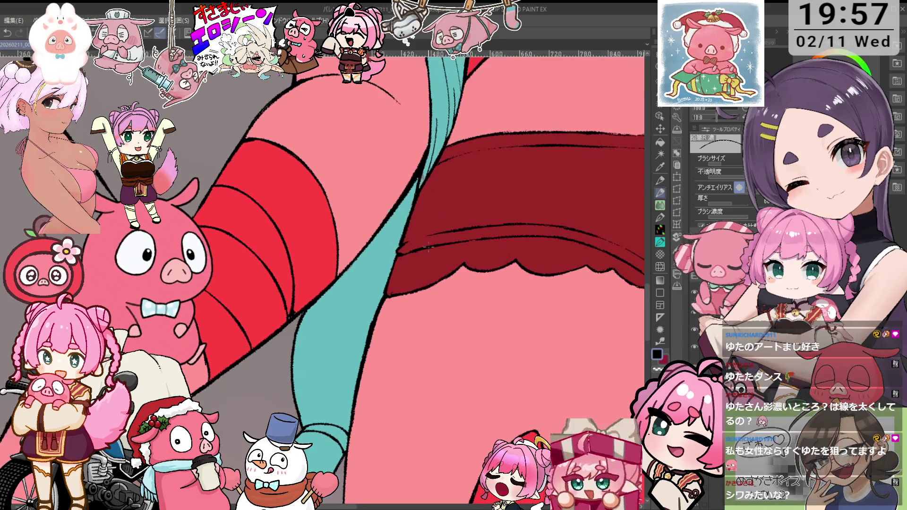
scroll(428, 202, "down", 5)
scroll(432, 216, "up", 2)
left_click_drag(432, 216, 428, 255)
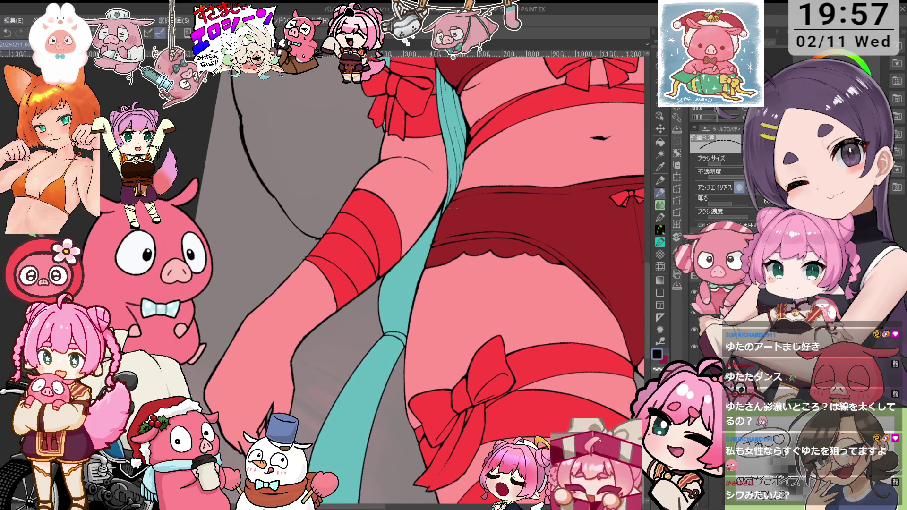
mouse_move(494, 152)
left_mouse_down()
mouse_move(455, 255)
mouse_move(435, 256)
mouse_move(428, 237)
mouse_move(464, 199)
left_mouse_up()
scroll(428, 236, "up", 2)
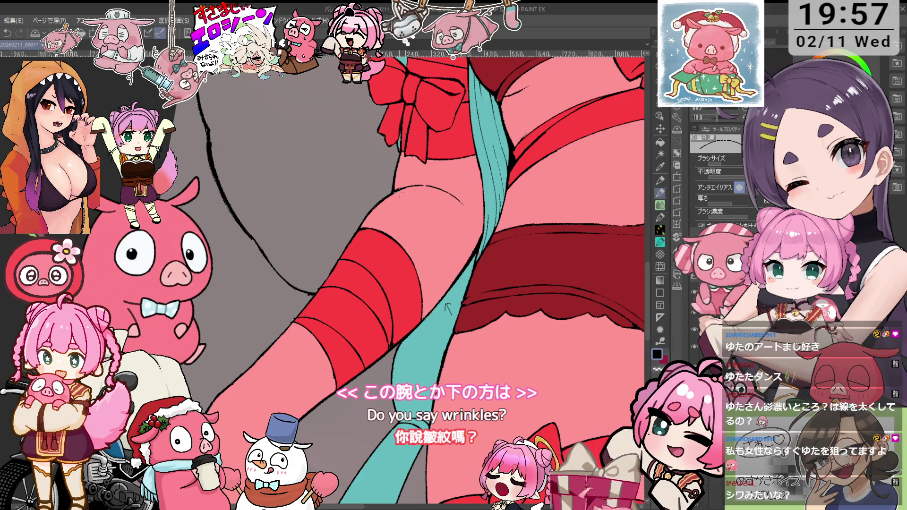
key("e")
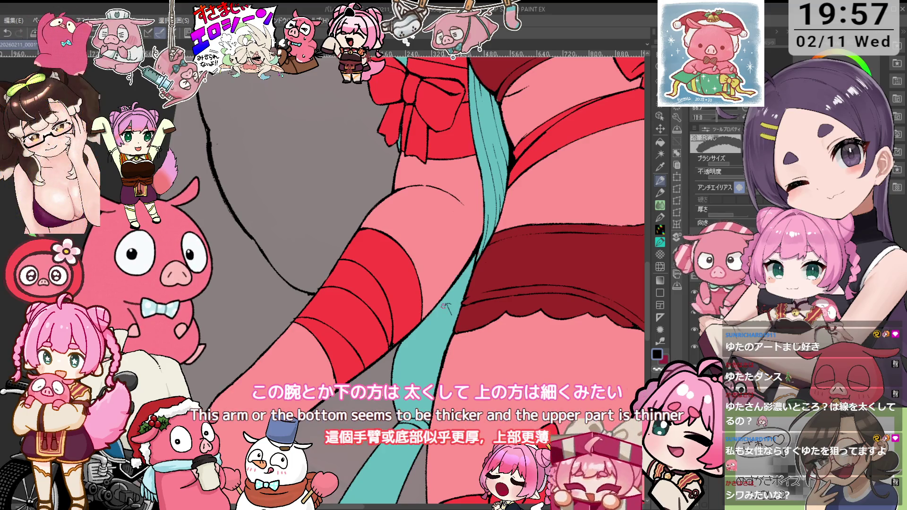
scroll(458, 294, "right", 2)
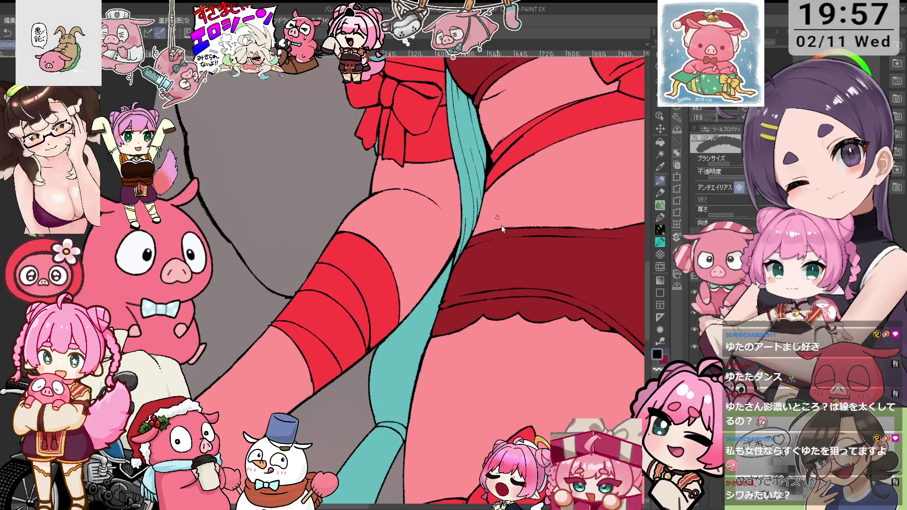
scroll(501, 226, "down", 4)
scroll(549, 178, "down", 2)
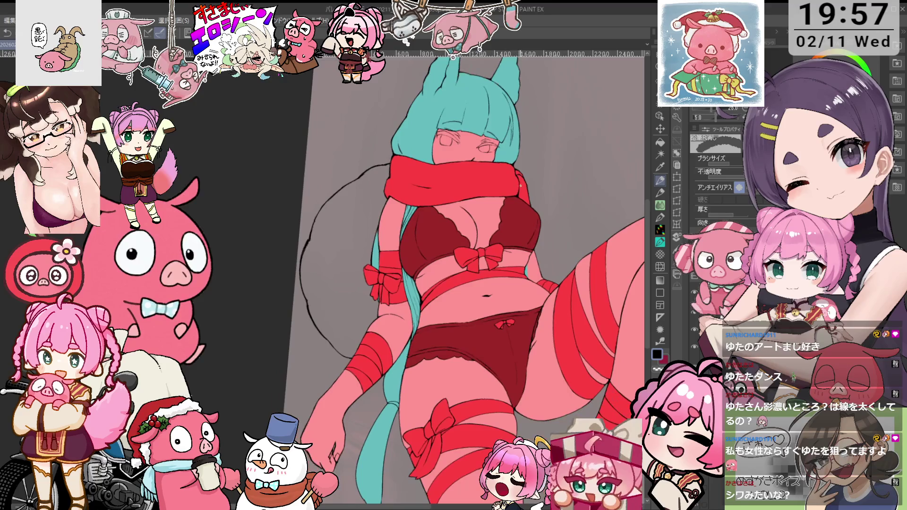
- Zoom and rotate the view to show the hips, legs and the teal strand between the thighs
left_click_drag(597, 305, 477, 129)
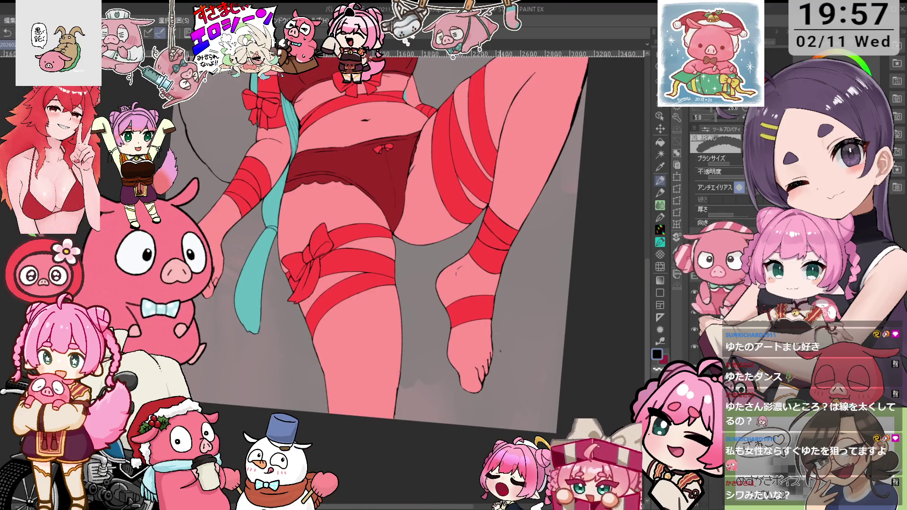
scroll(501, 350, "up", 2)
scroll(500, 355, "up", 2)
scroll(498, 362, "down", 1)
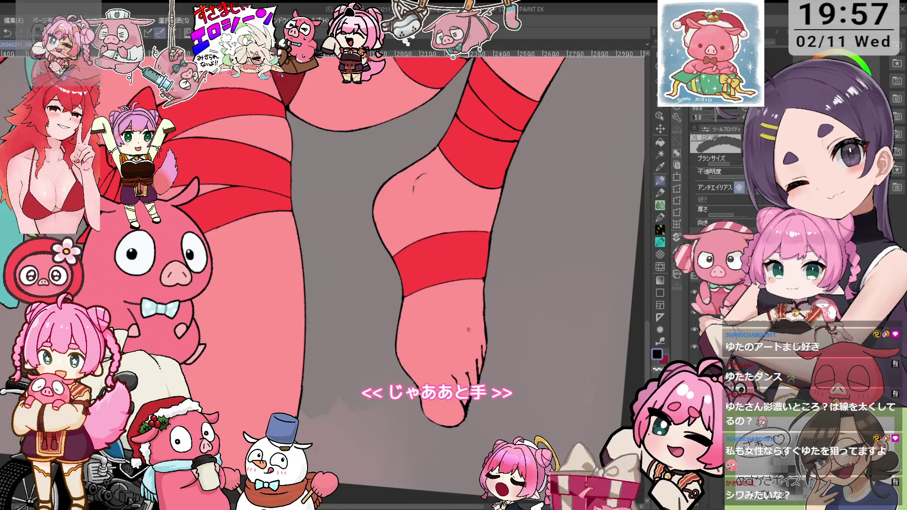
scroll(469, 331, "down", 2)
scroll(463, 307, "down", 2)
scroll(457, 284, "down", 1)
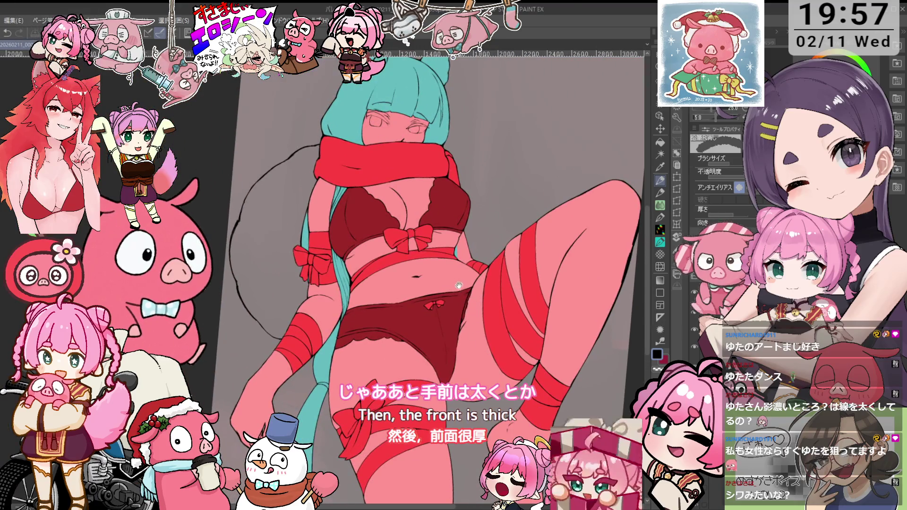
scroll(457, 283, "up", 1)
scroll(425, 307, "up", 2)
scroll(381, 334, "up", 1)
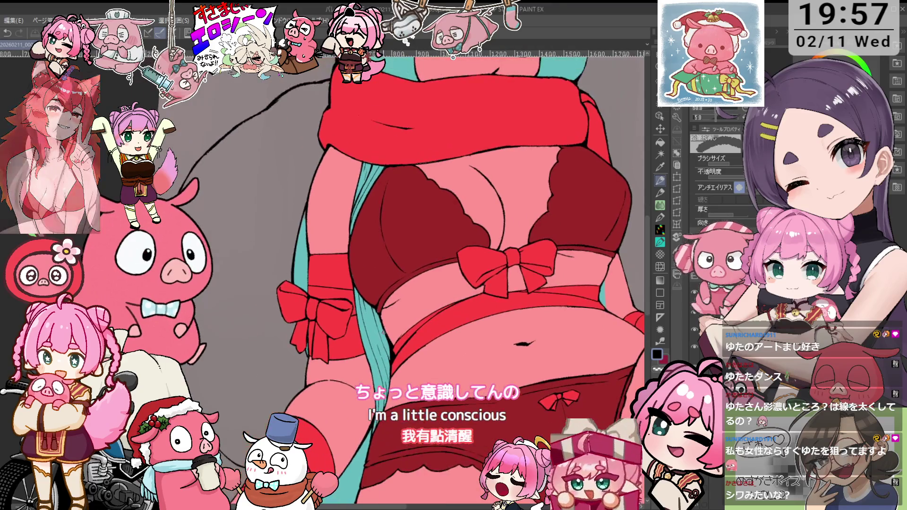
scroll(381, 333, "up", 1)
scroll(405, 317, "up", 1)
scroll(422, 316, "up", 1)
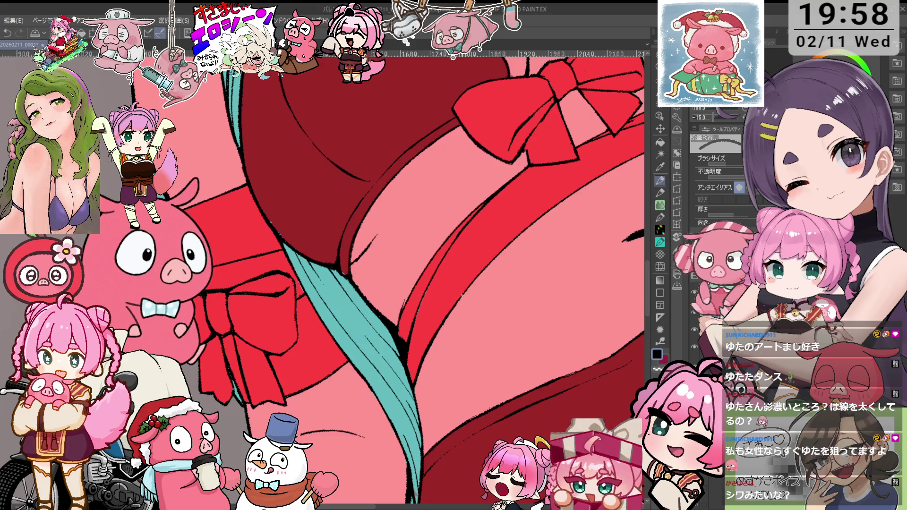
key("asciicircum")
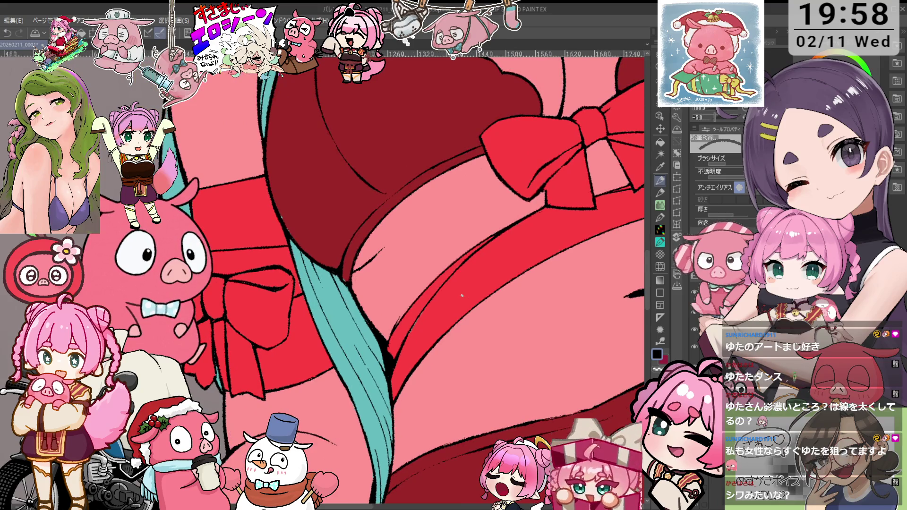
left_click_drag(461, 295, 414, 250)
scroll(362, 310, "up", 2)
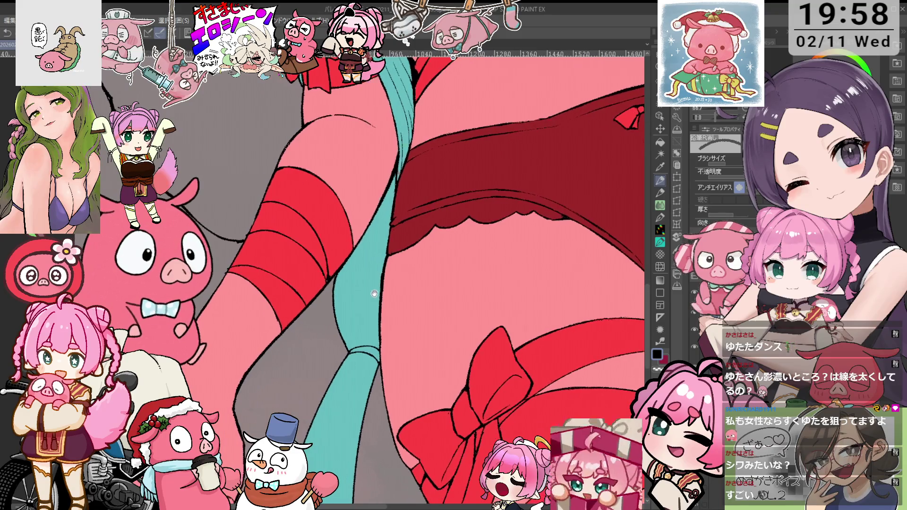
scroll(364, 294, "up", 2)
- With the dark pencil, draw a long curved crease along the teal strand, redrawing it once
key("p")
scroll(364, 294, "up", 2)
mouse_move(350, 241)
left_mouse_down()
mouse_move(342, 359)
mouse_move(344, 268)
left_mouse_up()
key("ctrl+z")
key("ctrl+z")
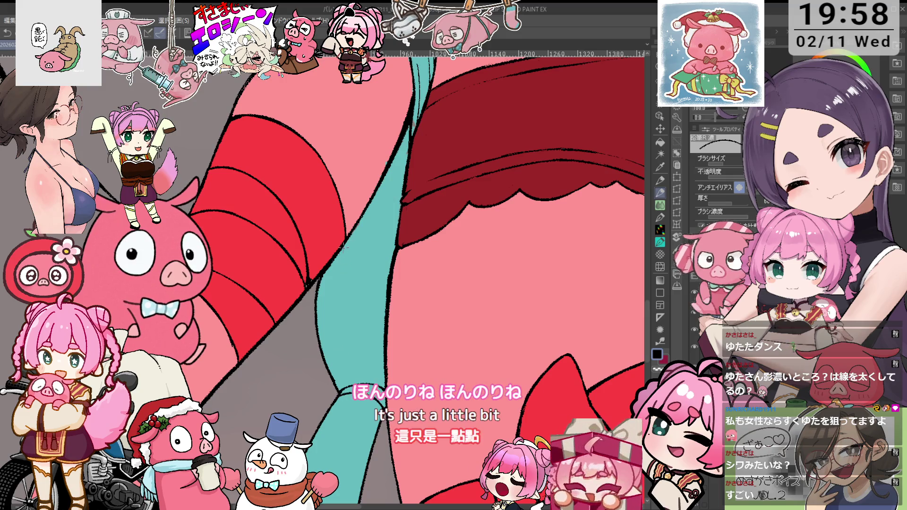
left_click_drag(346, 371, 324, 274)
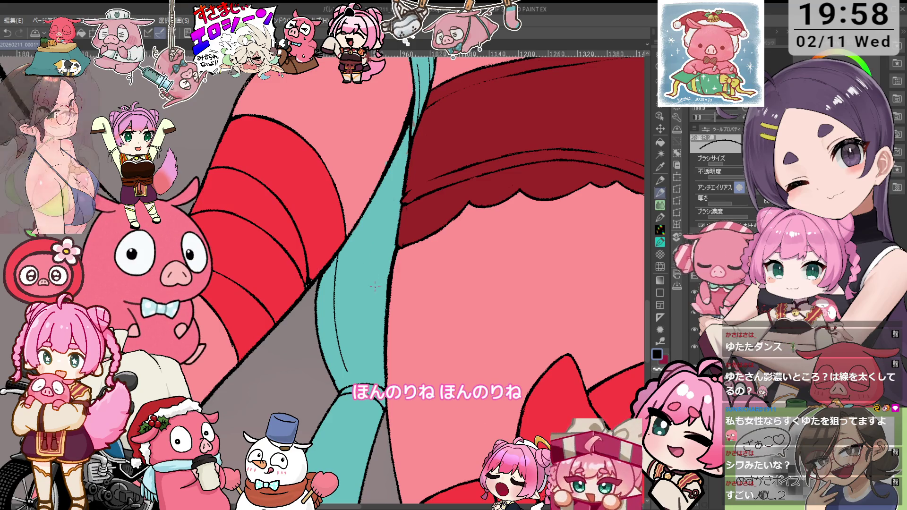
scroll(403, 232, "down", 2)
scroll(403, 232, "down", 2)
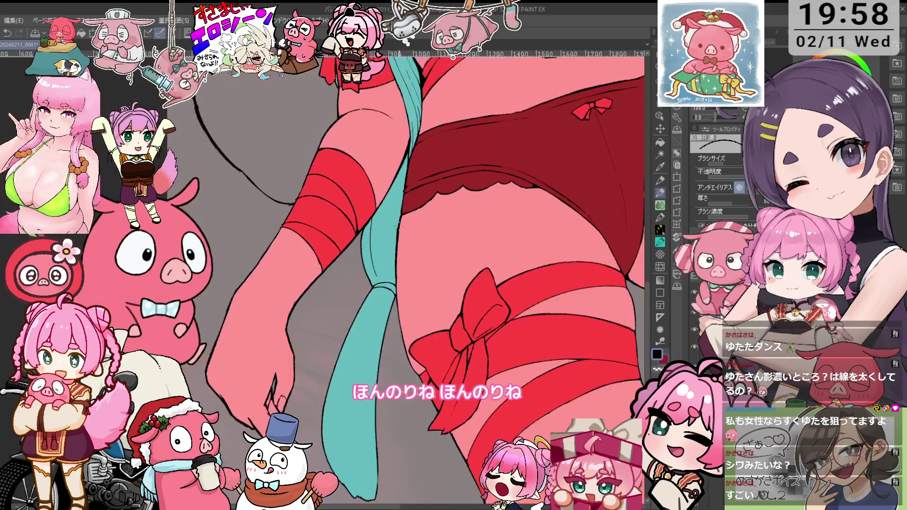
scroll(393, 227, "up", 2)
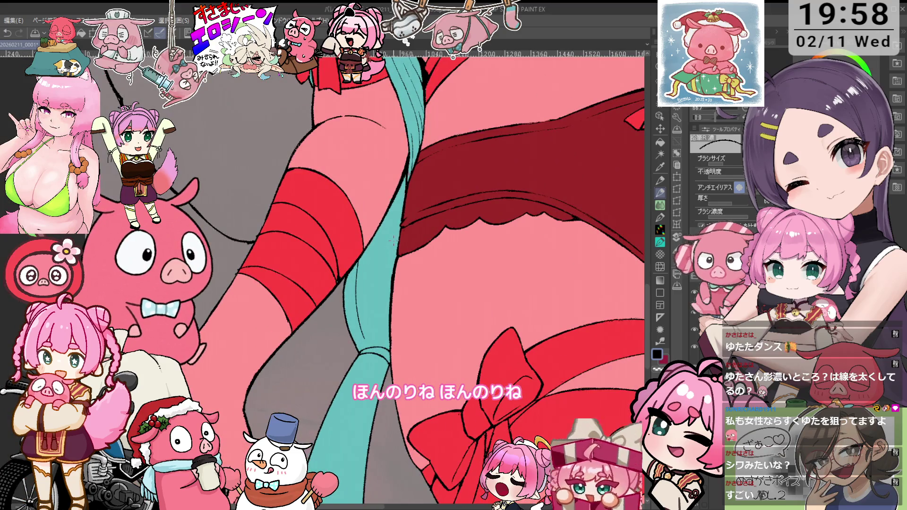
left_click_drag(394, 241, 404, 264)
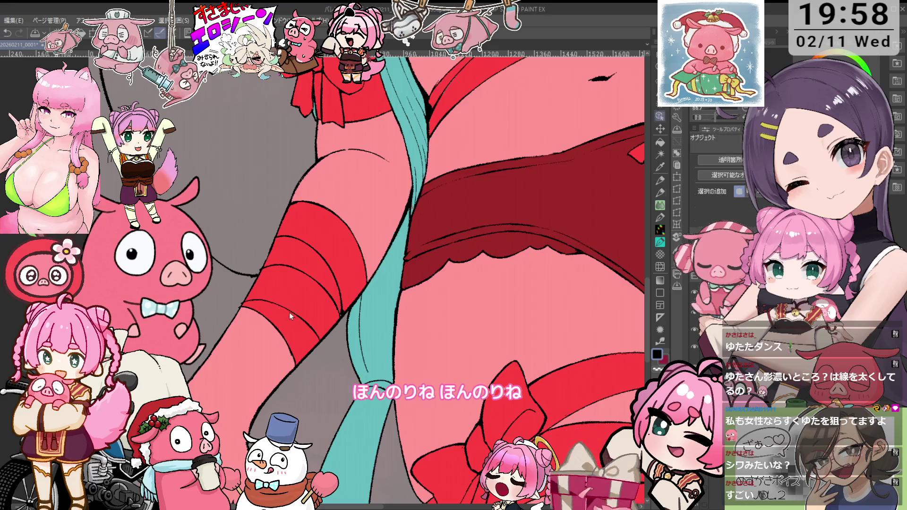
- Switch to the 鉛筆R濃 pencil and pick black from the line art
scroll(288, 311, "up", 2)
key("p")
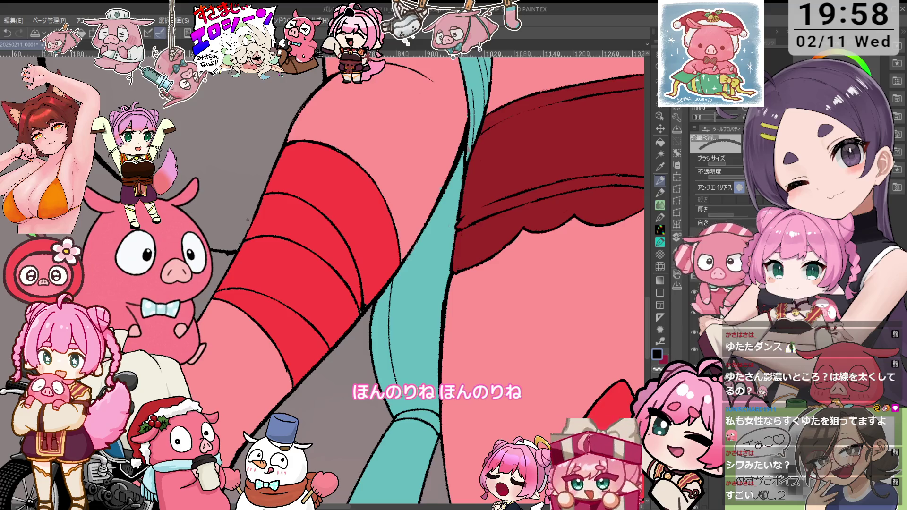
scroll(390, 299, "down", 1)
scroll(333, 297, "up", 1)
scroll(333, 297, "up", 1)
key("p")
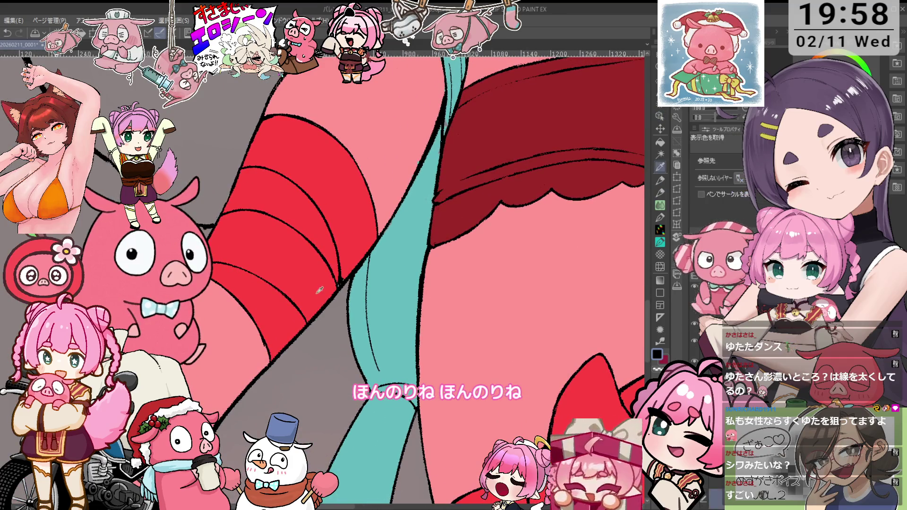
key("x")
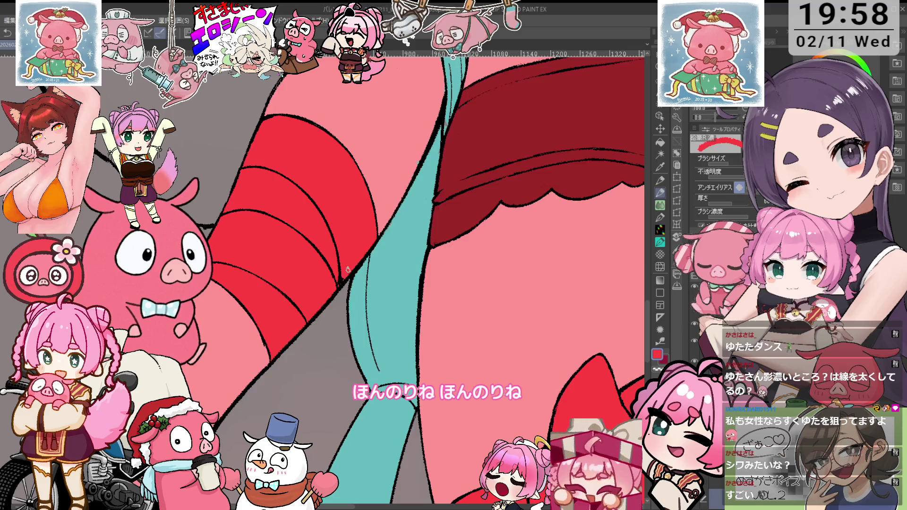
scroll(394, 274, "down", 2)
scroll(350, 323, "up", 4)
scroll(350, 322, "up", 3)
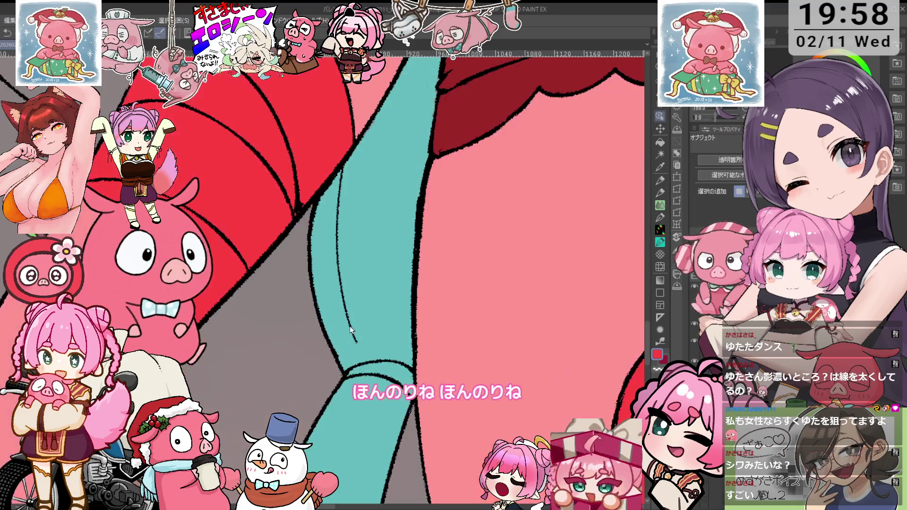
left_click(351, 323, "alt")
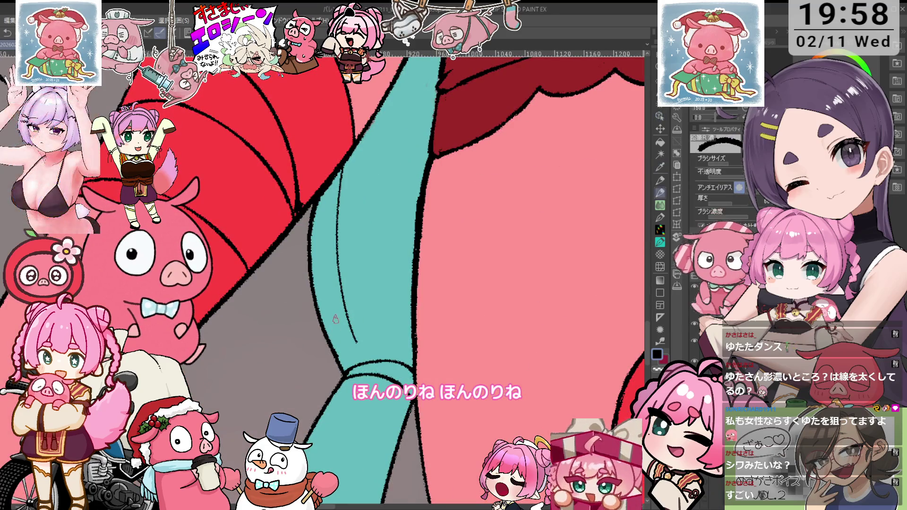
- Draw thin wrinkle lines down the teal strand, rotating the view to add another crease
scroll(340, 321, "down", 2)
scroll(339, 322, "up", 1)
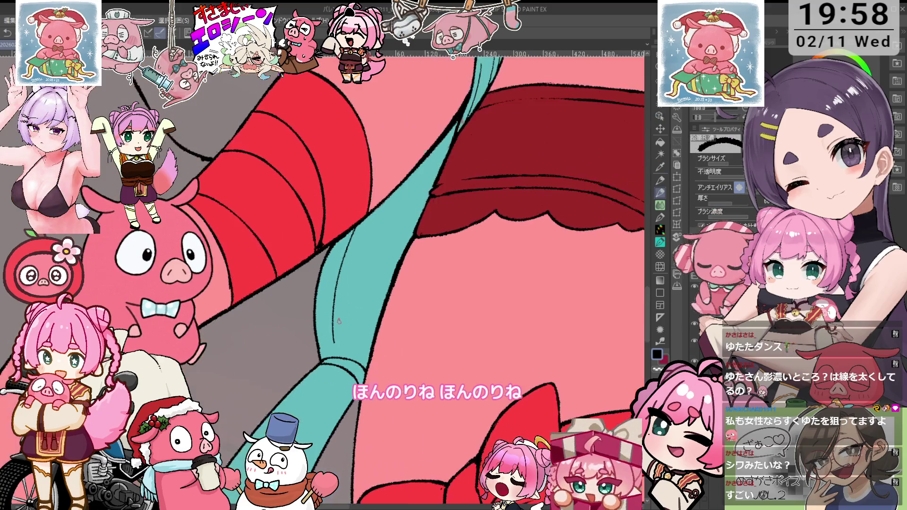
scroll(385, 261, "up", 1)
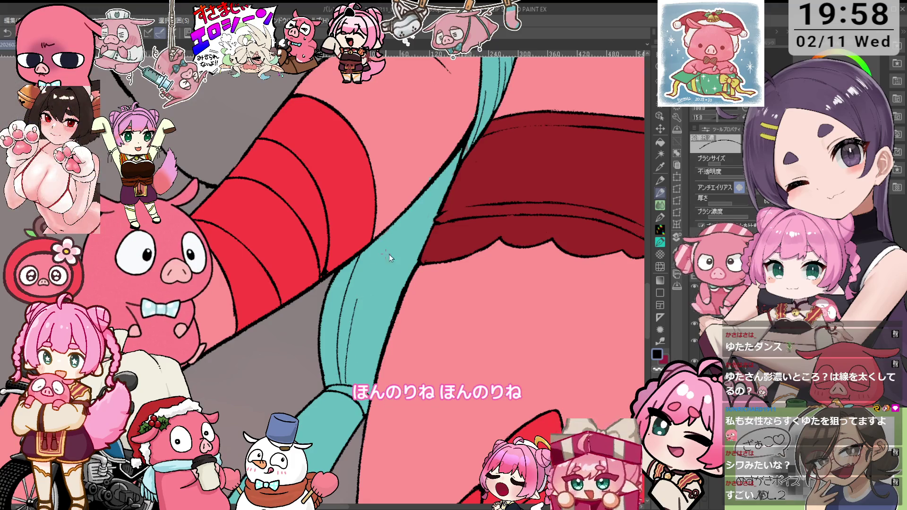
scroll(346, 334, "down", 1)
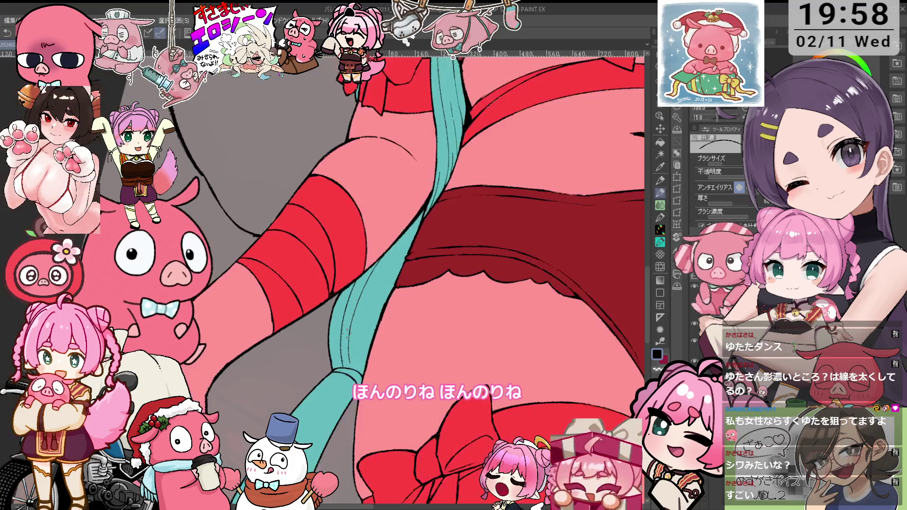
scroll(351, 278, "up", 2)
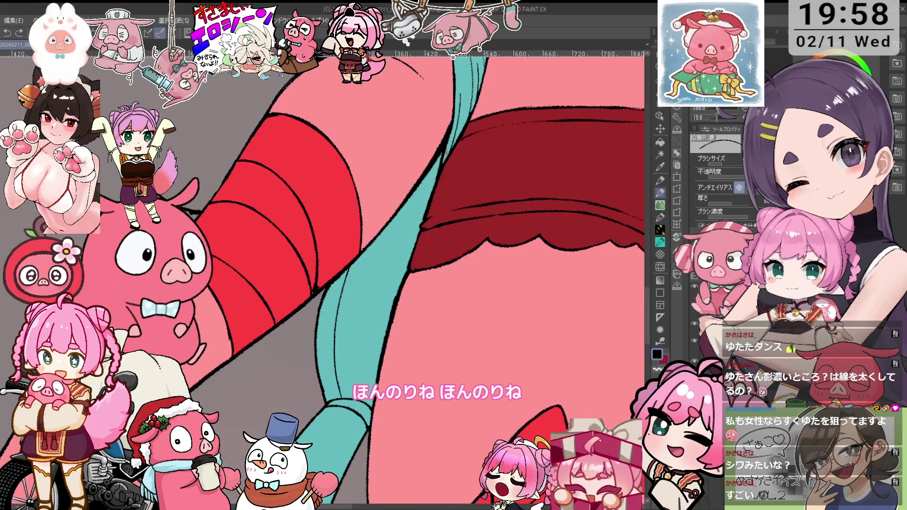
left_click_drag(326, 319, 327, 400)
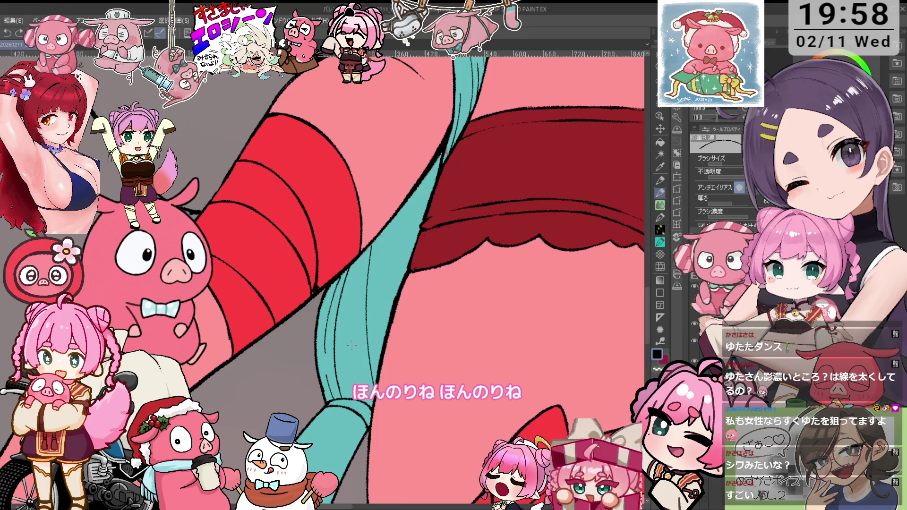
key("minus")
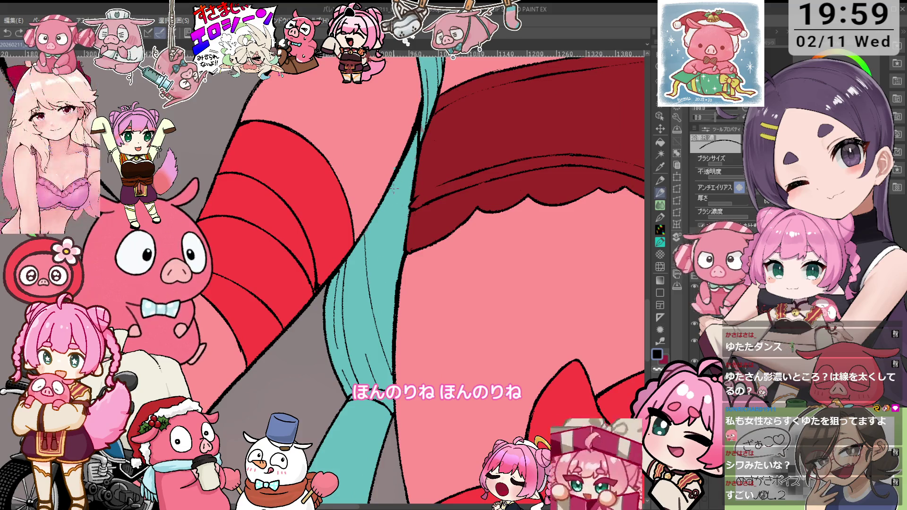
left_click_drag(396, 188, 378, 286)
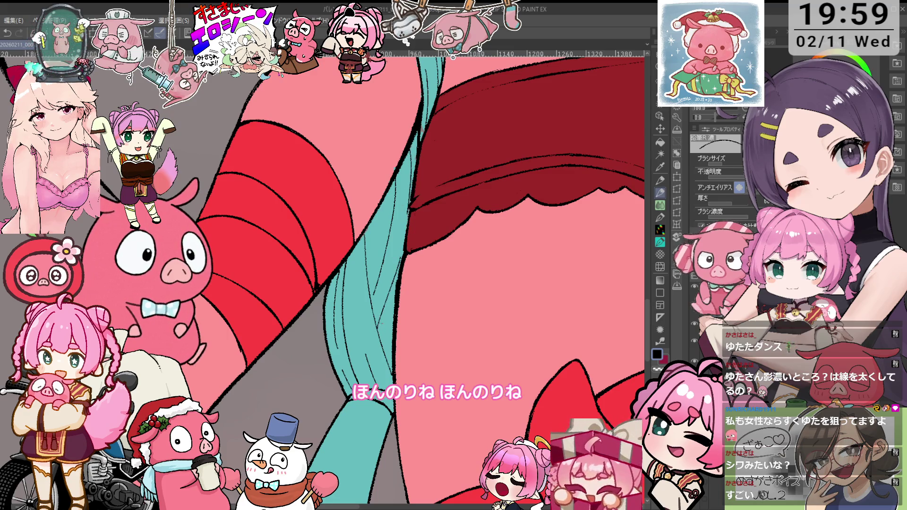
scroll(383, 330, "down", 3)
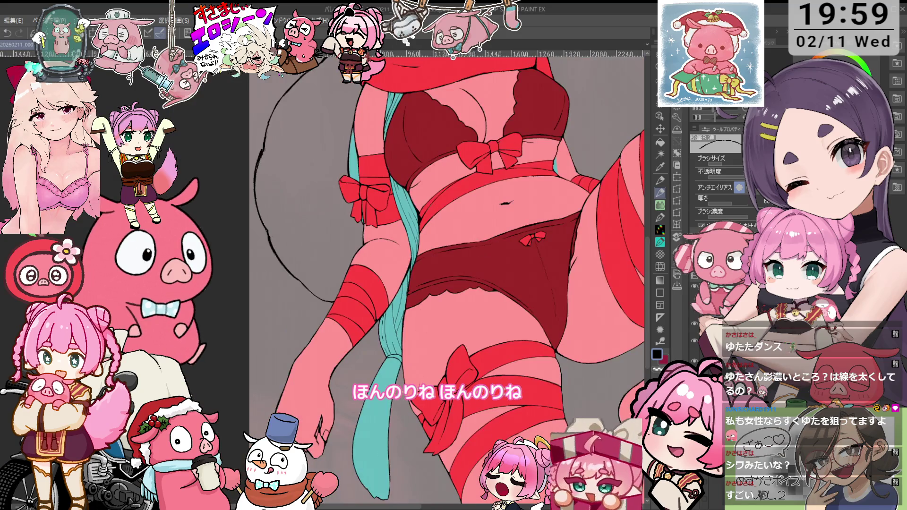
- Touch up the thigh ribbon lines, alternating the 鉛筆R濃 pencil and 鉛筆R消し eraser
scroll(377, 309, "up", 3)
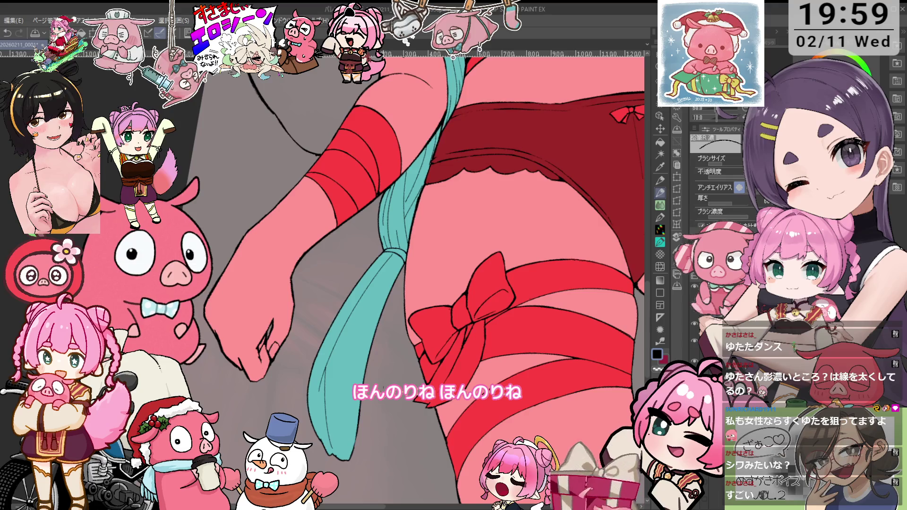
scroll(366, 361, "down", 5)
scroll(366, 361, "up", 2)
scroll(367, 361, "up", 2)
scroll(366, 360, "up", 2)
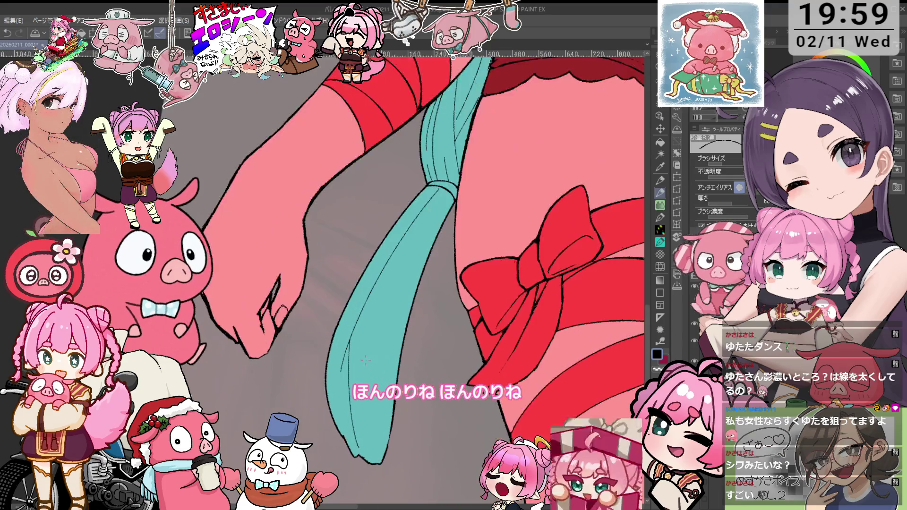
key("e")
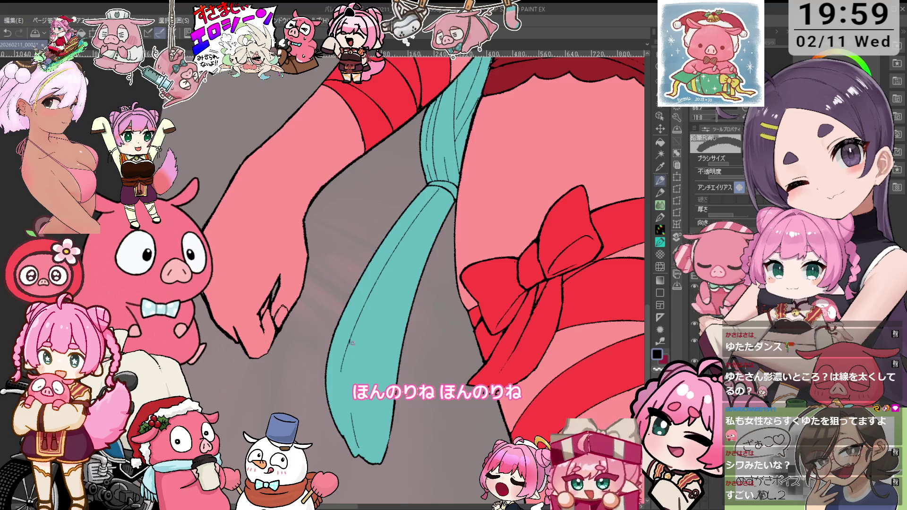
key("p")
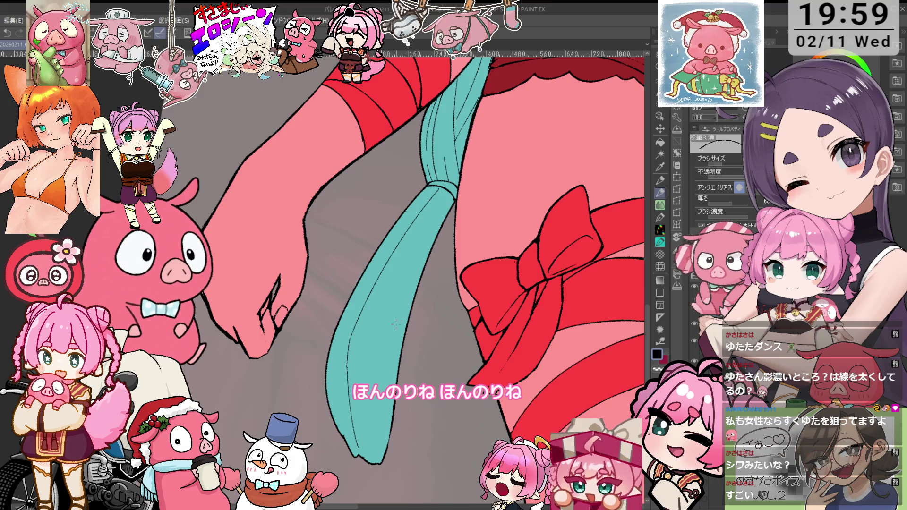
key("e")
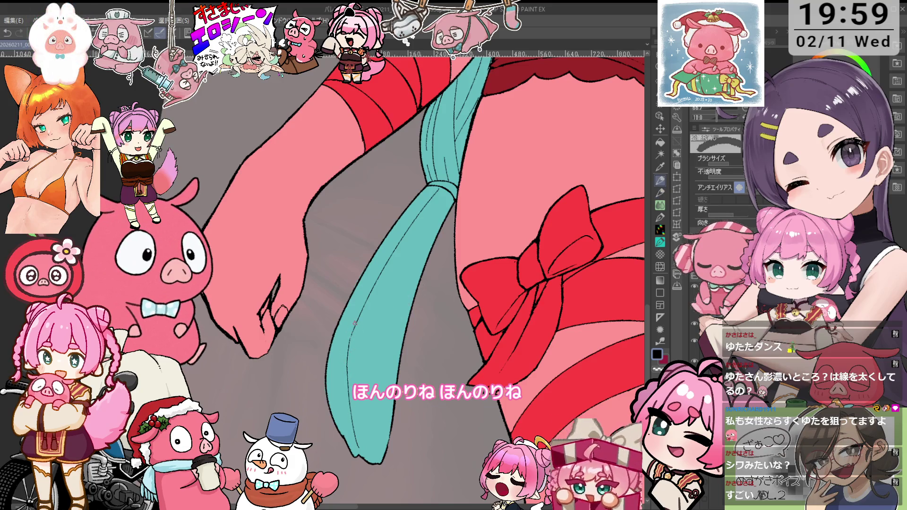
key("p")
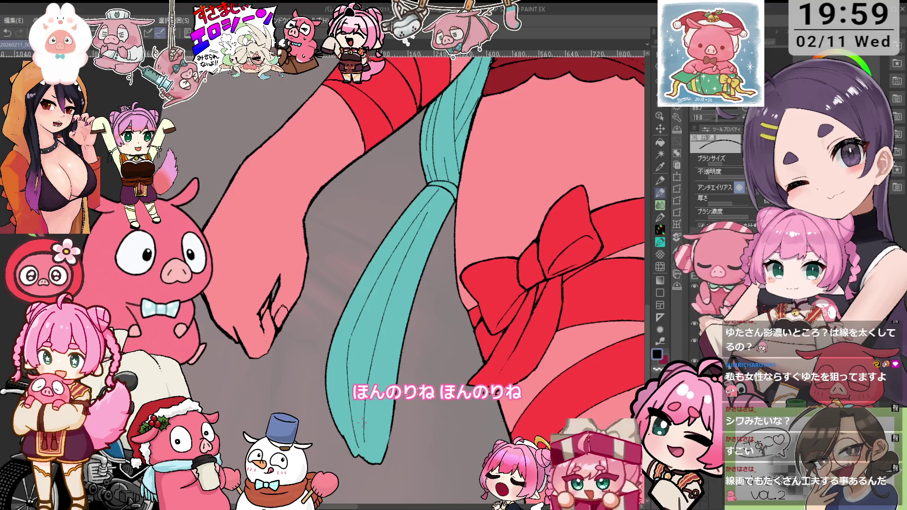
- Reframe the view on the hips, legs and waist bows to fix their lines
mouse_move(632, 95)
left_mouse_down()
mouse_move(533, 204)
mouse_move(515, 248)
mouse_move(543, 222)
left_mouse_up()
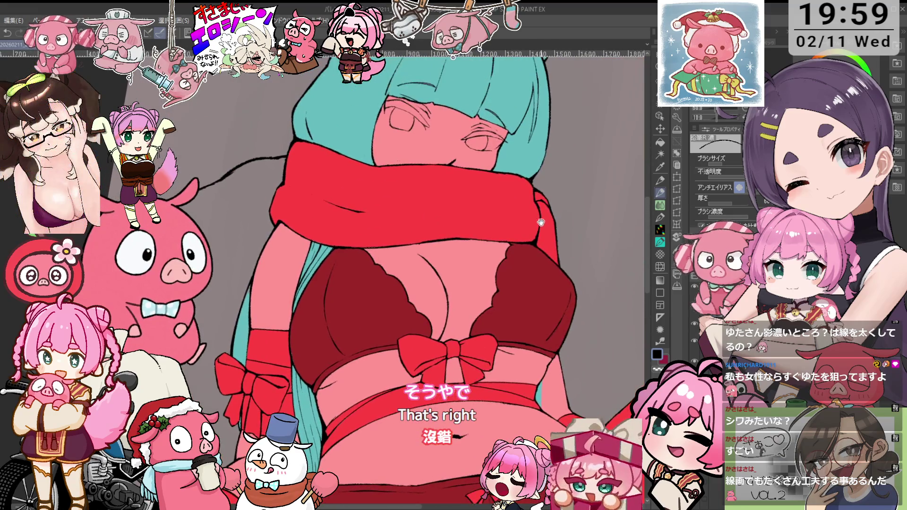
scroll(517, 229, "down", 2)
left_click_drag(446, 403, 502, 235)
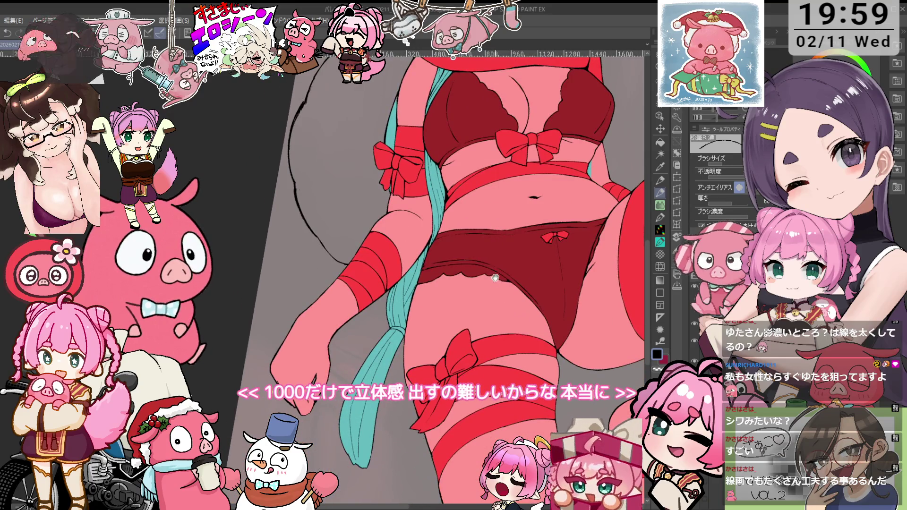
mouse_move(502, 236)
left_mouse_down()
mouse_move(480, 225)
mouse_move(482, 236)
left_mouse_up()
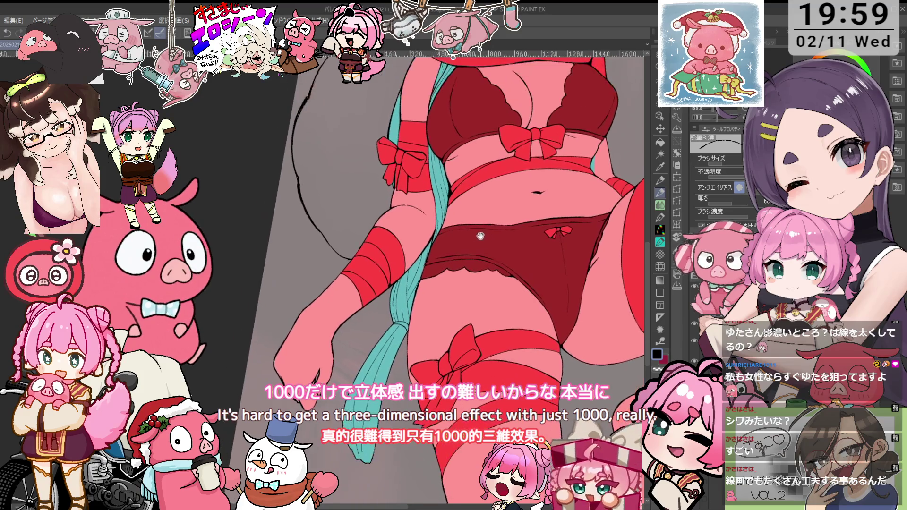
scroll(444, 277, "up", 3)
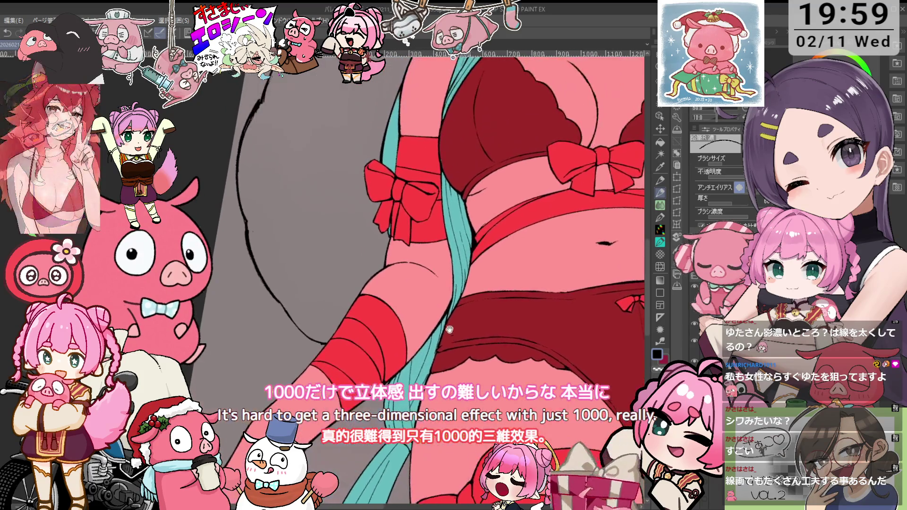
left_click_drag(448, 279, 456, 301)
key("o")
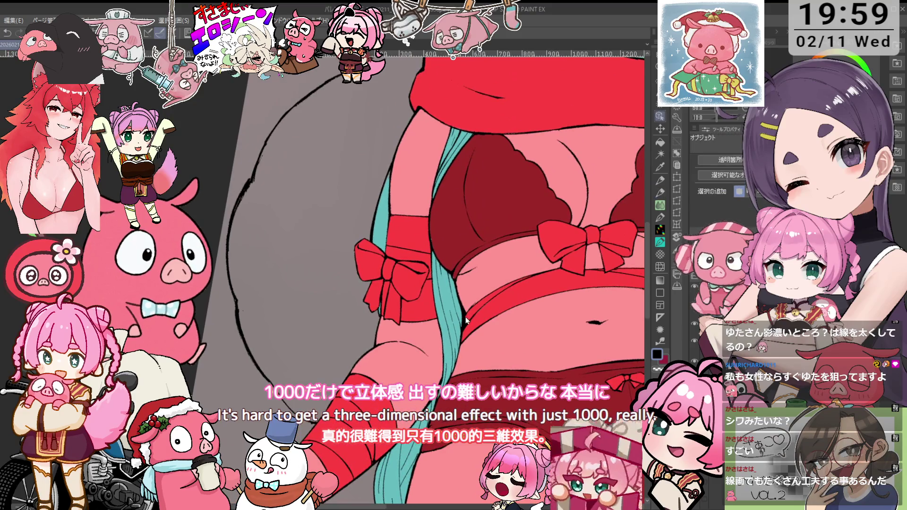
scroll(466, 322, "down", 5)
scroll(468, 408, "up", 5)
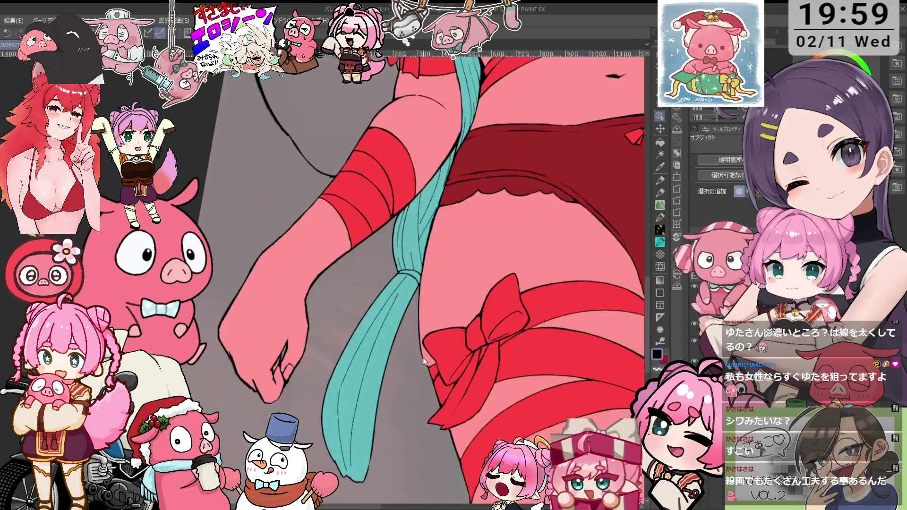
scroll(467, 407, "up", 4)
key("i")
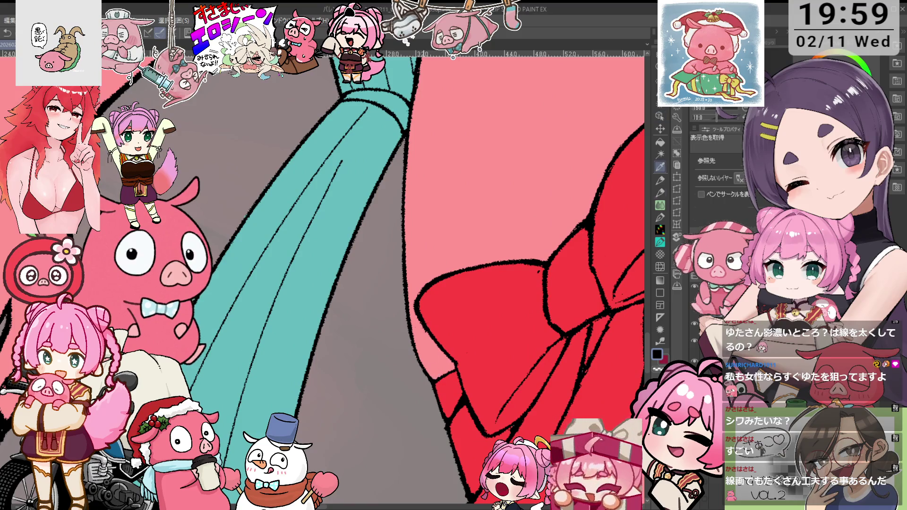
key("p")
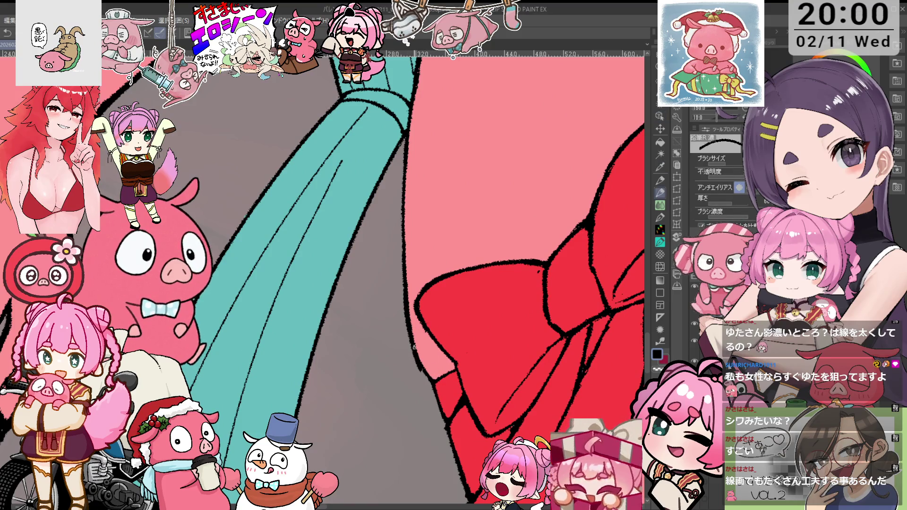
- Rotate the canvas to follow the thigh ribbon and redraw its lines with the pencil
key("asciicircum")
key("asciicircum")
key("asciicircum")
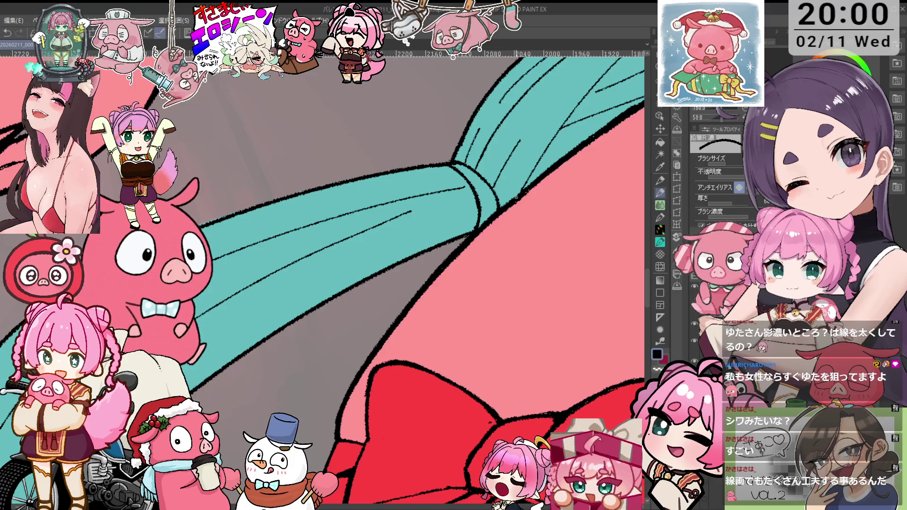
scroll(557, 171, "down", 2)
scroll(539, 236, "down", 1)
scroll(520, 298, "down", 1)
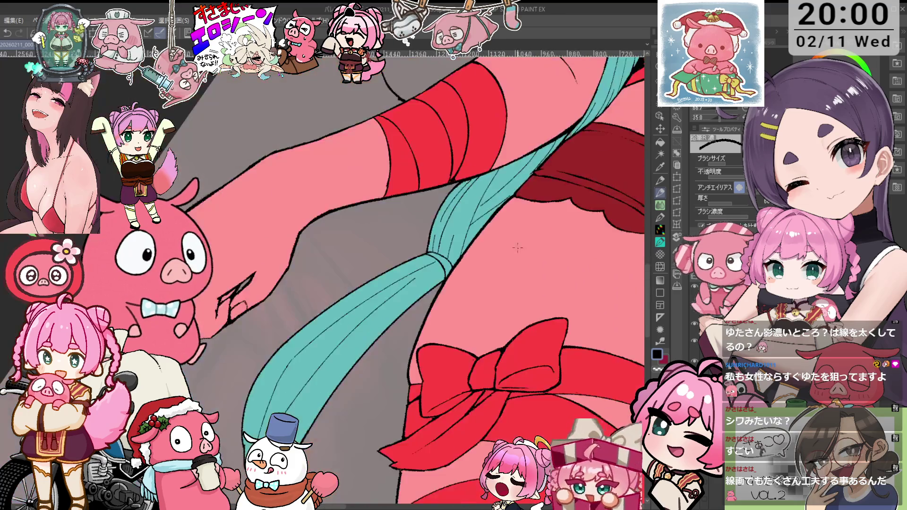
scroll(502, 362, "down", 1)
scroll(502, 362, "up", 1)
scroll(473, 326, "up", 1)
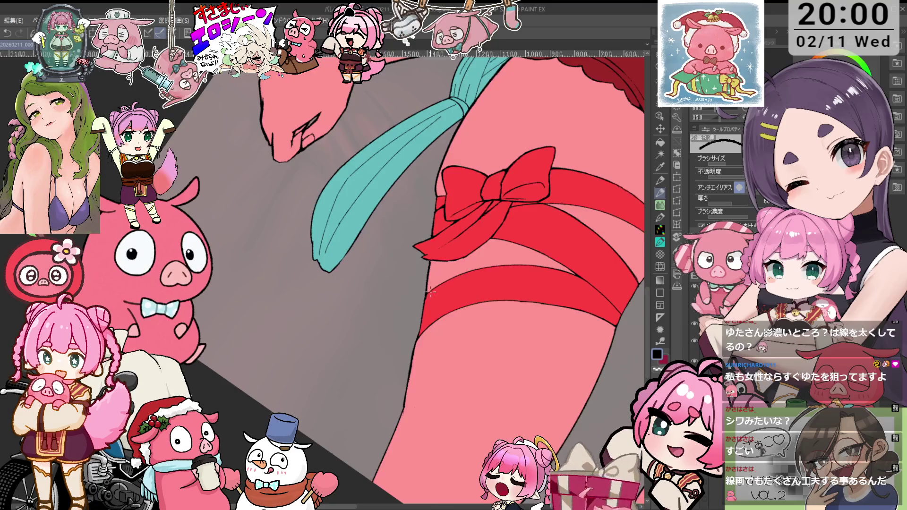
scroll(427, 273, "up", 1)
- Clean up the panties edge above the thigh with the eraser and pencil
key("e")
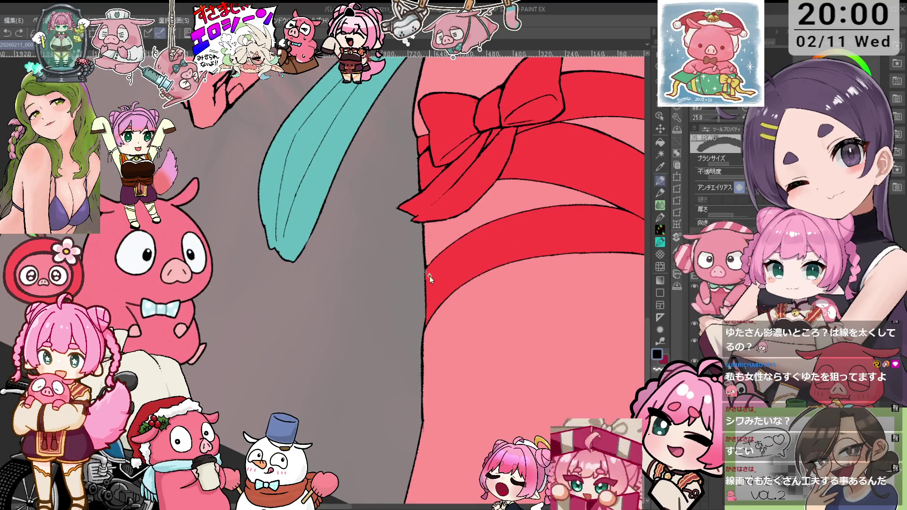
scroll(429, 273, "down", 1)
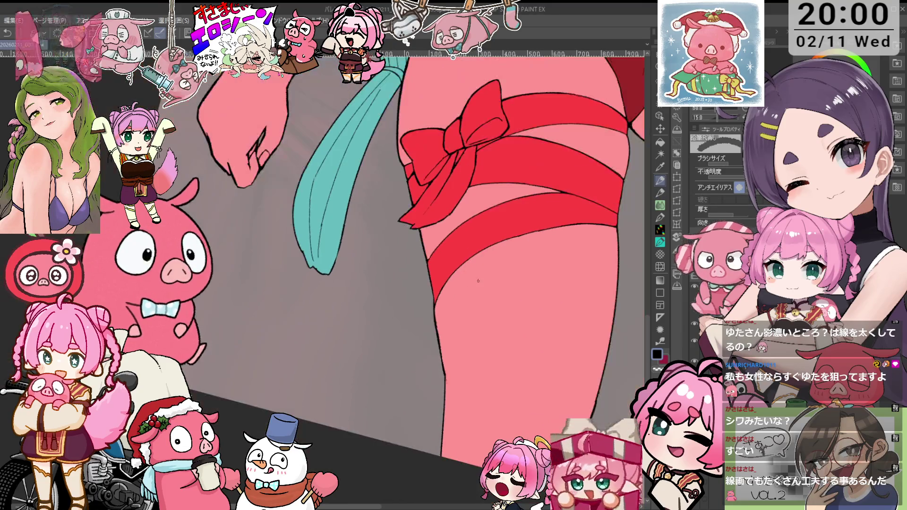
scroll(444, 265, "down", 1)
left_click_drag(458, 255, 501, 291)
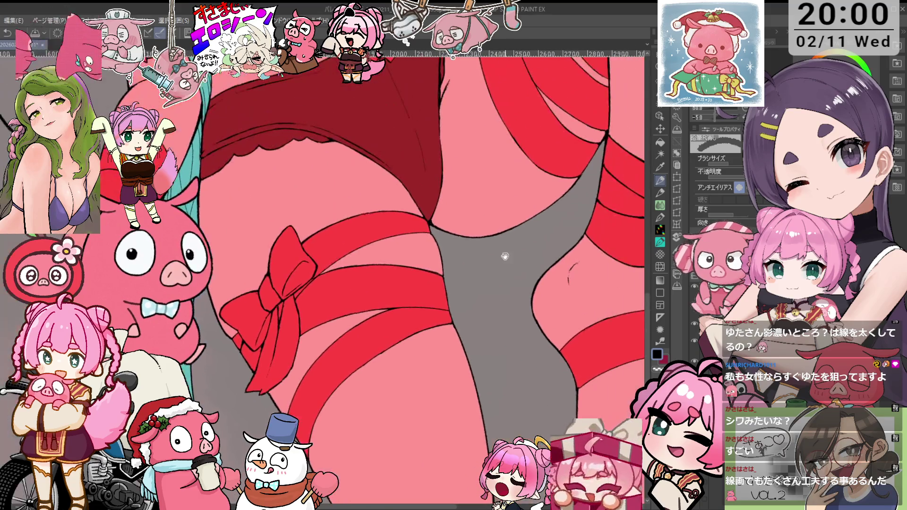
scroll(501, 291, "up", 1)
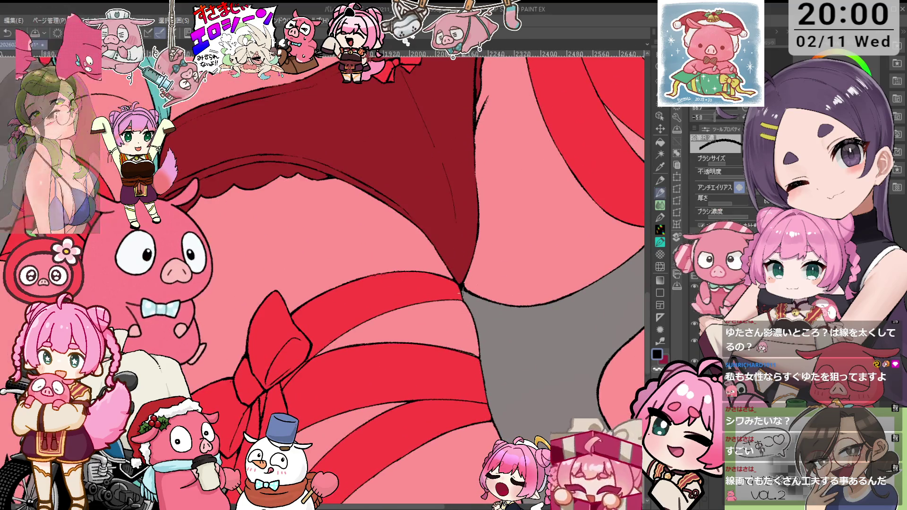
key("p")
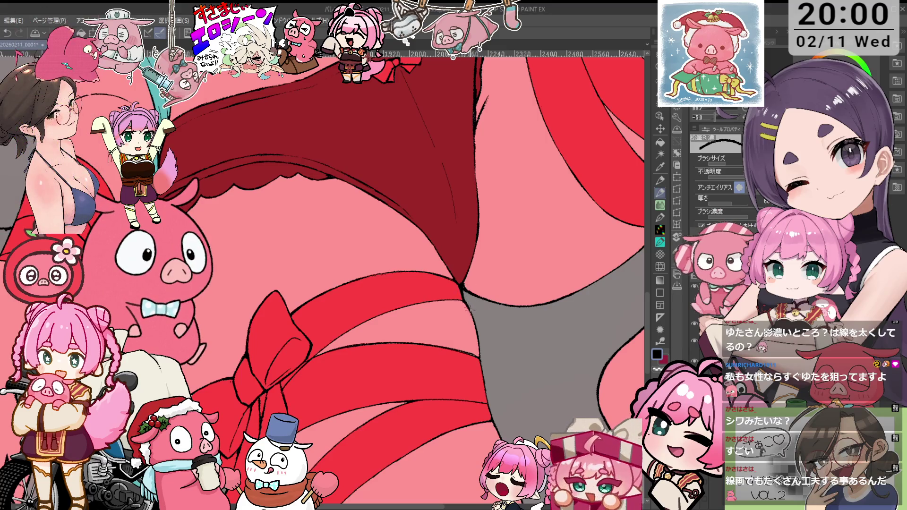
scroll(487, 349, "down", 1)
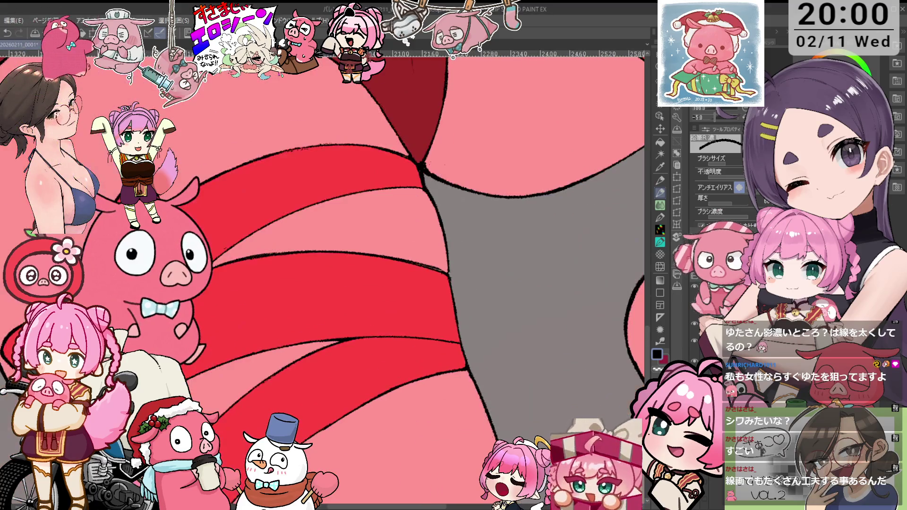
scroll(494, 269, "down", 2)
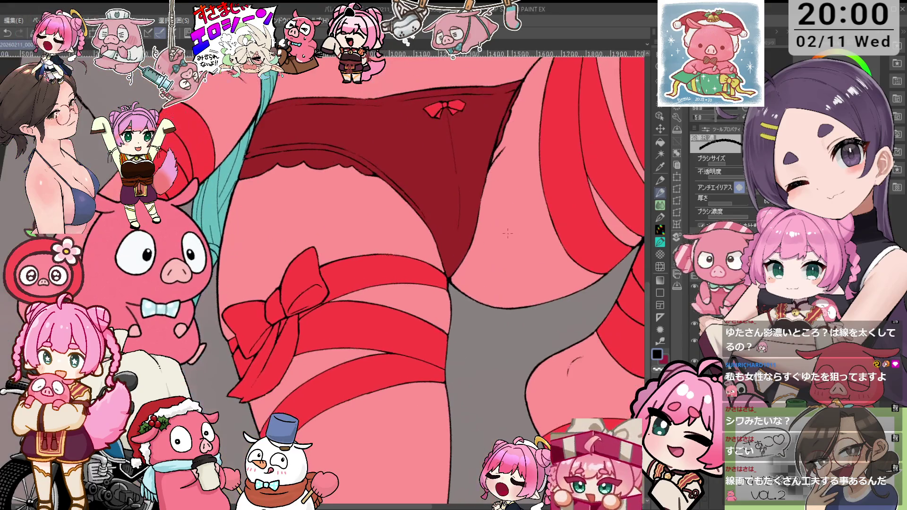
scroll(510, 322, "up", 2)
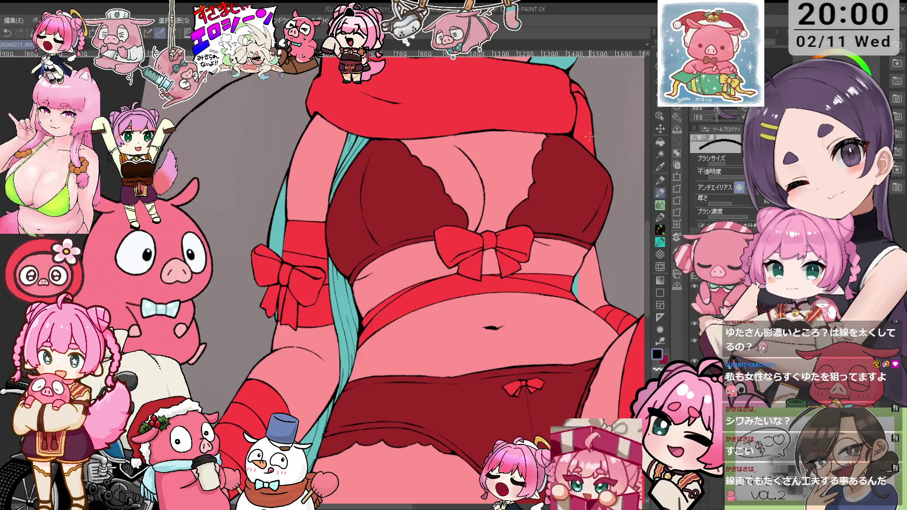
left_click_drag(567, 157, 561, 166)
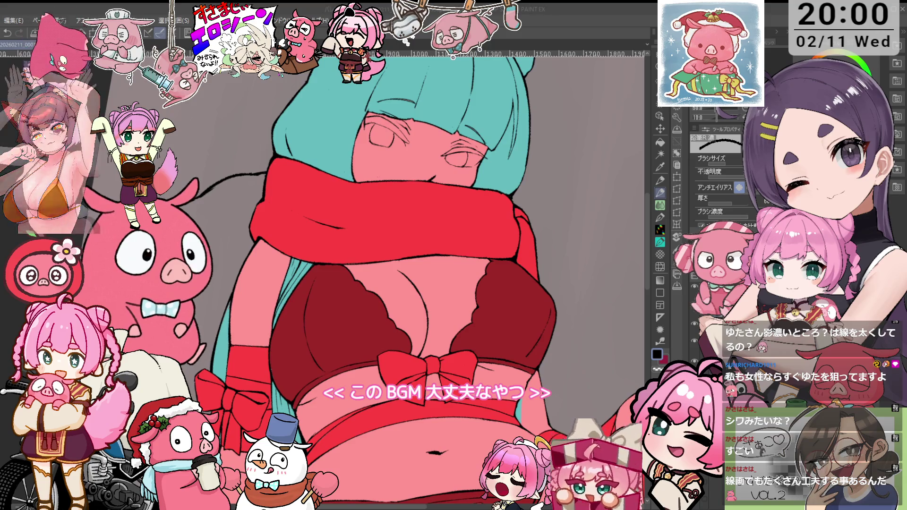
key("minus")
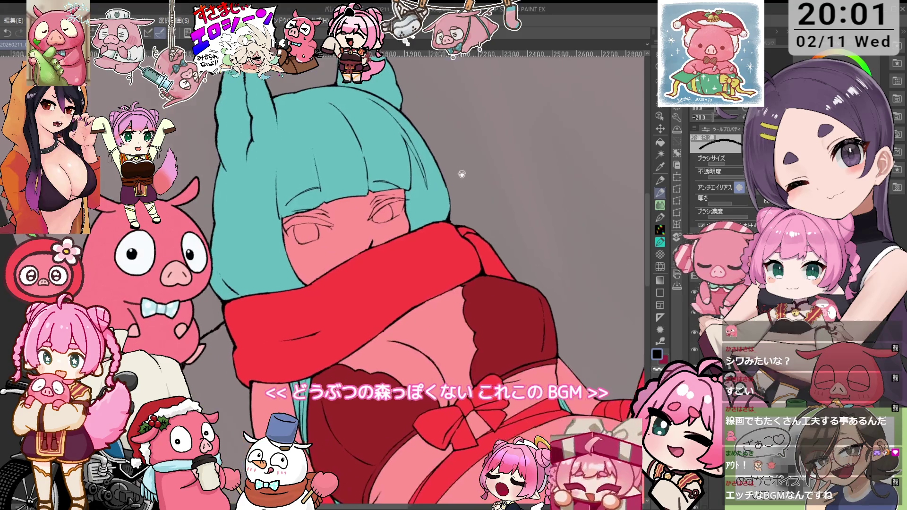
key("minus")
key("minus")
key("minus")
key("minus")
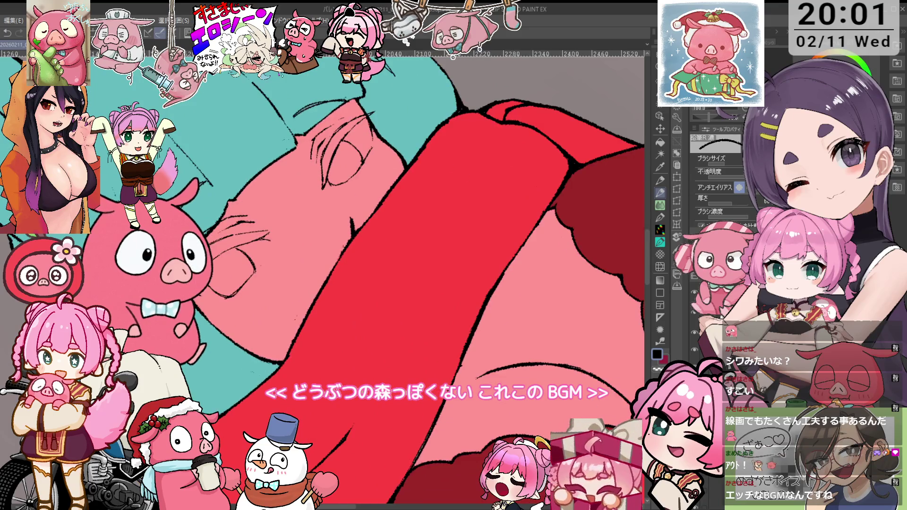
key("e")
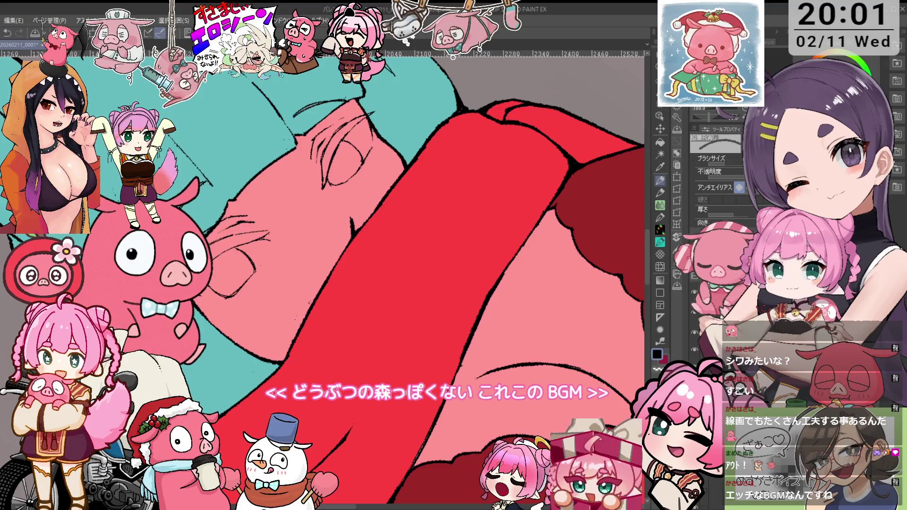
key("minus")
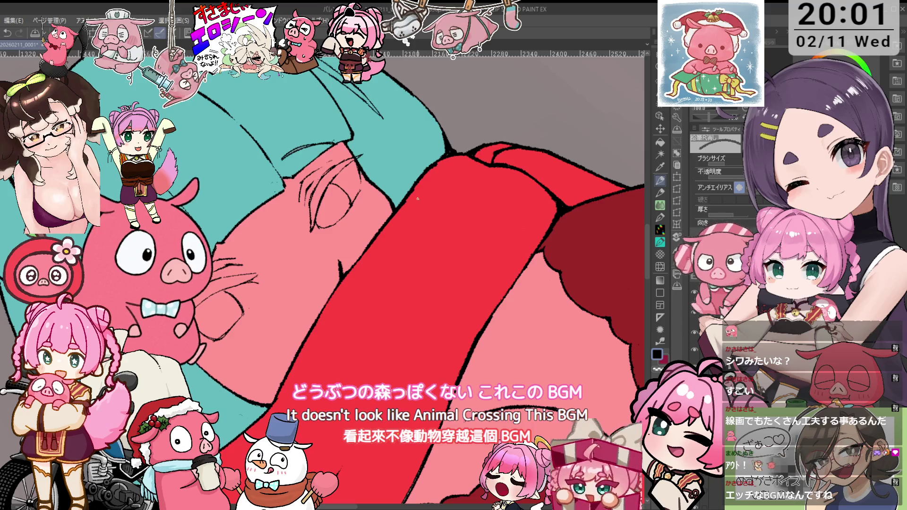
key("minus")
key("minus")
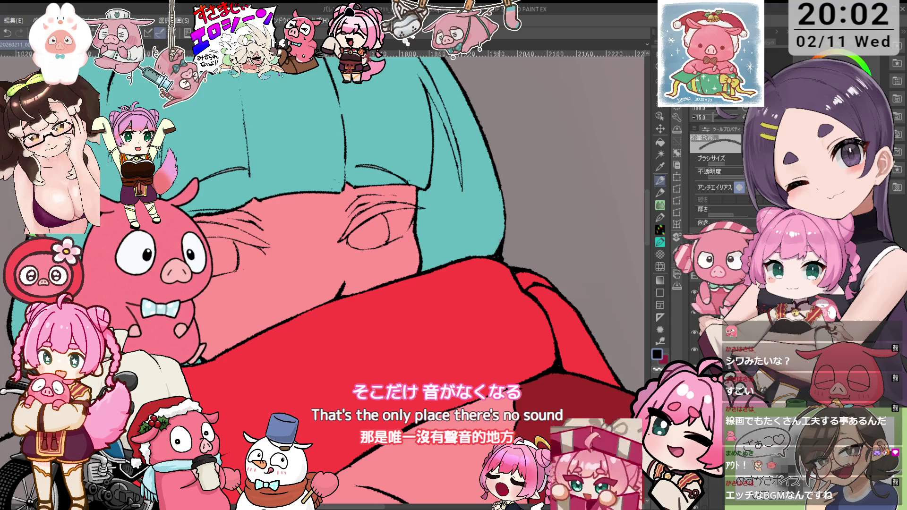
key("ctrl+0")
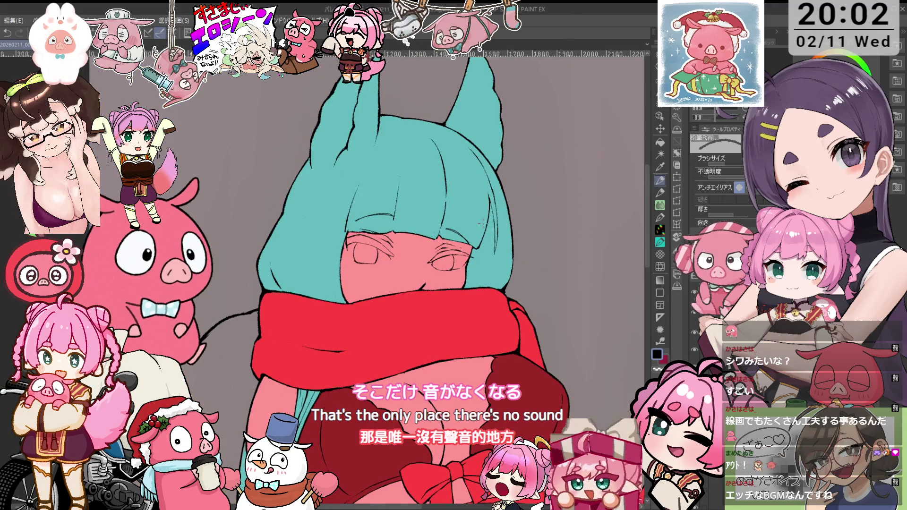
mouse_move(481, 219)
left_mouse_down()
mouse_move(465, 186)
mouse_move(480, 182)
mouse_move(468, 192)
left_mouse_up()
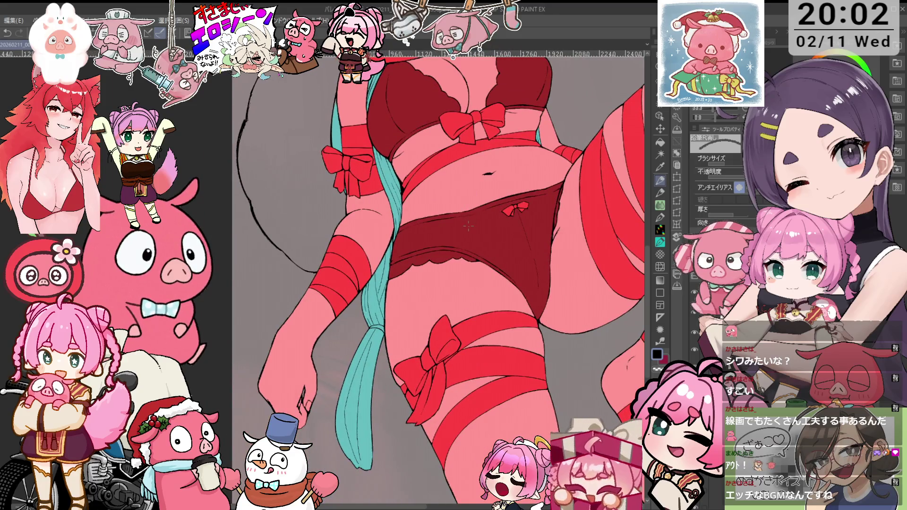
left_click_drag(467, 227, 477, 248)
left_click_drag(501, 189, 430, 246)
mouse_move(481, 201)
left_mouse_down()
mouse_move(505, 196)
mouse_move(510, 246)
left_mouse_up()
left_click_drag(544, 137, 558, 195)
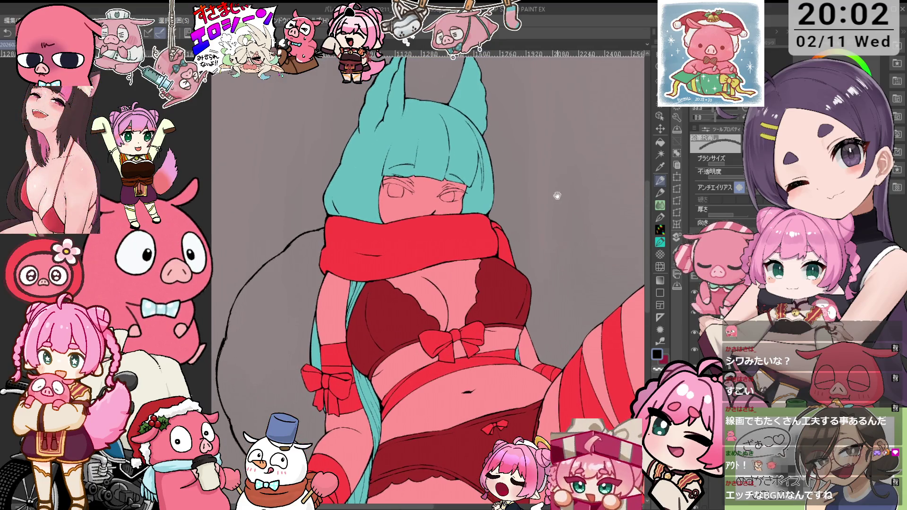
scroll(557, 195, "down", 2)
left_click_drag(535, 340, 533, 197)
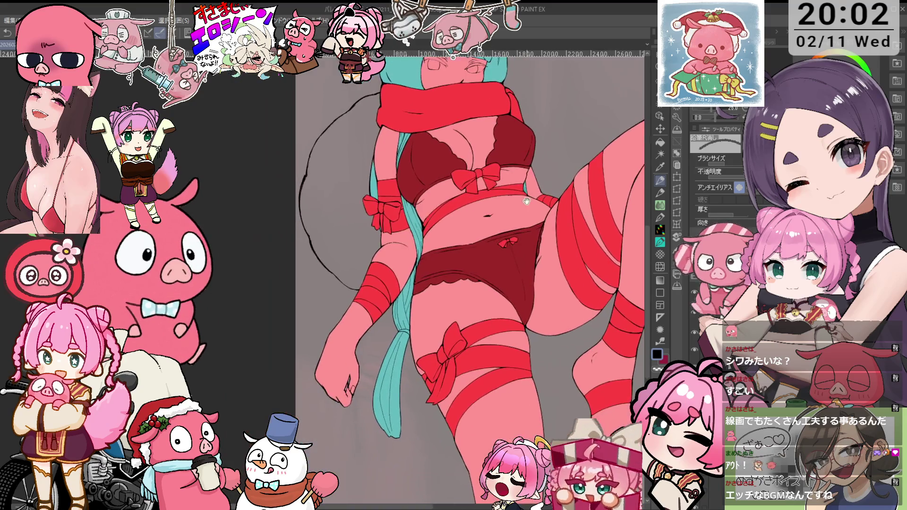
key("i")
left_click(395, 354)
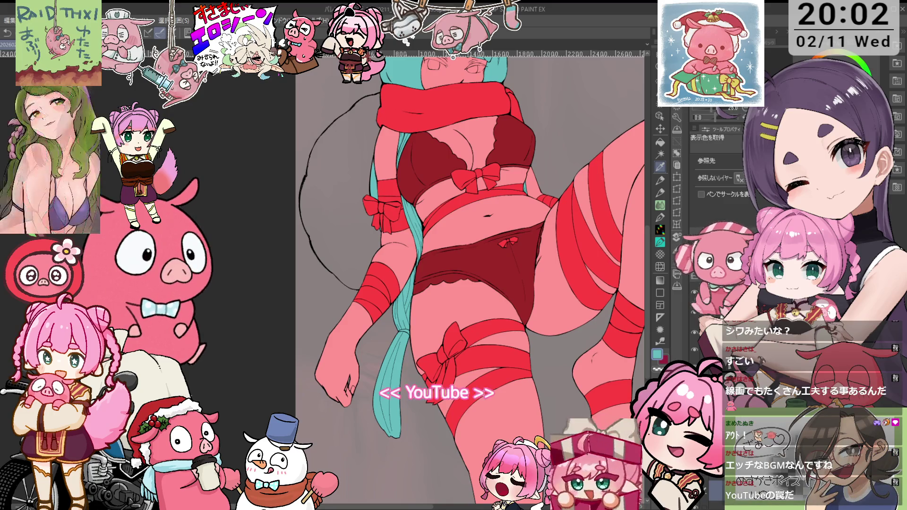
- Fill the grey back section of the long hair with the teal hair colour
left_click(660, 142)
left_click(340, 189)
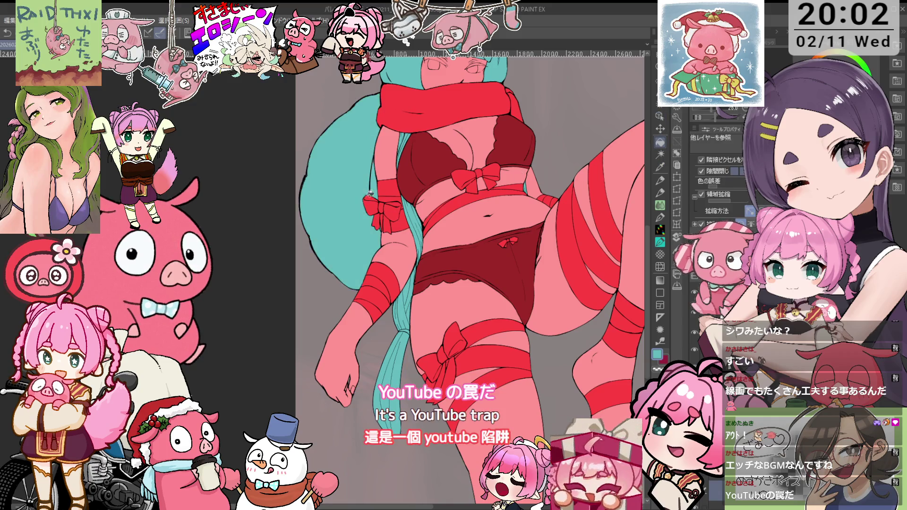
scroll(550, 133, "up", 1)
scroll(551, 133, "down", 2)
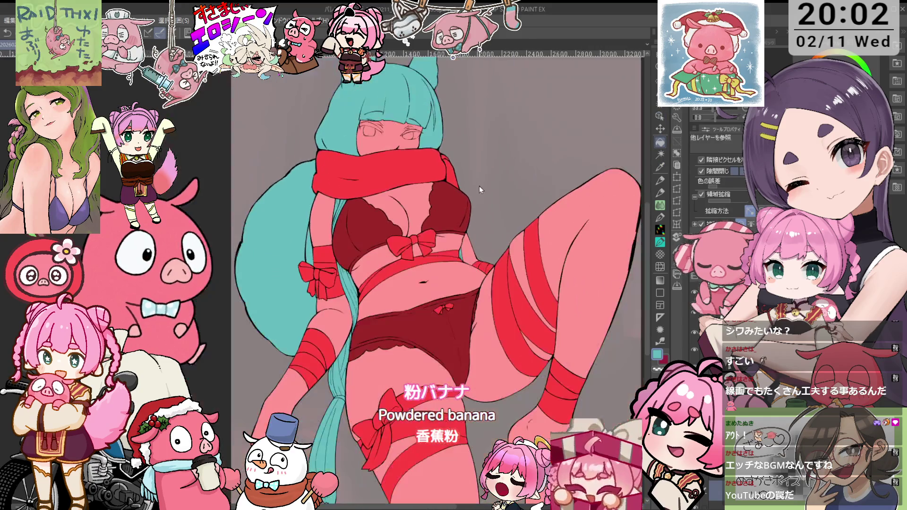
left_click_drag(501, 240, 510, 197)
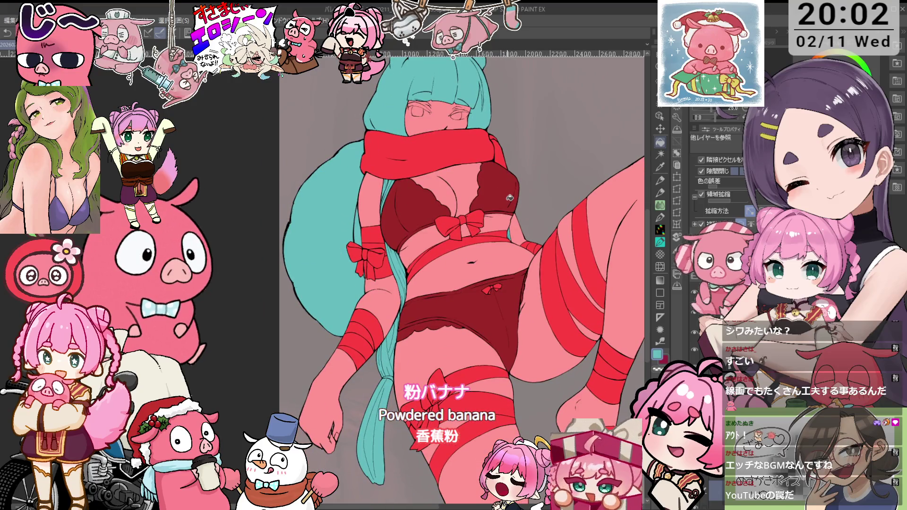
- Select all the skin areas of the figure with the selection tool
scroll(553, 167, "up", 1)
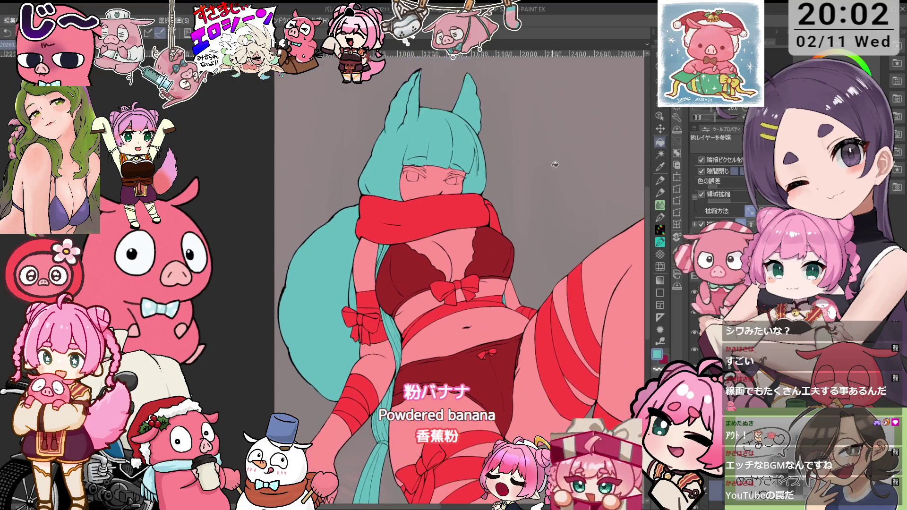
scroll(550, 217, "down", 1)
scroll(554, 149, "down", 3)
key("o")
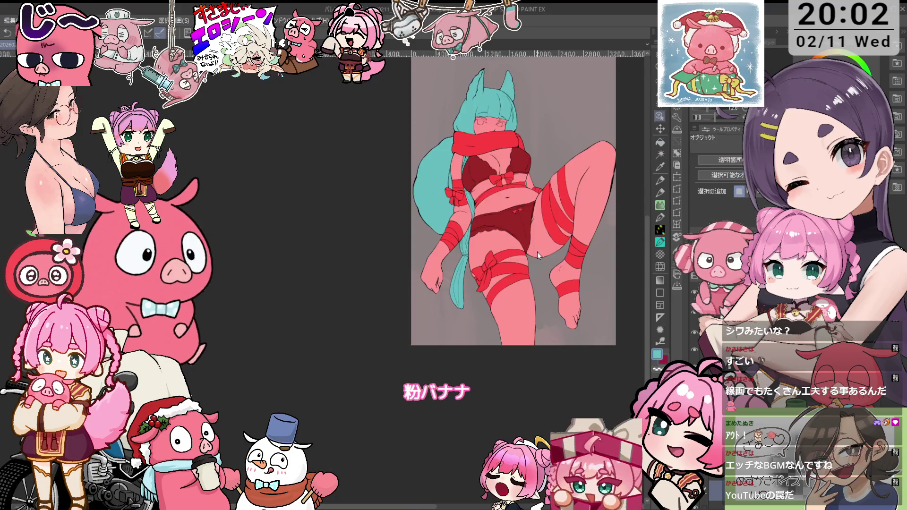
scroll(551, 220, "up", 2)
scroll(551, 220, "up", 1)
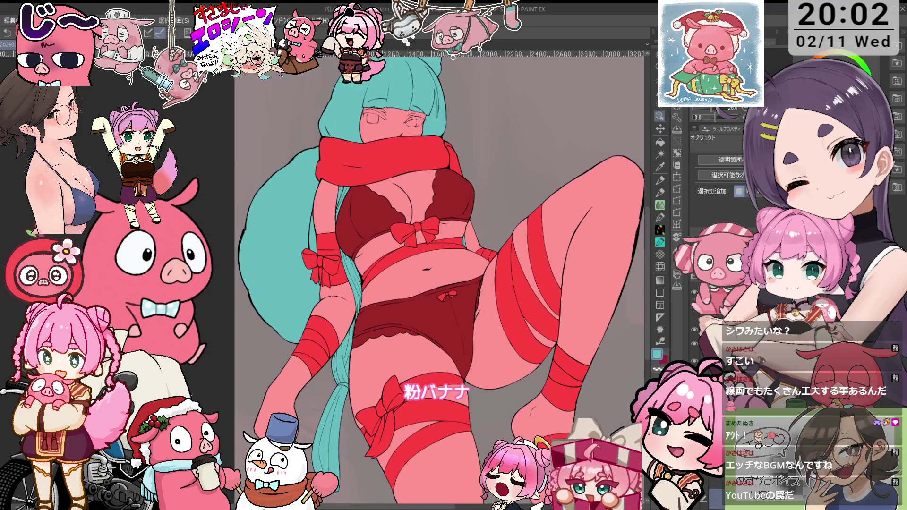
left_click(709, 328, "ctrl")
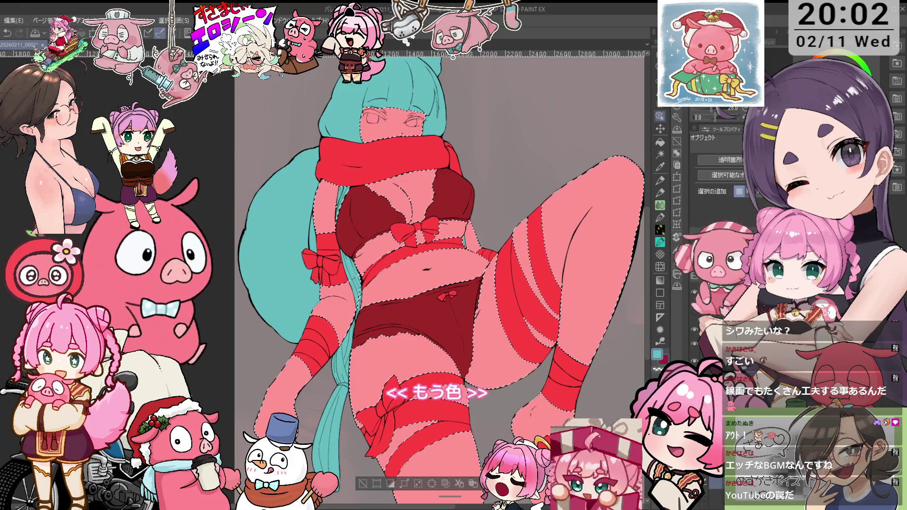
- Clear the selection and repaint the face, chest, waist and arm in paler skin
key("ctrl+d")
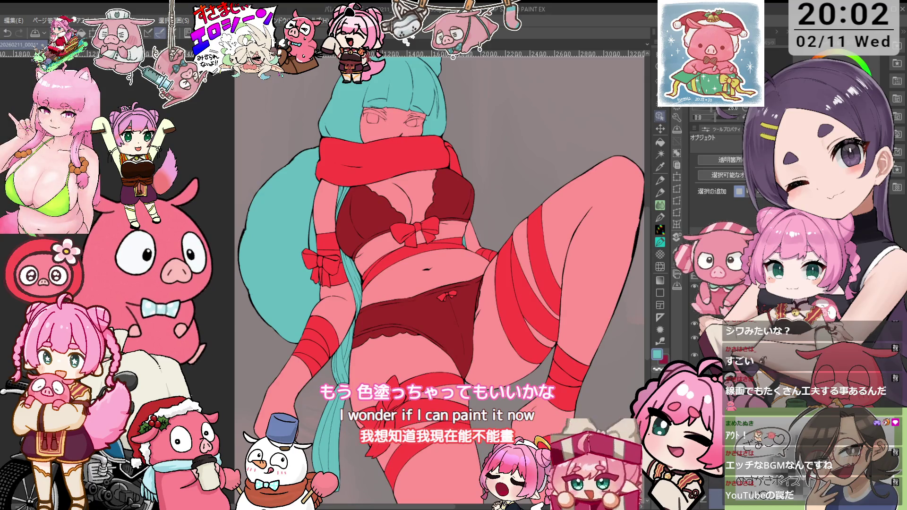
left_click_drag(473, 237, 496, 293)
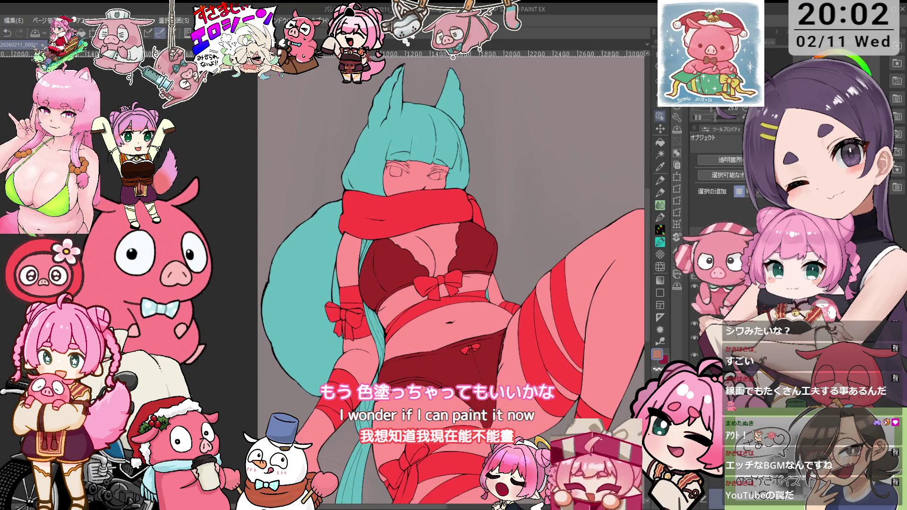
key("p")
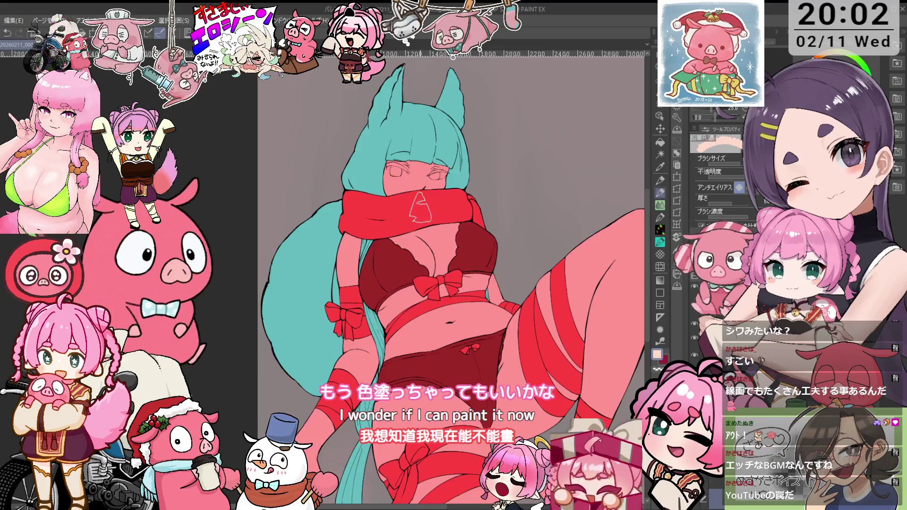
left_click_drag(414, 217, 416, 165)
mouse_move(425, 241)
left_mouse_down()
mouse_move(476, 255)
mouse_move(483, 182)
left_mouse_up()
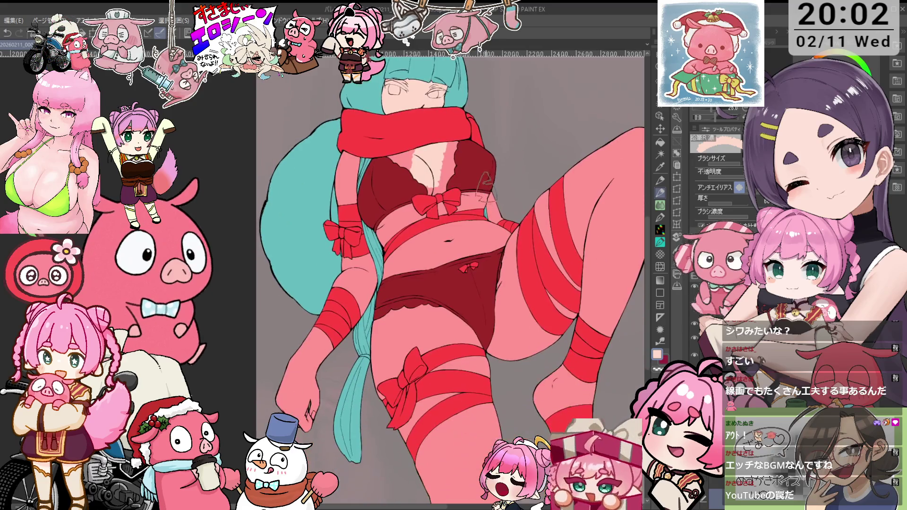
left_click_drag(511, 215, 402, 264)
left_click_drag(425, 141, 407, 198)
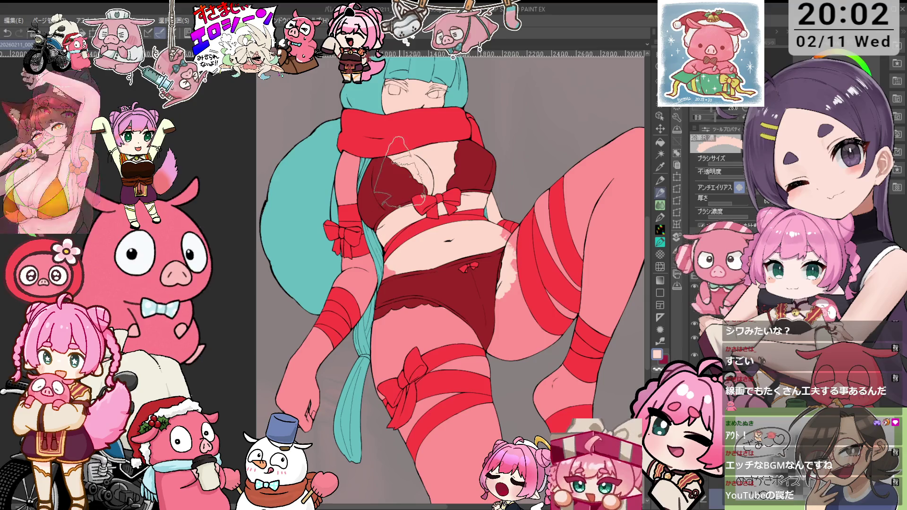
left_click_drag(345, 227, 350, 165)
left_click_drag(341, 264, 293, 416)
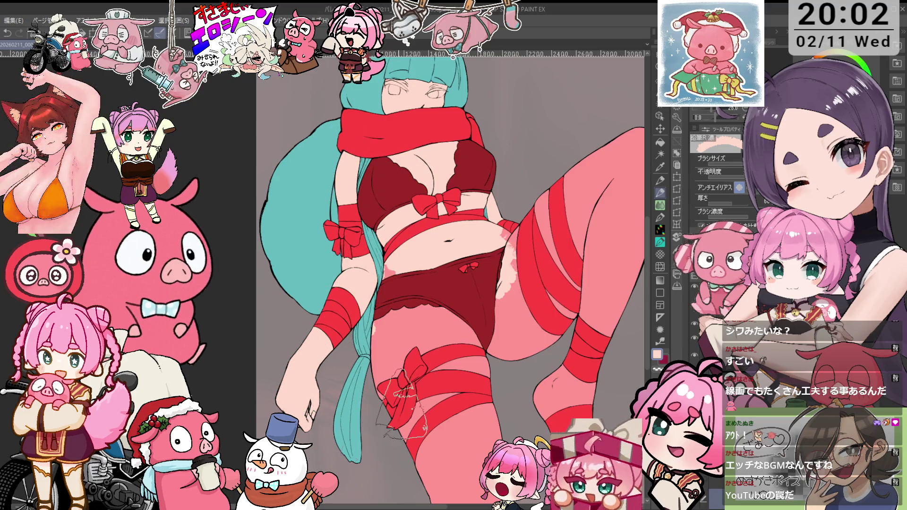
- Repaint the thighs, crotch, right leg, foot and ankle paler, undoing a stray hip stroke
left_click_drag(388, 283, 392, 383)
left_click_drag(415, 330, 520, 303)
left_click_drag(530, 341, 591, 227)
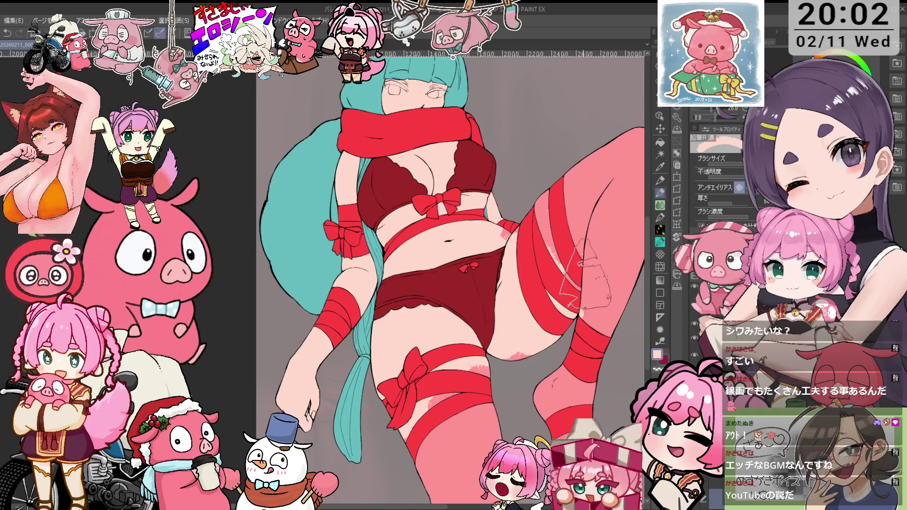
left_click_drag(595, 307, 529, 250)
mouse_move(609, 132)
left_mouse_down()
mouse_move(629, 227)
mouse_move(586, 326)
left_mouse_up()
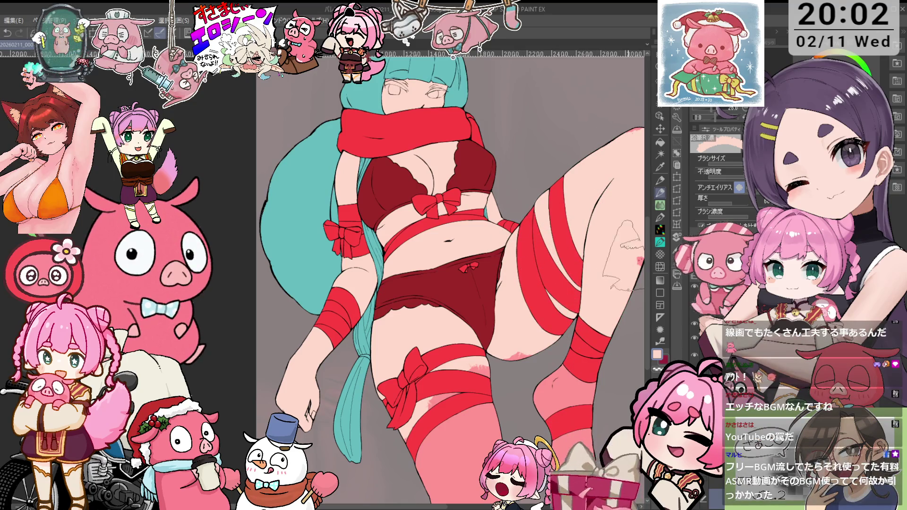
left_click_drag(570, 393, 534, 390)
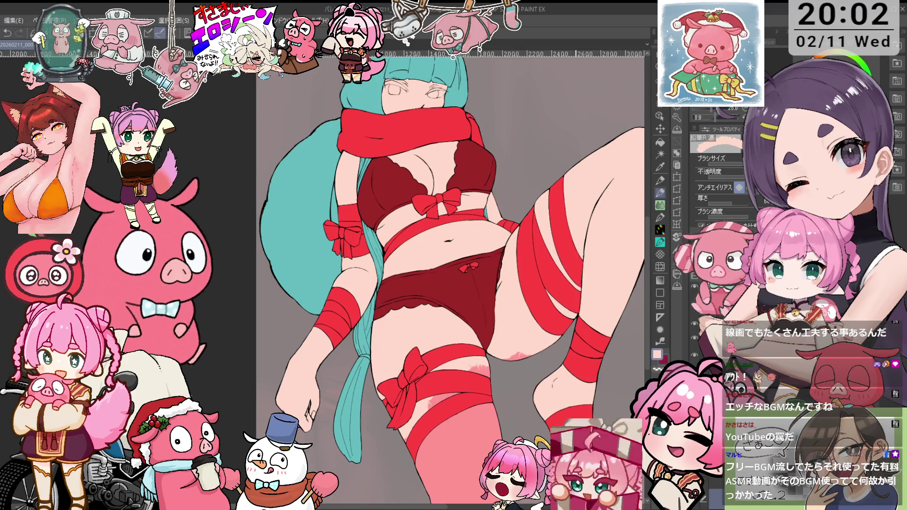
left_click_drag(520, 352, 463, 426)
left_click_drag(426, 393, 444, 420)
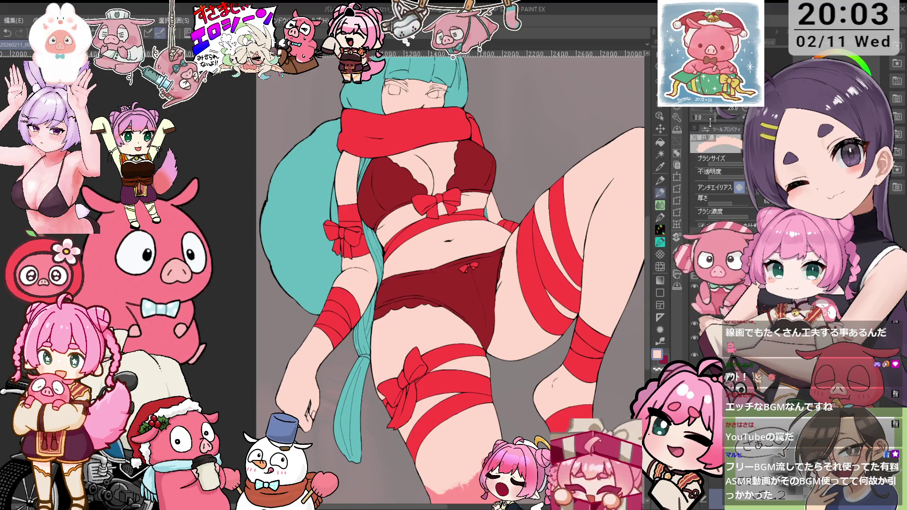
left_click_drag(602, 293, 619, 171)
left_click_drag(454, 354, 520, 378)
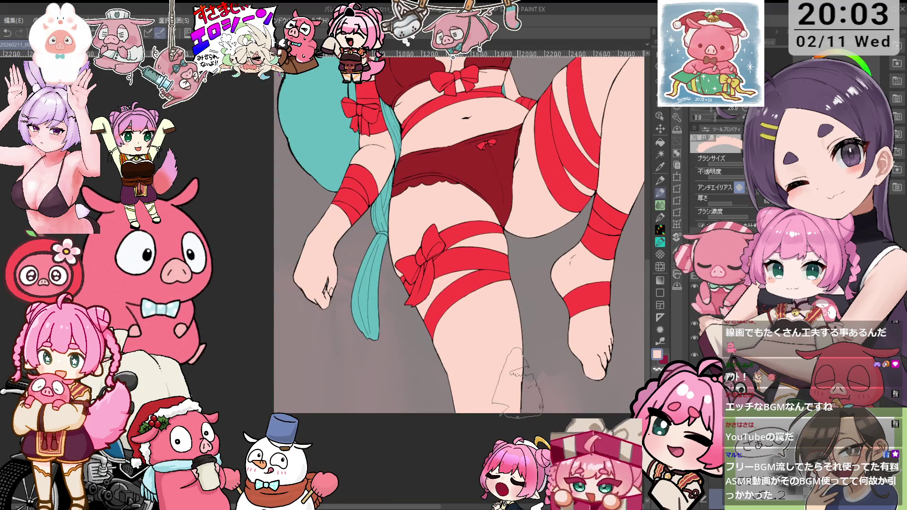
left_click_drag(511, 144, 527, 286)
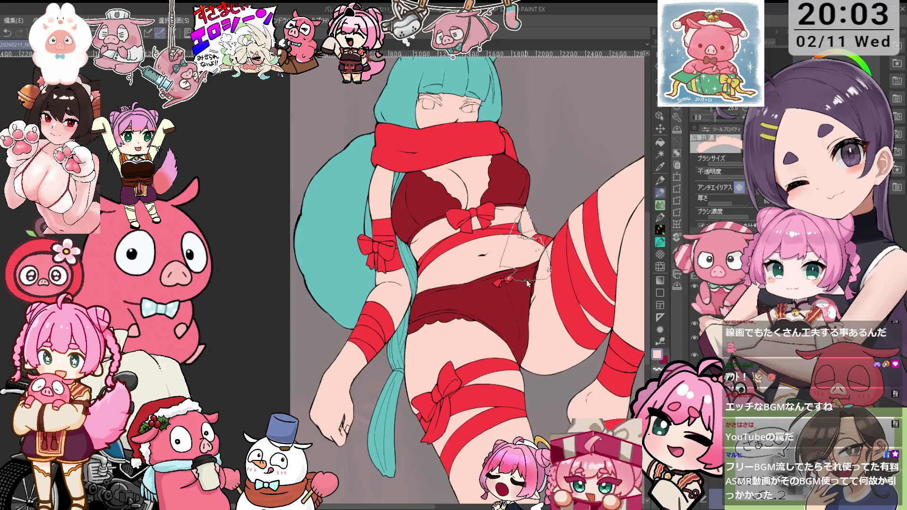
key("ctrl+z")
left_click_drag(549, 164, 543, 233)
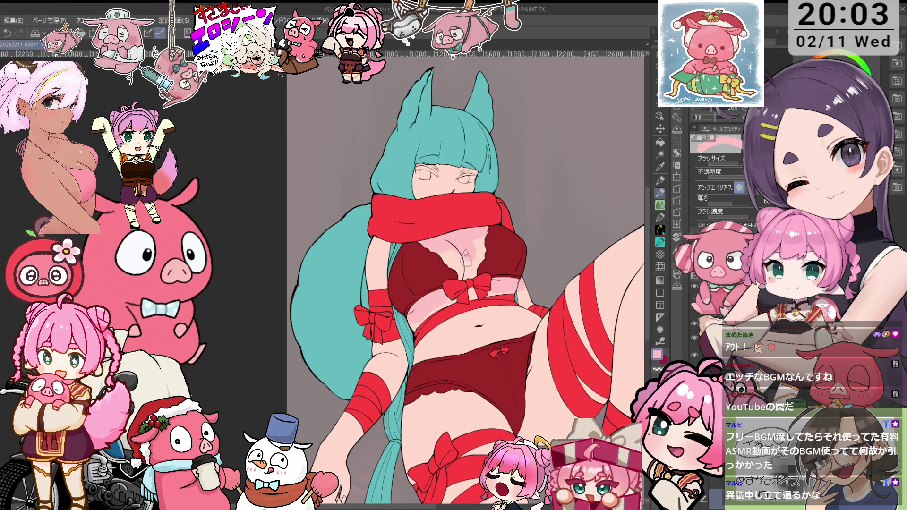
scroll(407, 208, "down", 2)
scroll(406, 208, "down", 2)
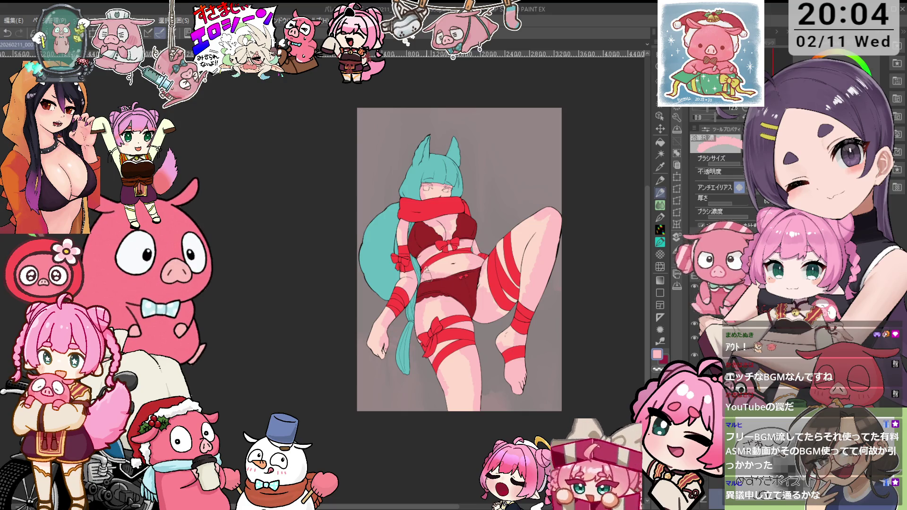
- Pick the skin pink and try light strokes on the raised thigh, then undo them
left_click_drag(466, 252, 484, 268)
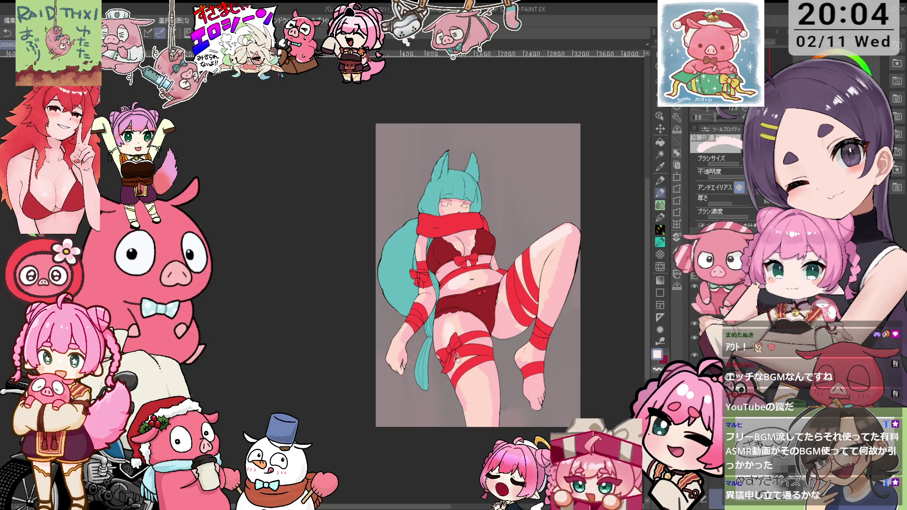
left_click(496, 385, "alt")
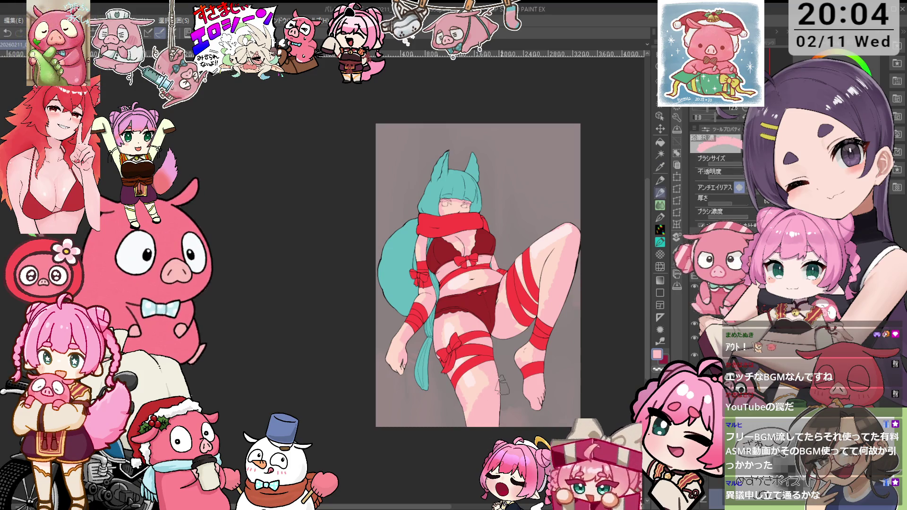
key("alt")
left_click(481, 242, "alt")
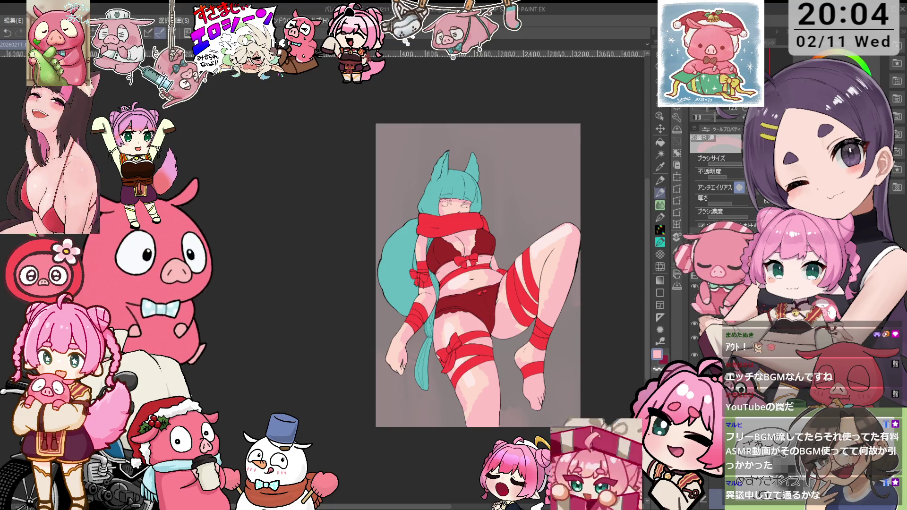
left_click_drag(516, 280, 501, 311)
key("ctrl+z")
key("ctrl+z")
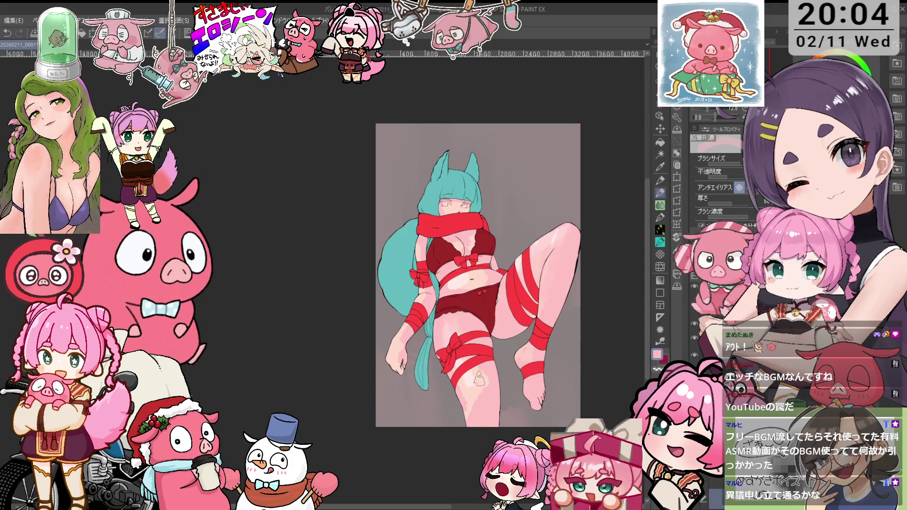
- Paint lighter skin pink on the left upper arm and cleavage, sampling more skin tones
left_click(463, 359, "alt")
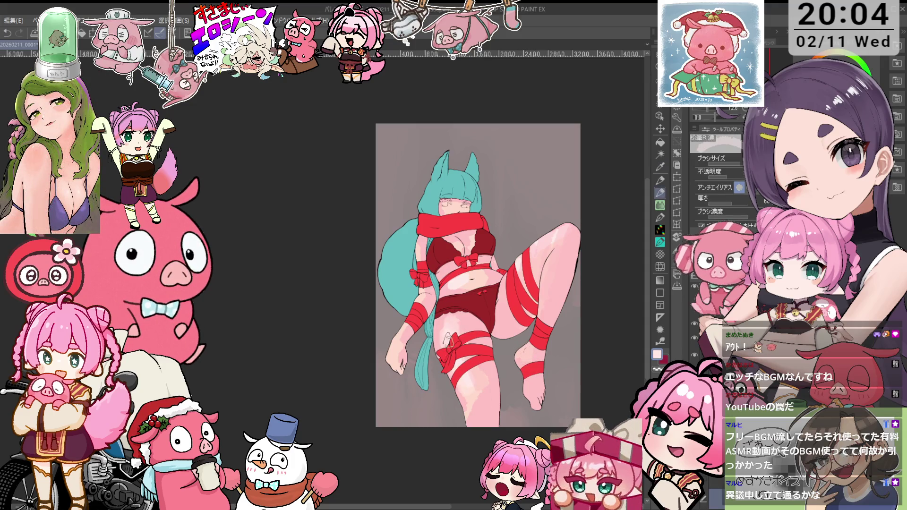
left_click_drag(409, 326, 421, 302)
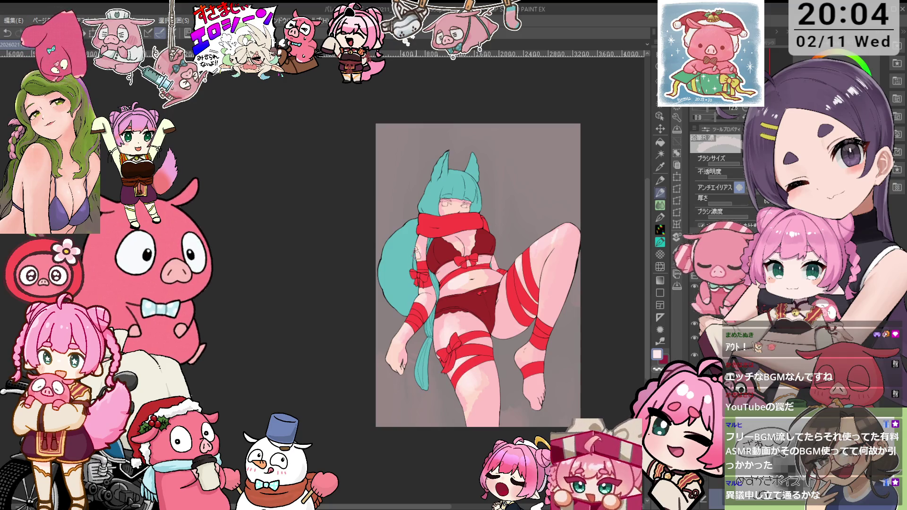
left_click_drag(461, 258, 456, 244)
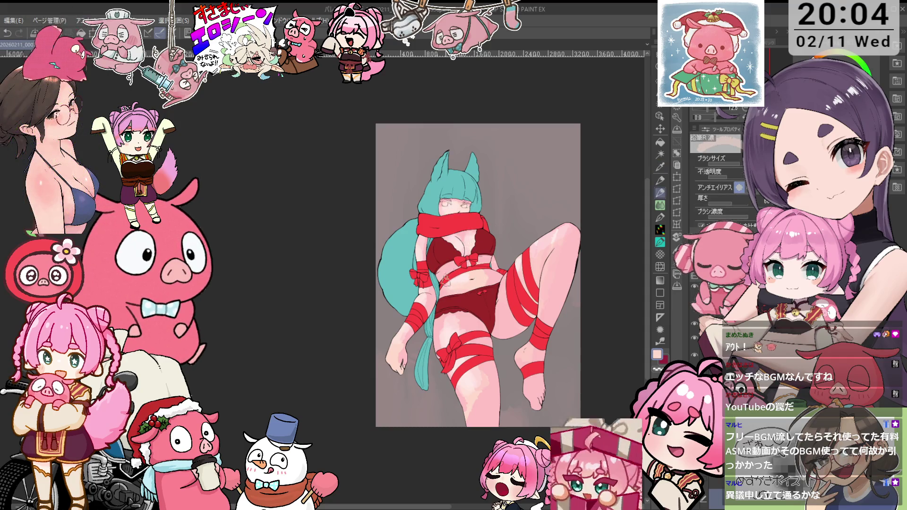
left_click(476, 283, "alt")
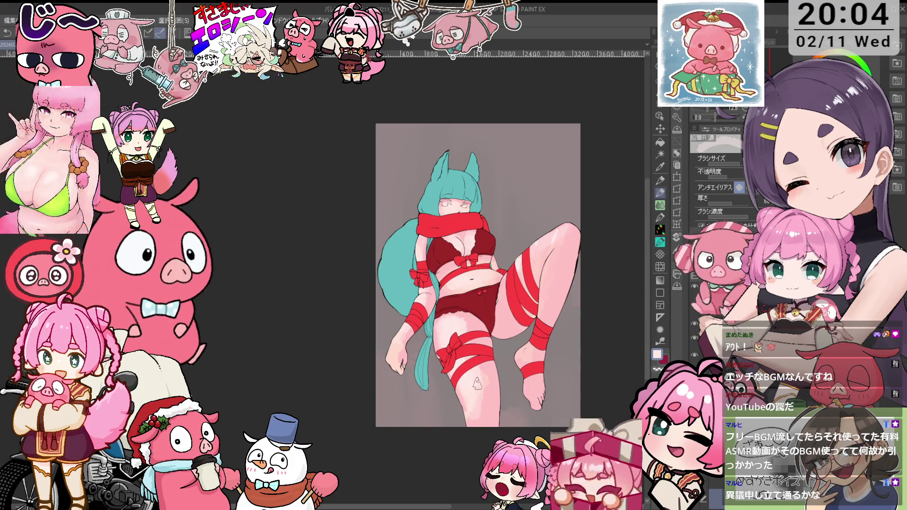
left_click(402, 353, "alt")
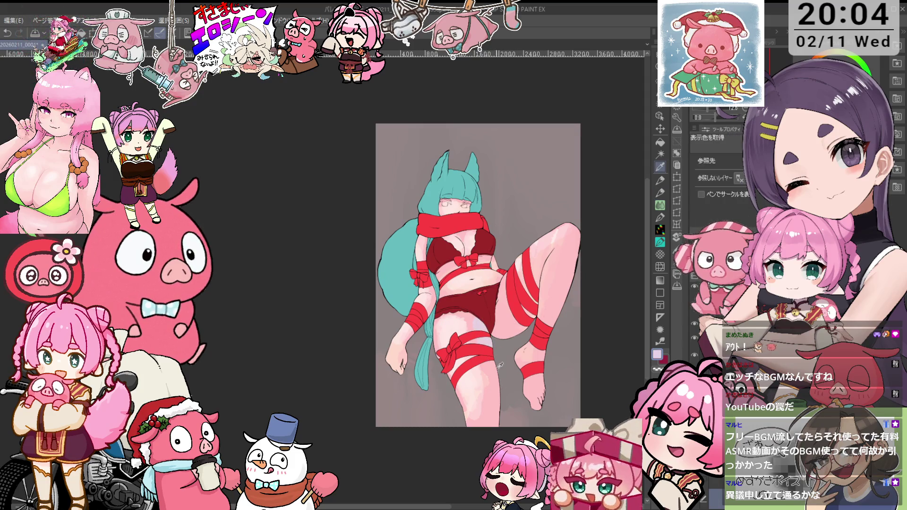
left_click(498, 395, "alt")
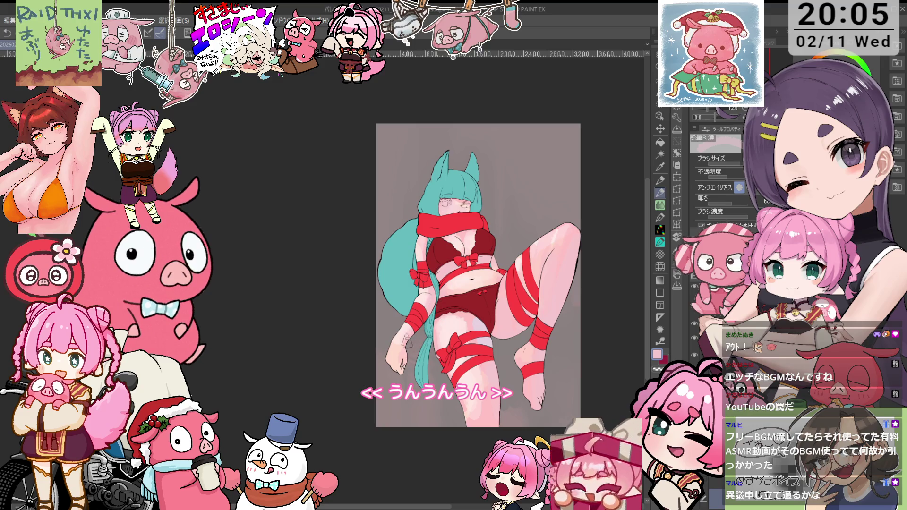
key("i")
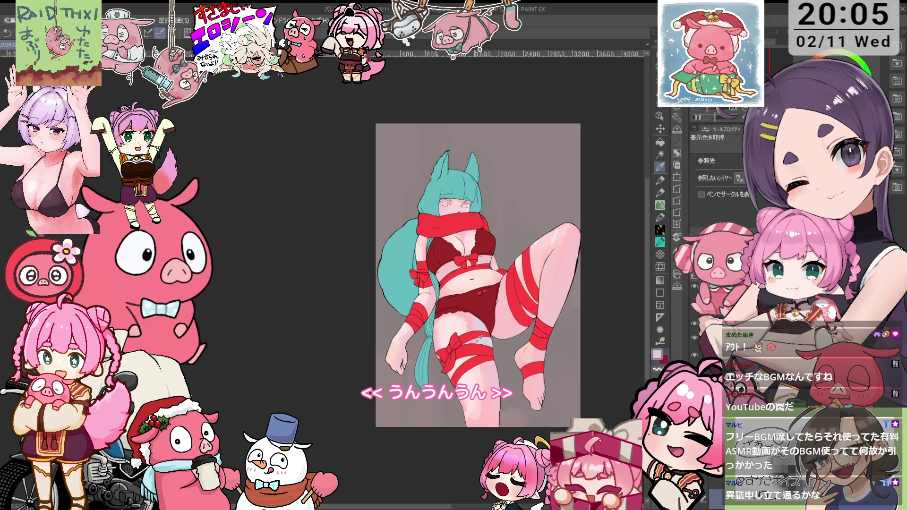
key("p")
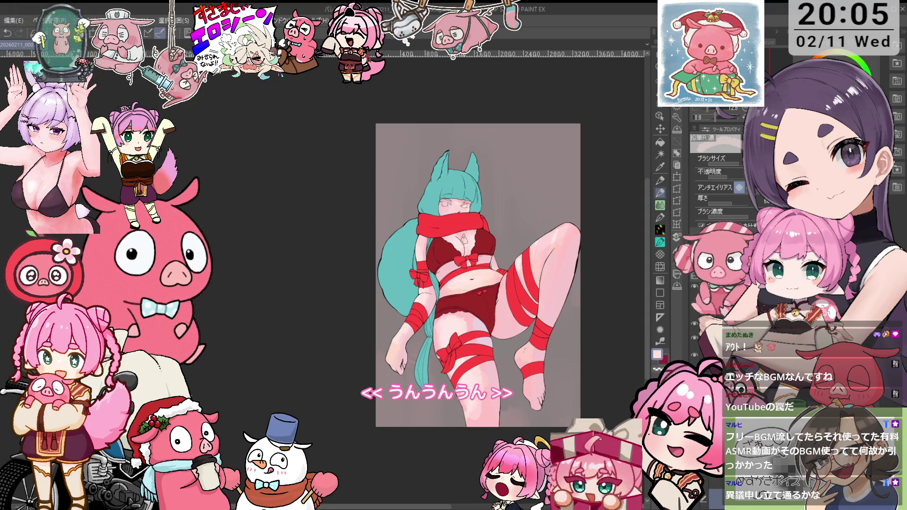
key("j")
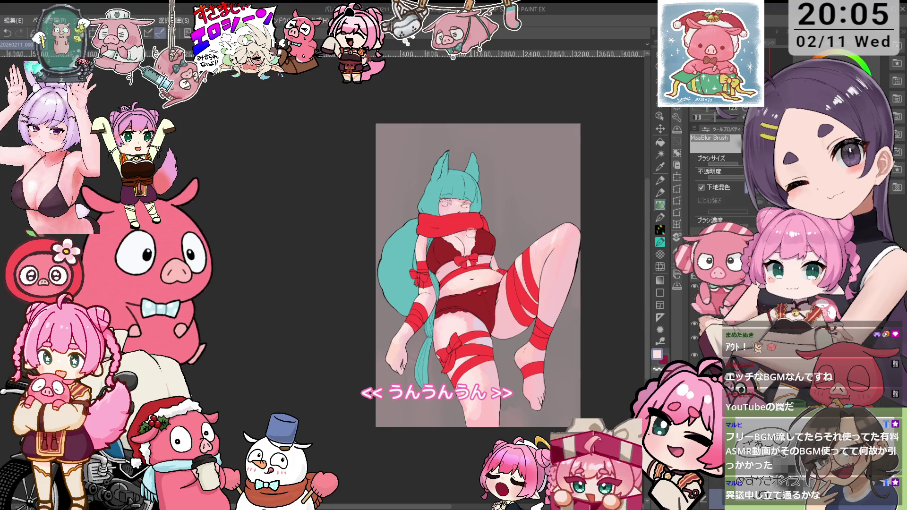
- Blur the chest and hip shading with MaaBlur, then add small pencil skin strokes in the cleavage
mouse_move(468, 248)
left_mouse_down()
mouse_move(425, 326)
mouse_move(489, 364)
left_mouse_up()
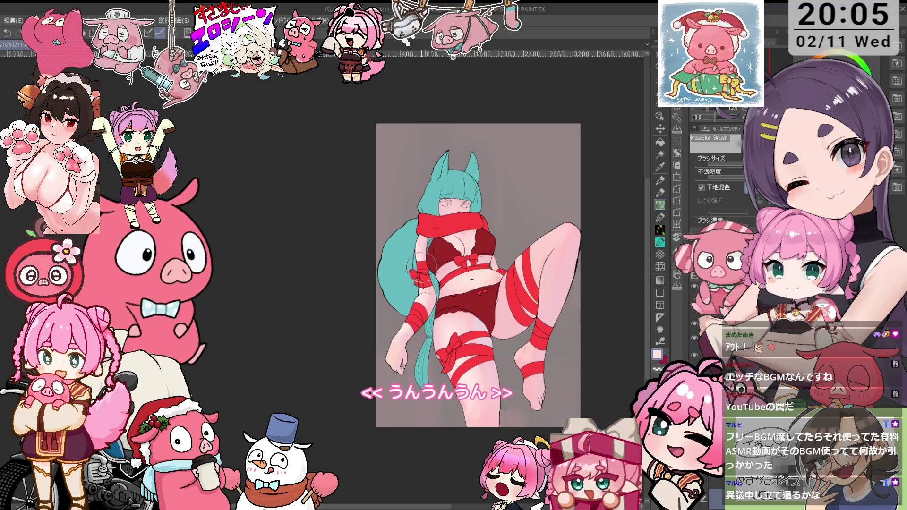
scroll(435, 226, "up", 3)
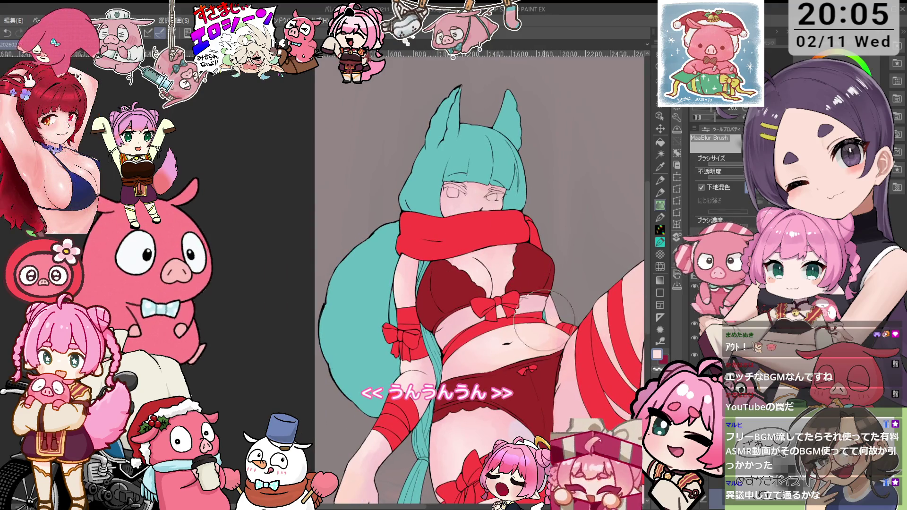
key("i")
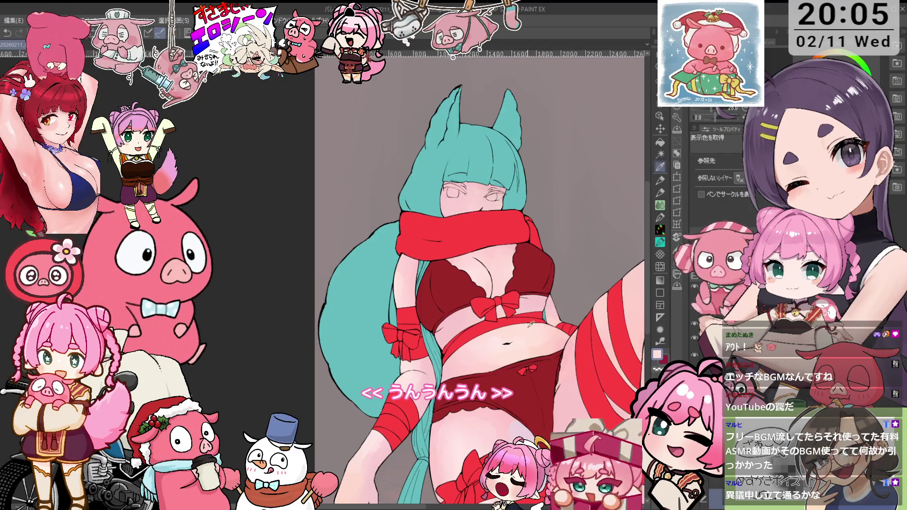
key("p")
left_click_drag(452, 201, 455, 215)
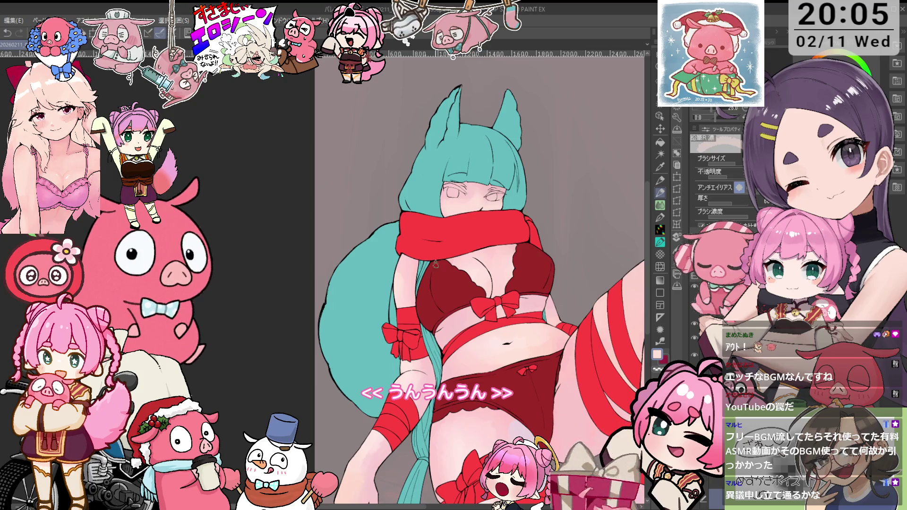
key("i")
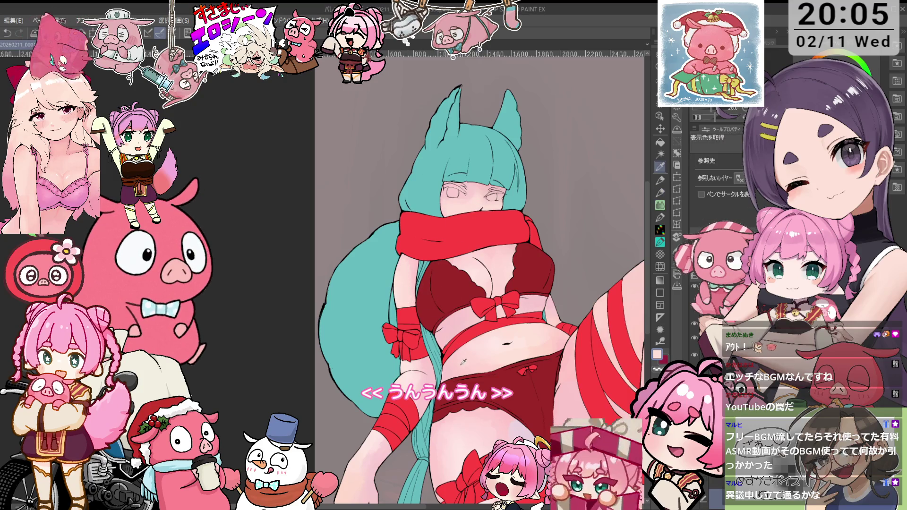
key("p")
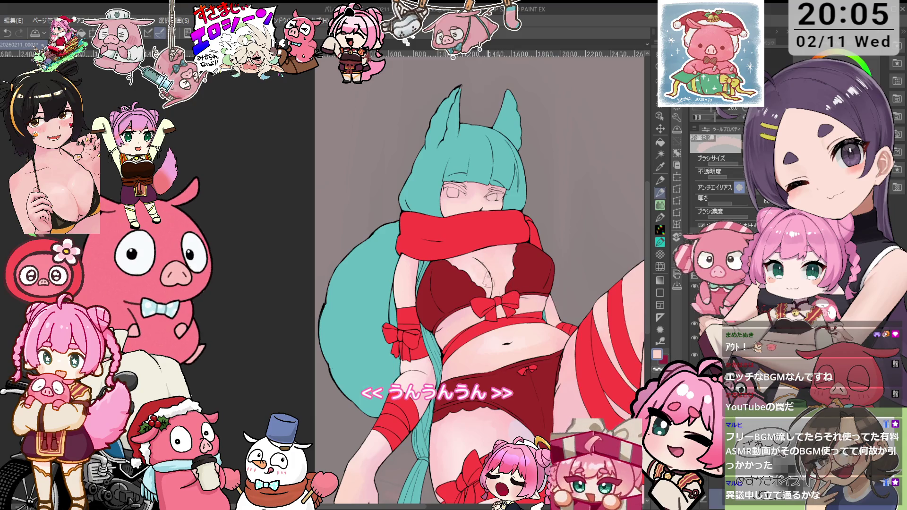
left_click_drag(456, 280, 480, 292)
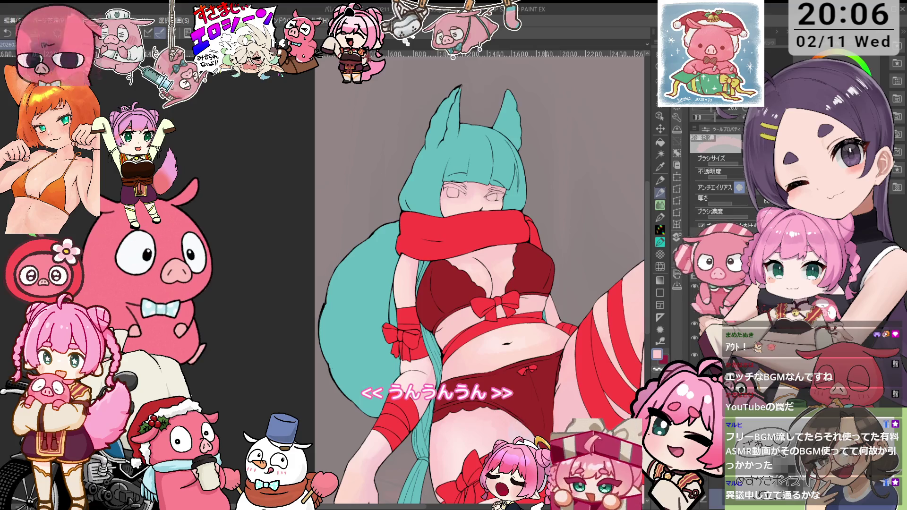
left_click_drag(641, 383, 565, 321)
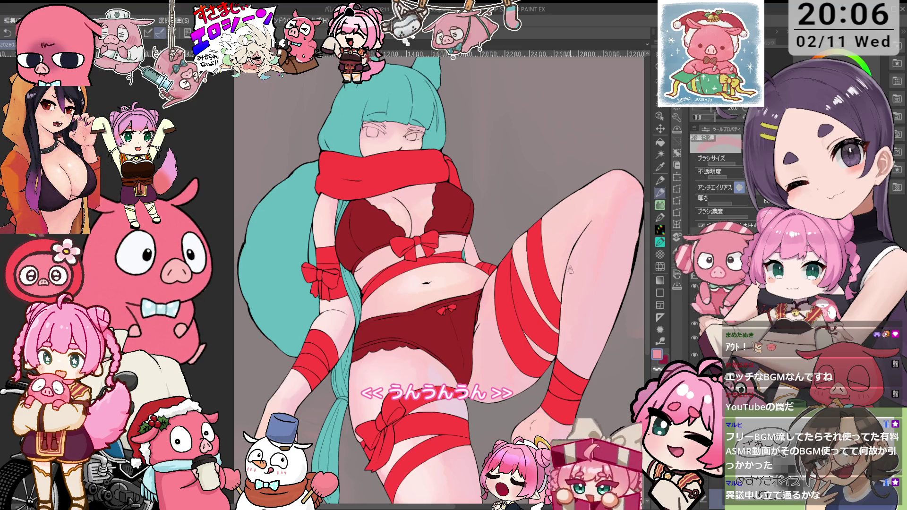
- Sample the light skin pink and rotate the canvas view to -10° toward the legs
left_click(559, 296, "alt")
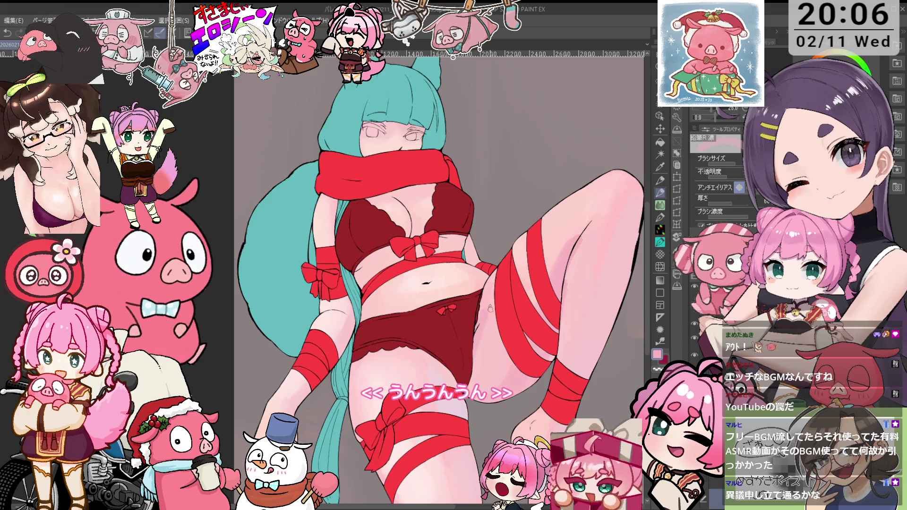
key("alt")
key("alt")
key("alt")
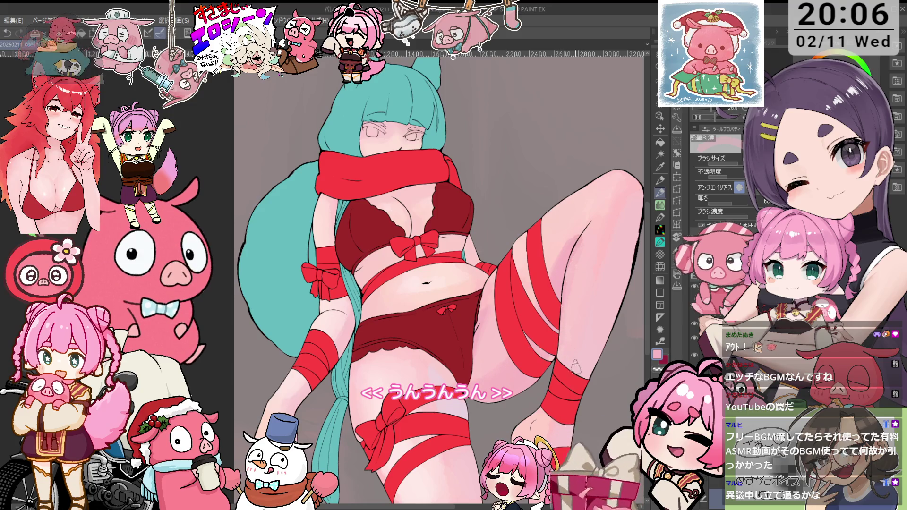
left_click_drag(541, 392, 571, 387)
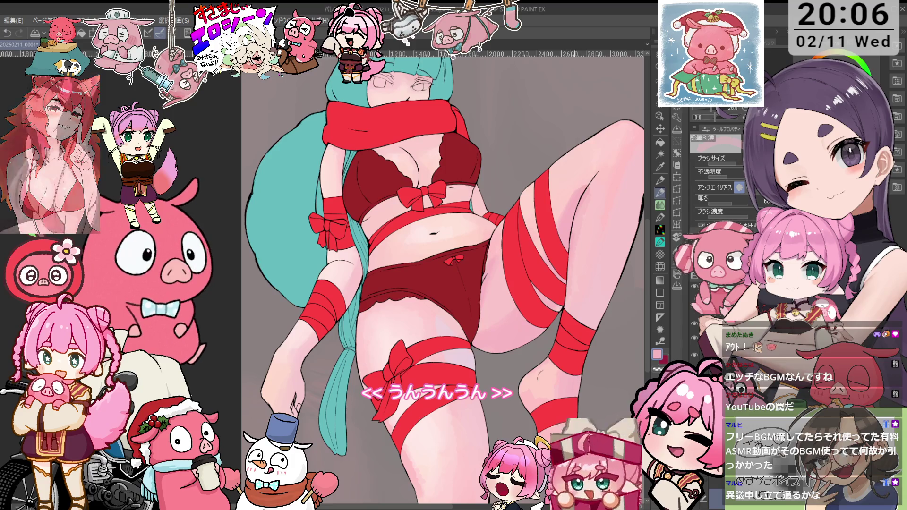
left_click_drag(635, 241, 550, 289)
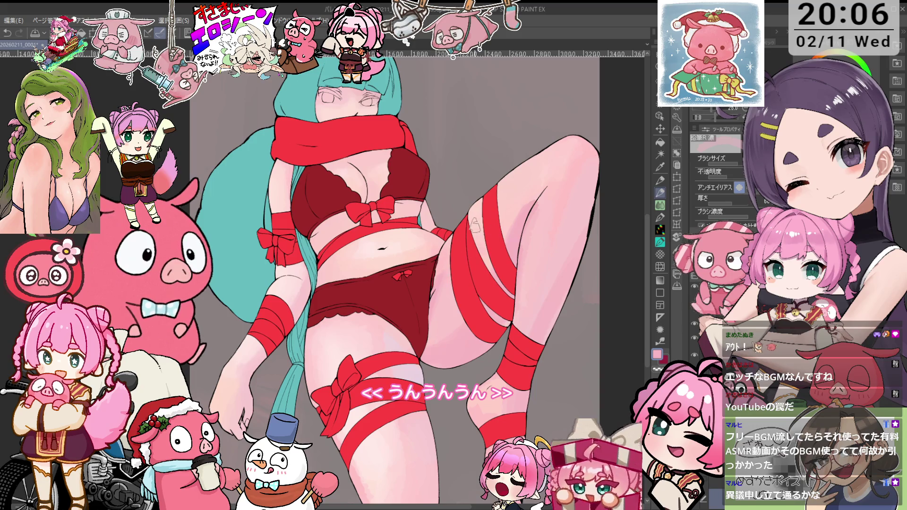
key("o")
key("p")
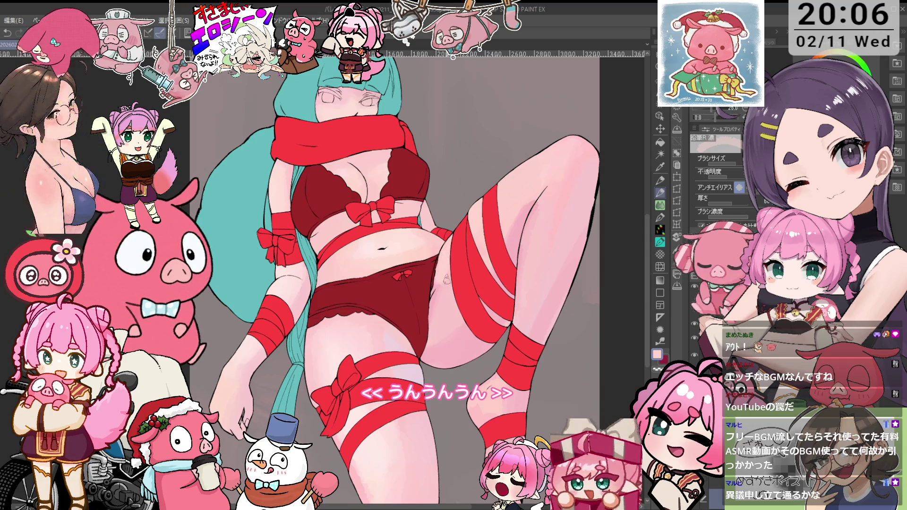
left_click_drag(457, 271, 479, 265)
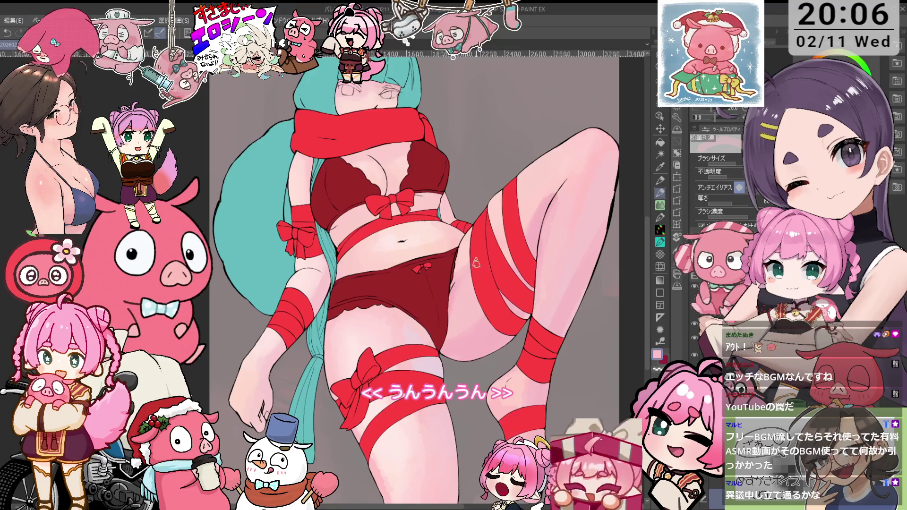
left_click_drag(397, 203, 427, 237)
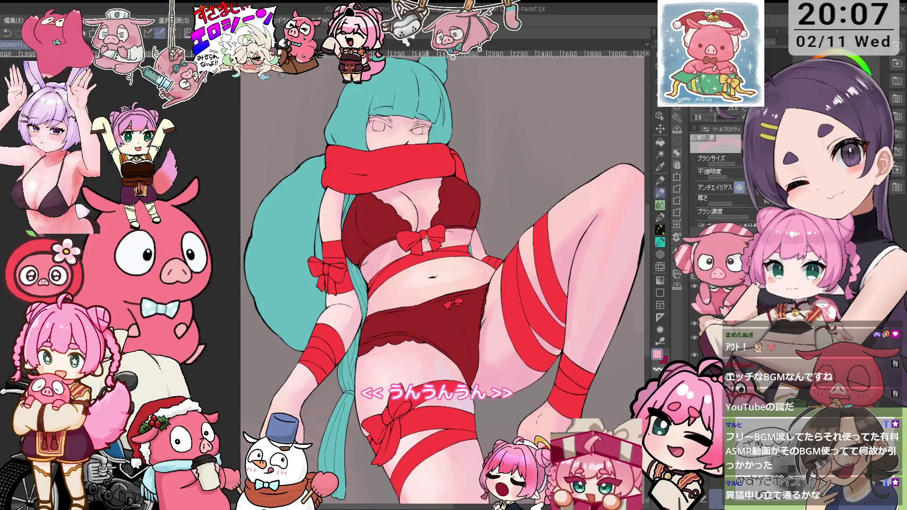
left_click_drag(344, 216, 360, 222)
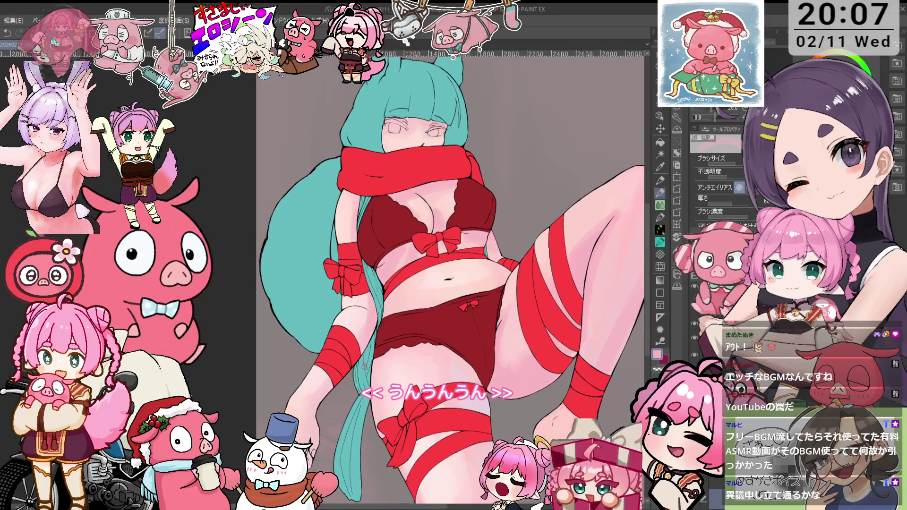
key("minus")
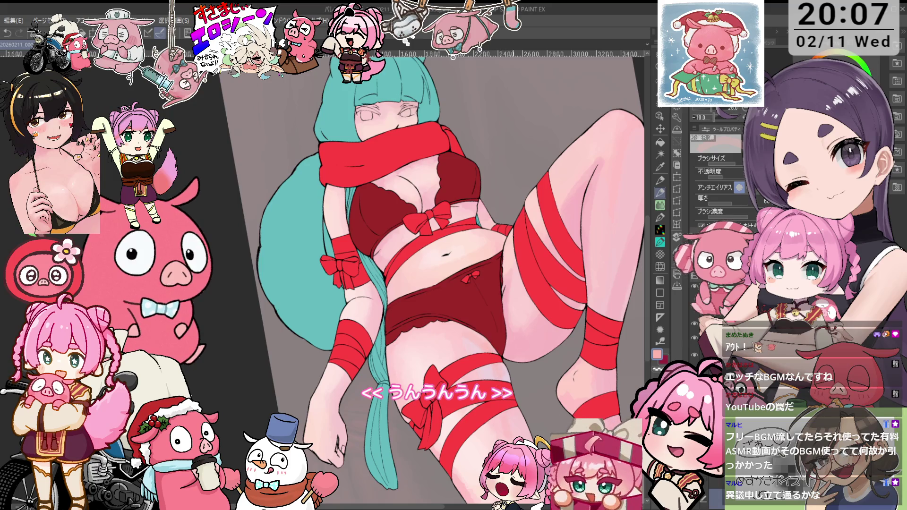
left_click(450, 352, "alt")
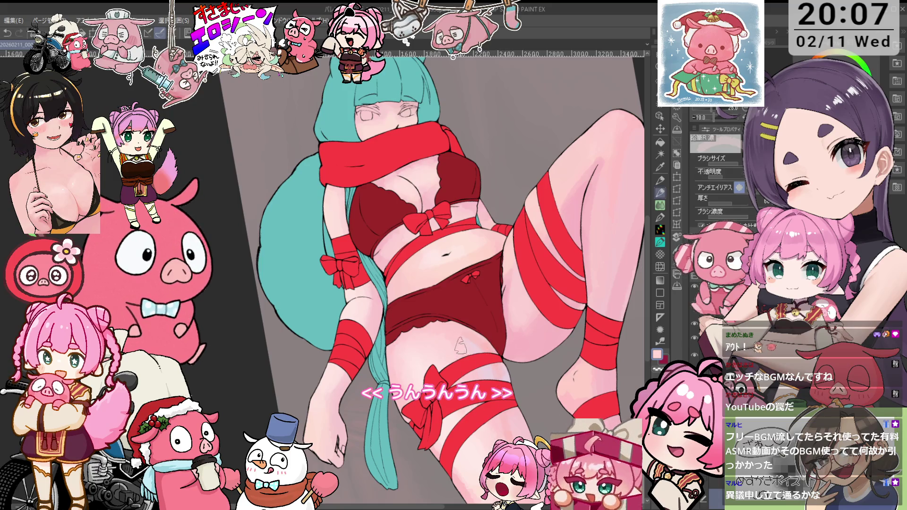
key("i")
key("p")
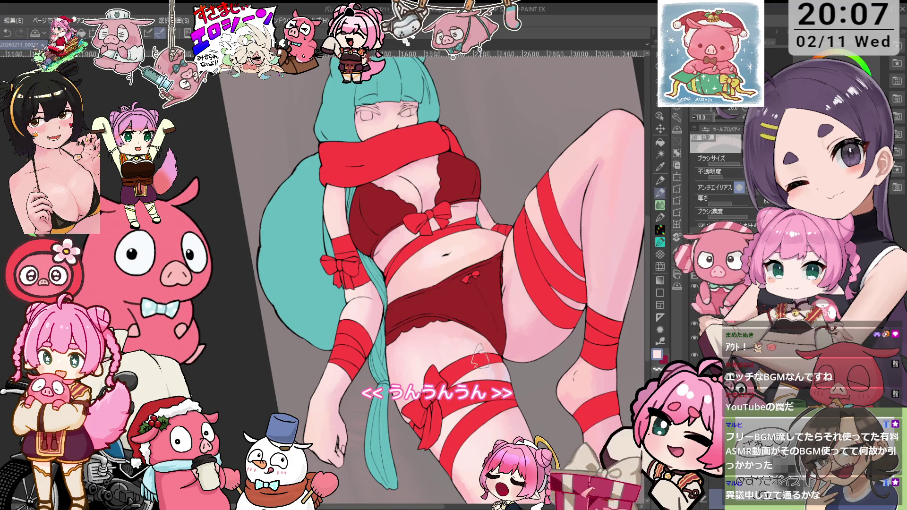
key("i")
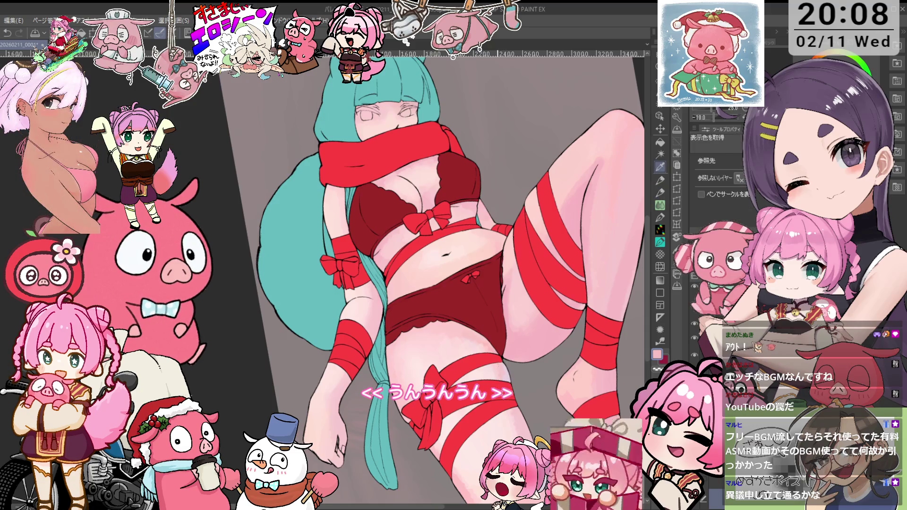
key("p")
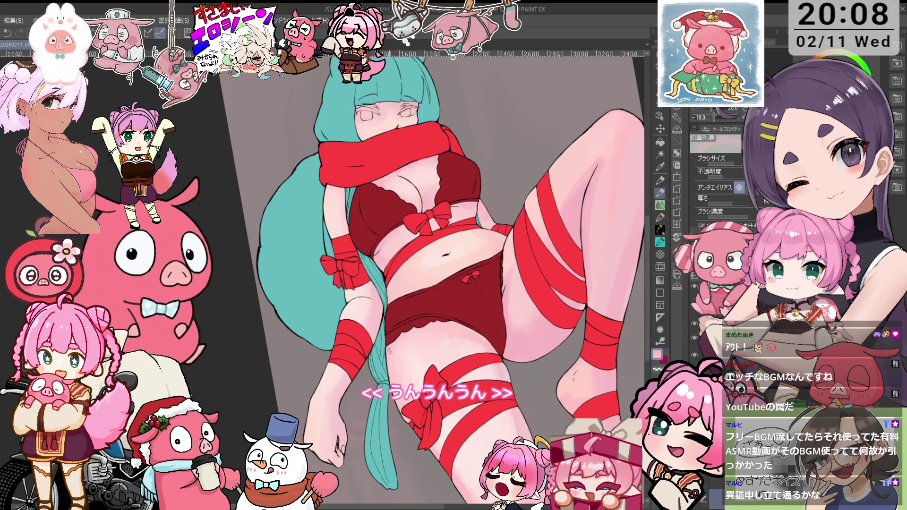
key("i")
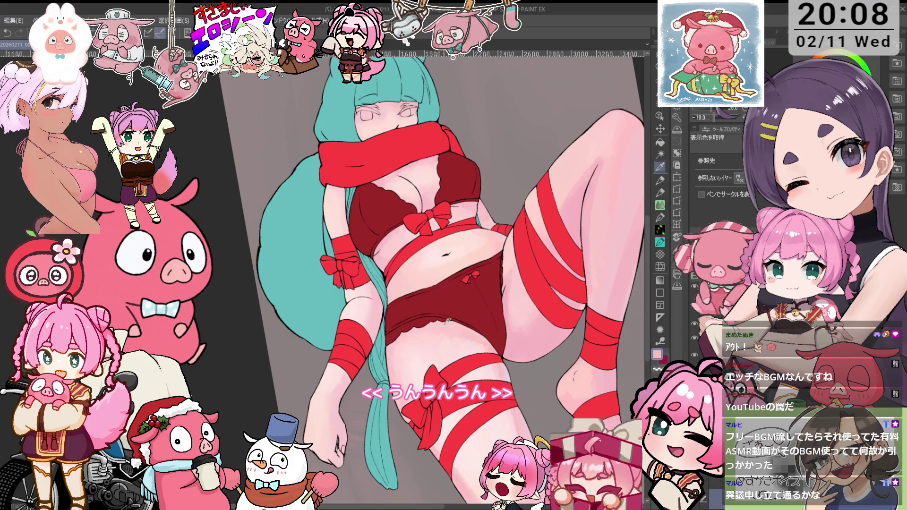
key("p")
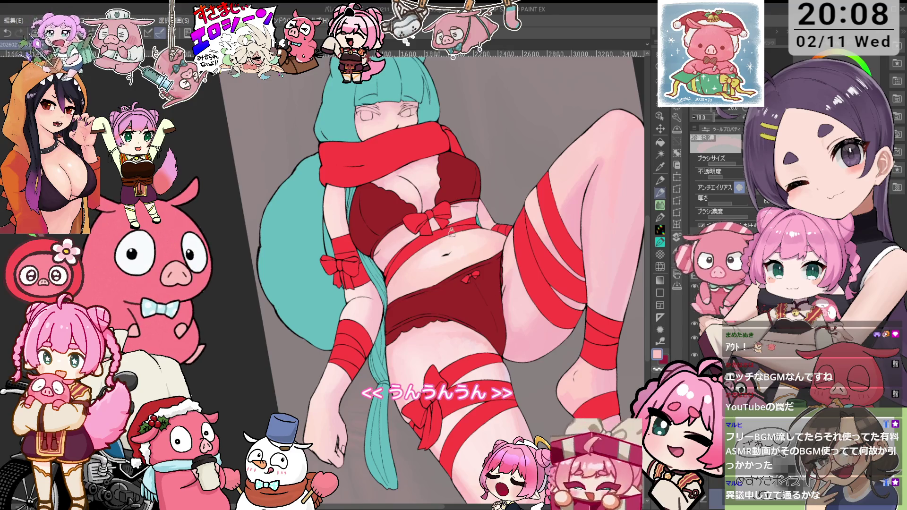
left_click_drag(500, 204, 487, 304)
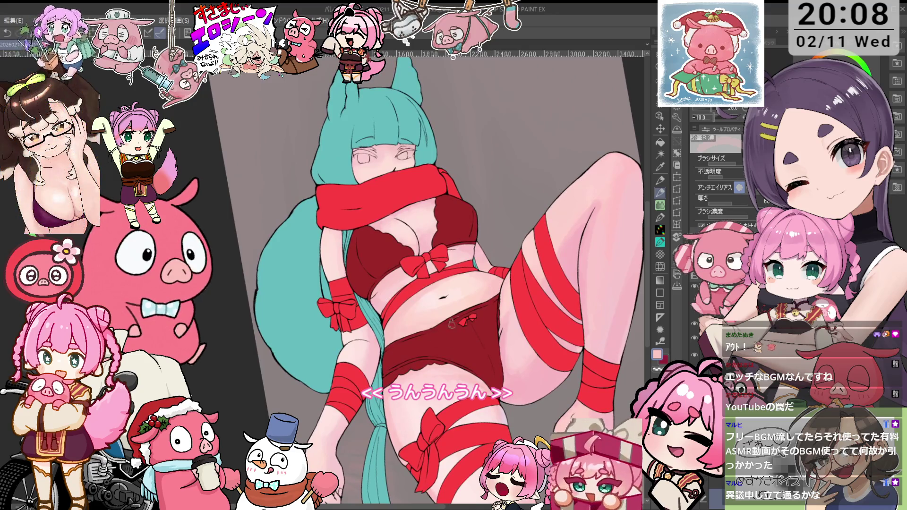
- Reframe the figure and sample its pale skin tone as the pencil colour
left_click_drag(487, 320, 530, 335)
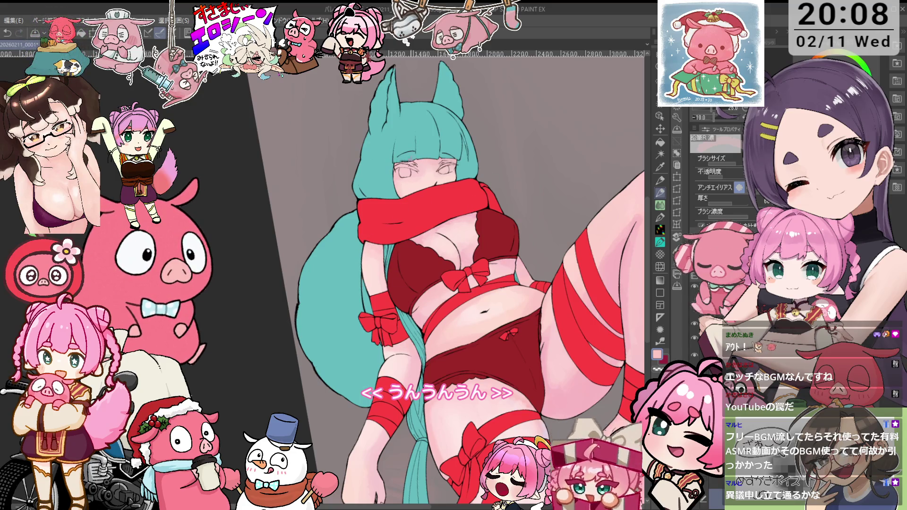
left_click_drag(505, 141, 496, 138)
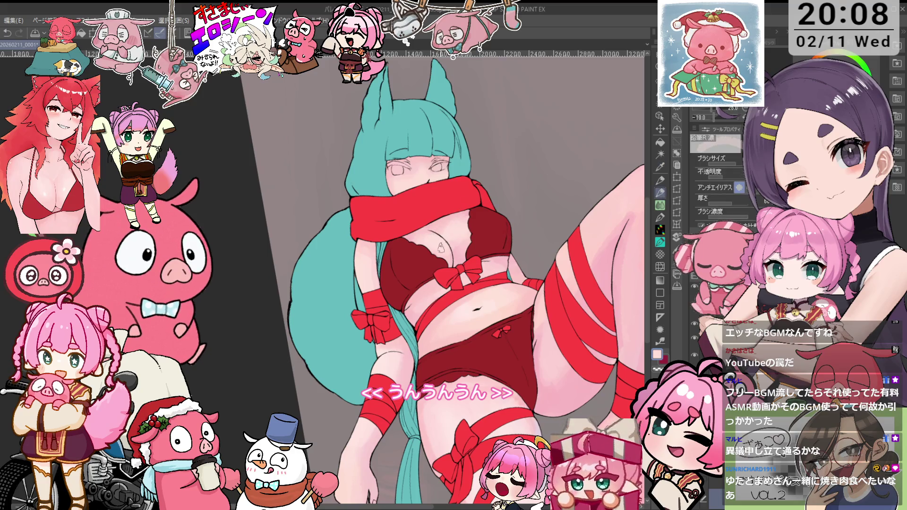
left_click(457, 244, "alt")
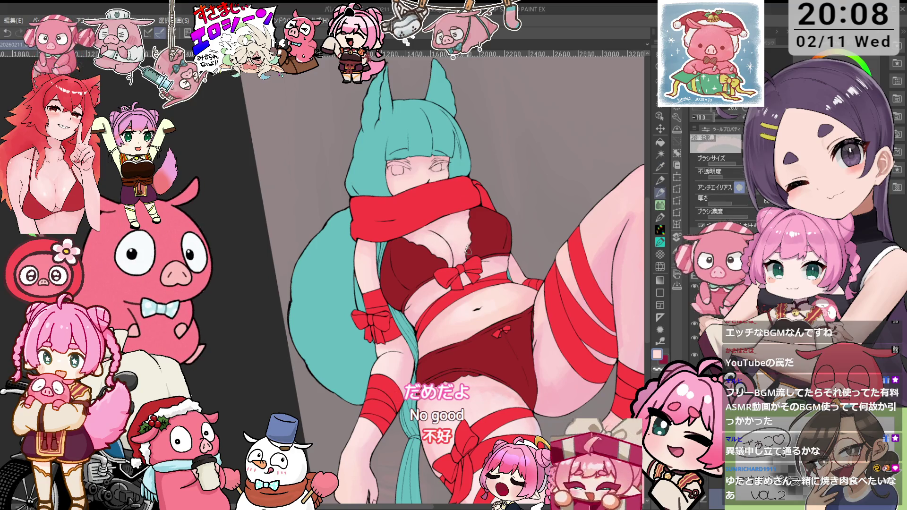
scroll(456, 232, "up", 1)
key("i")
scroll(456, 220, "up", 1)
left_click(434, 220)
key("p")
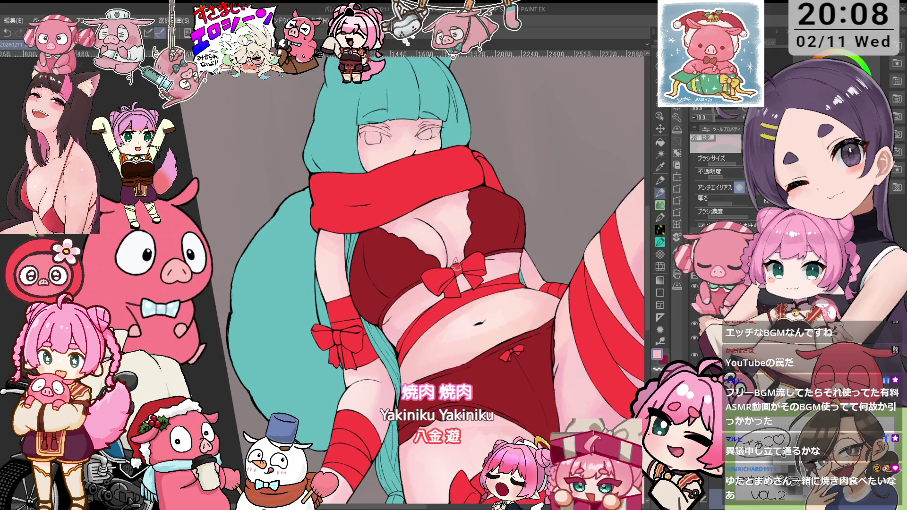
- Sample a lighter skin pink from the body, tilt the view to -15° and zoom out
key("i")
left_click(435, 235)
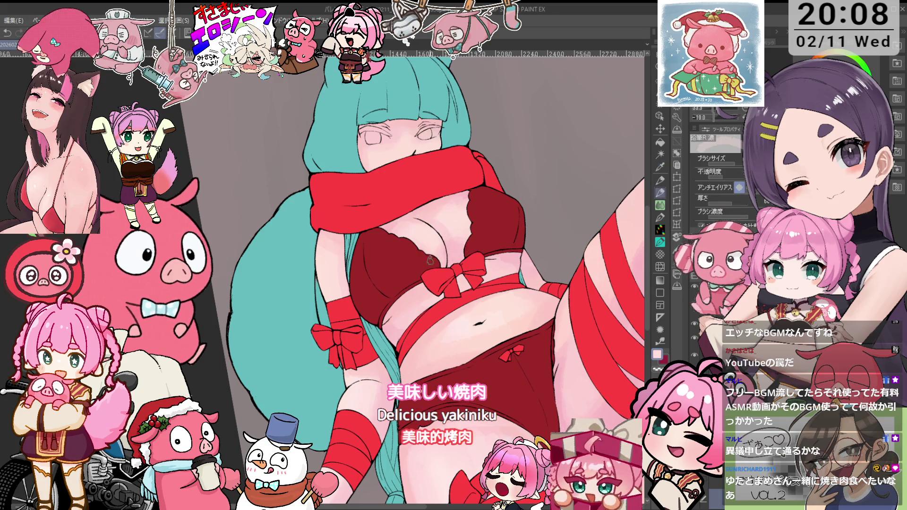
key("p")
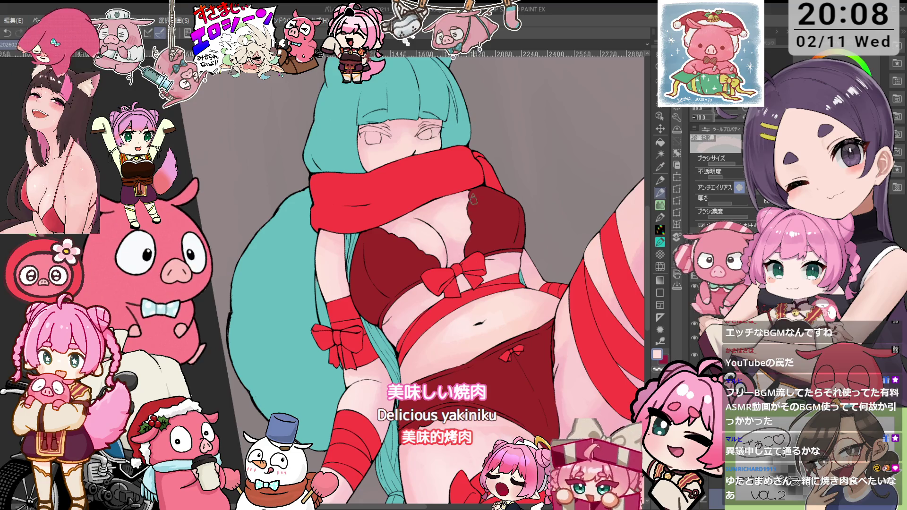
key("i")
left_click(451, 205)
key("p")
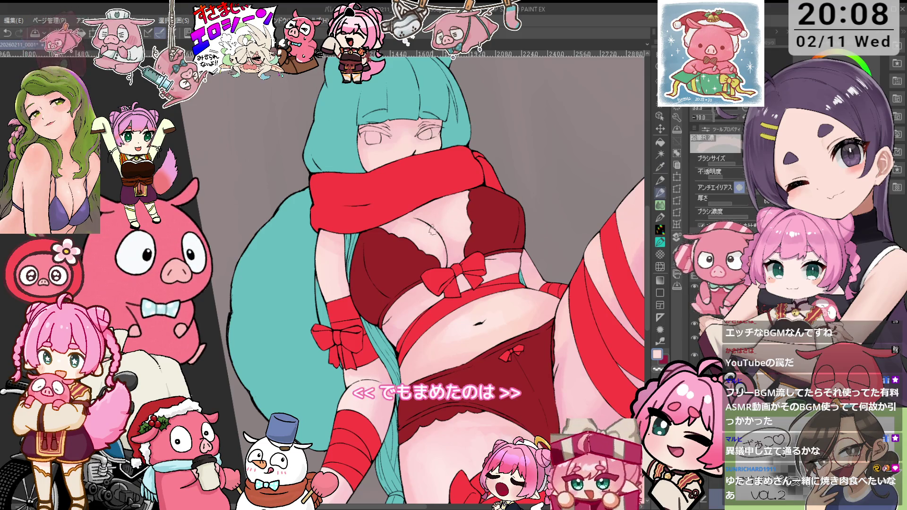
key("i")
key("p")
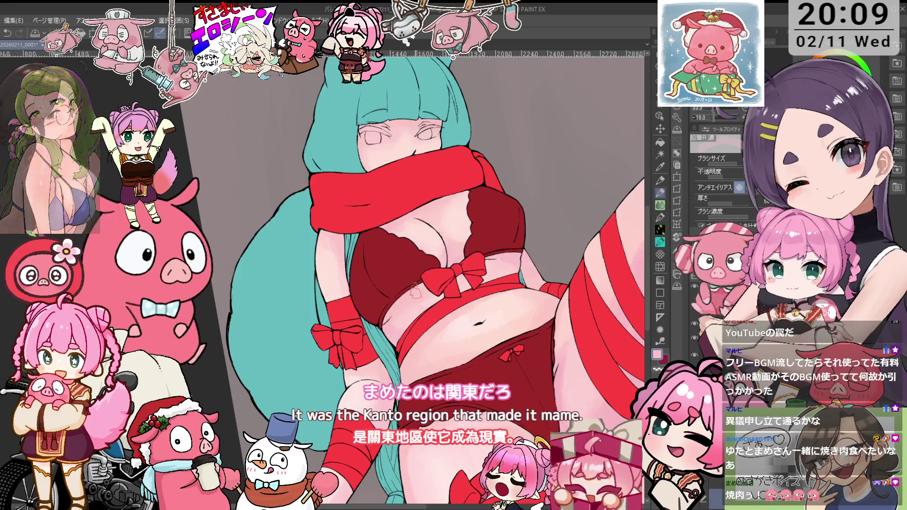
key("minus")
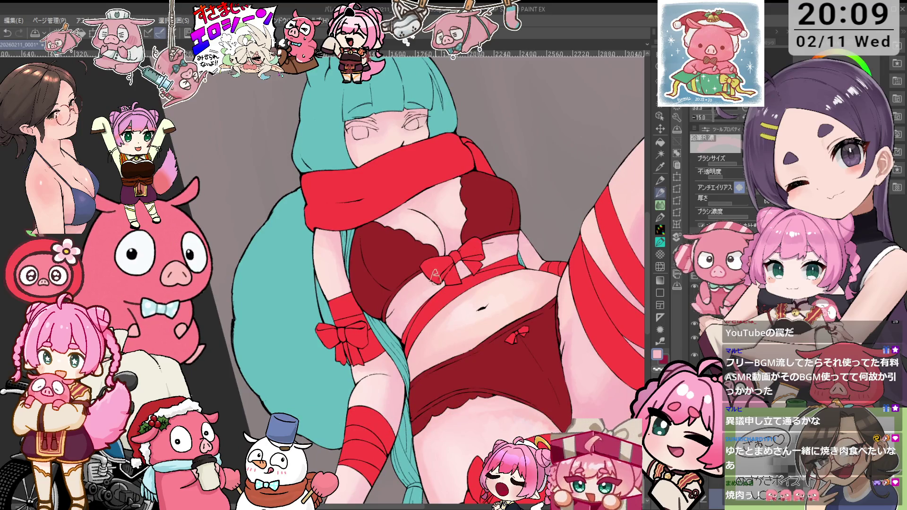
key("ctrl+minus")
key("ctrl+minus")
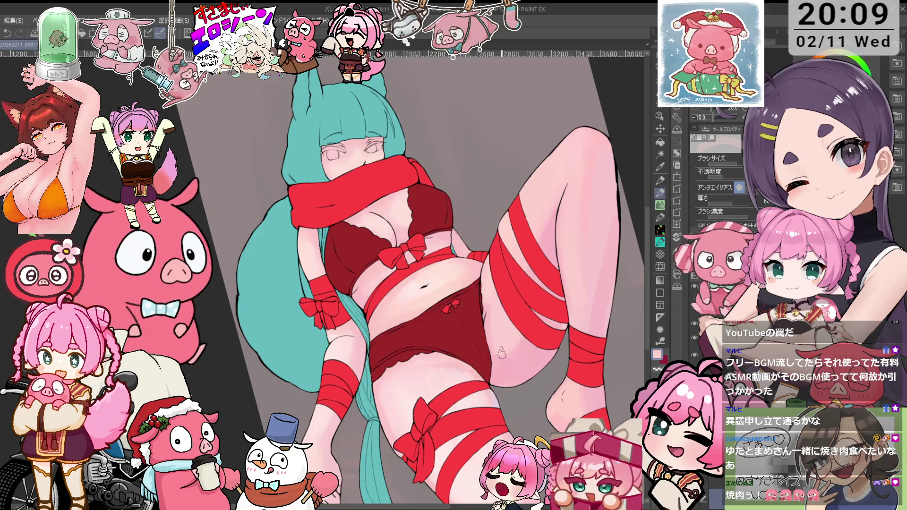
key("i")
key("p")
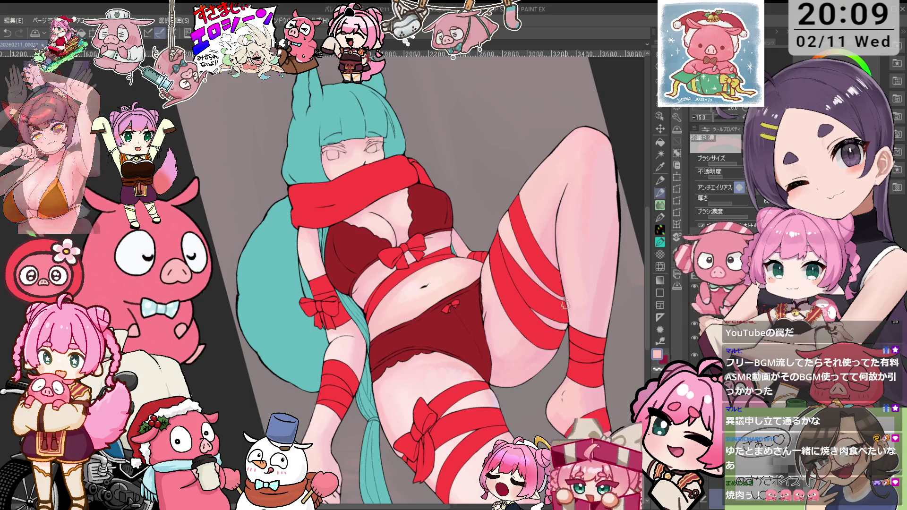
left_click_drag(598, 427, 569, 362)
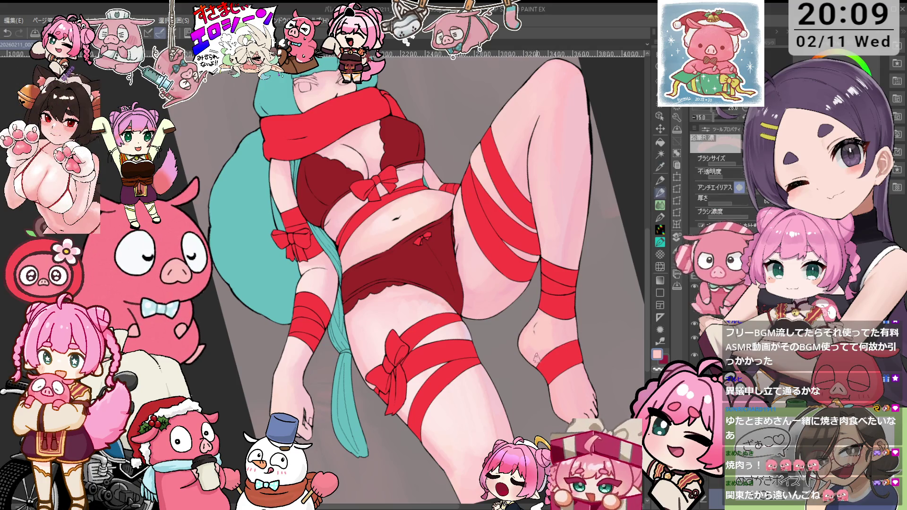
key("^")
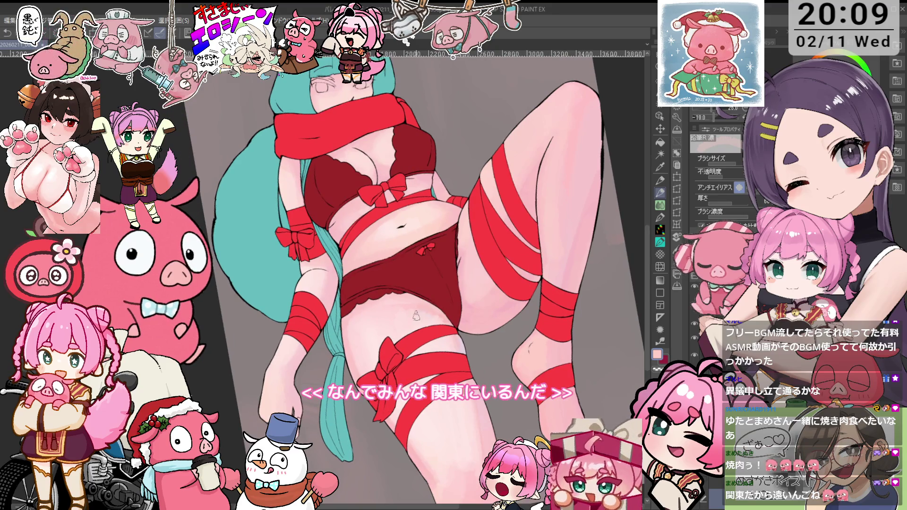
key("^")
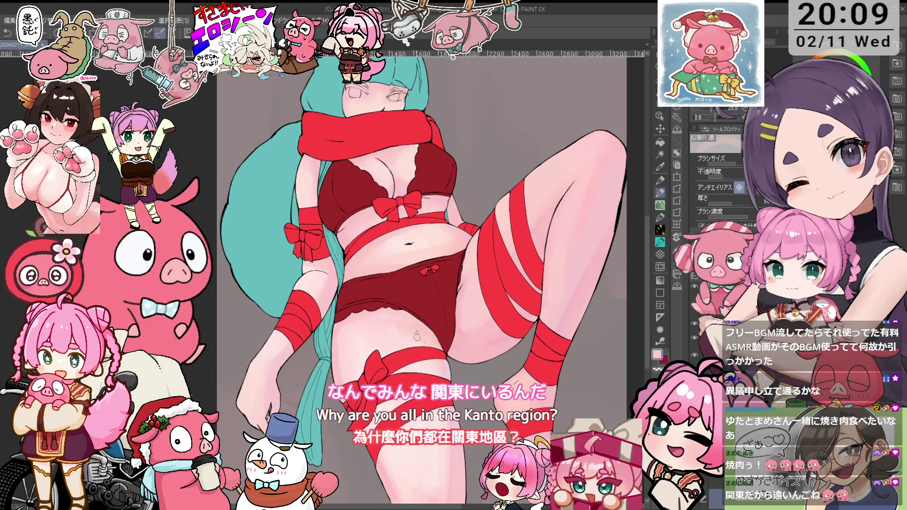
key("^")
key("^")
key("^")
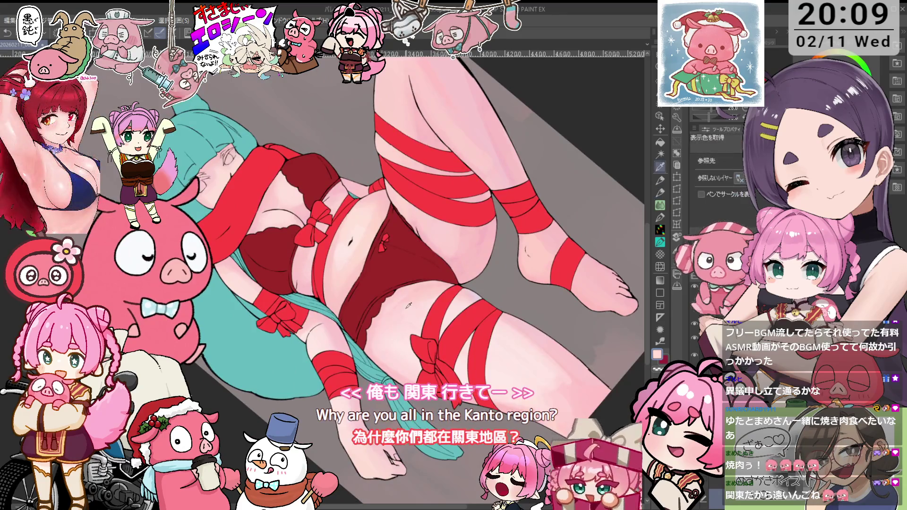
key("^")
key("^")
key("p")
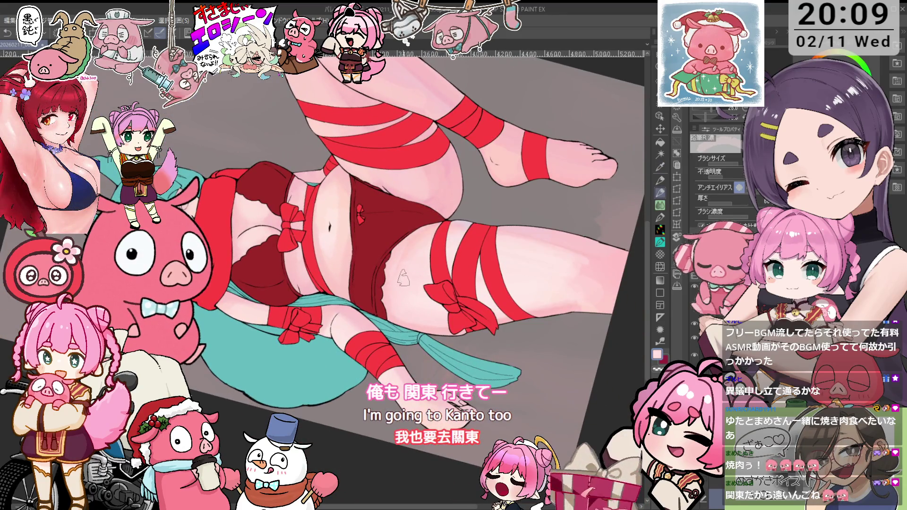
key("-")
key("-")
key("-")
key("-")
key("-")
key("-")
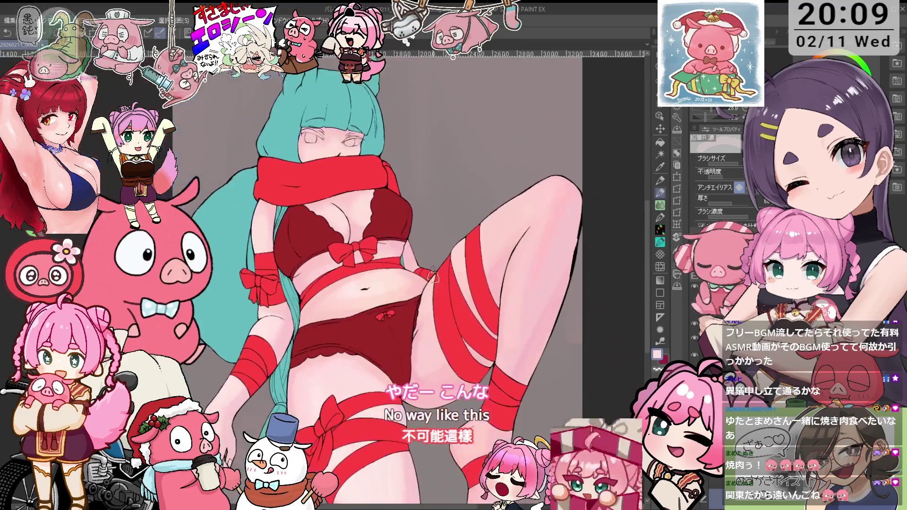
key("ctrl+plus")
key("ctrl+plus")
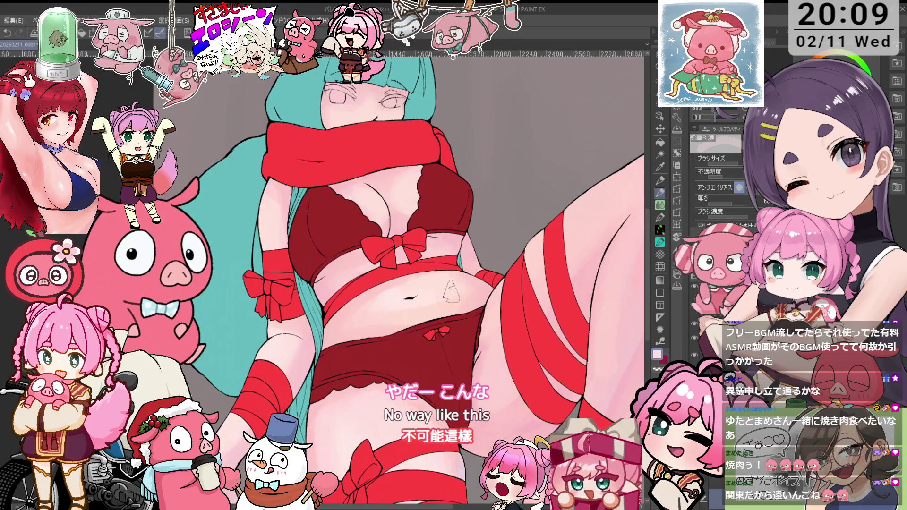
key("i")
key("^")
key("p")
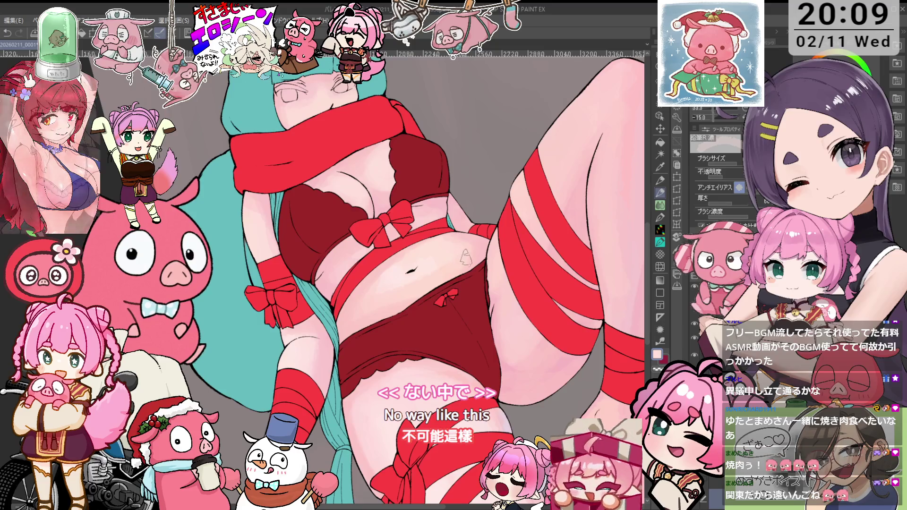
key("^")
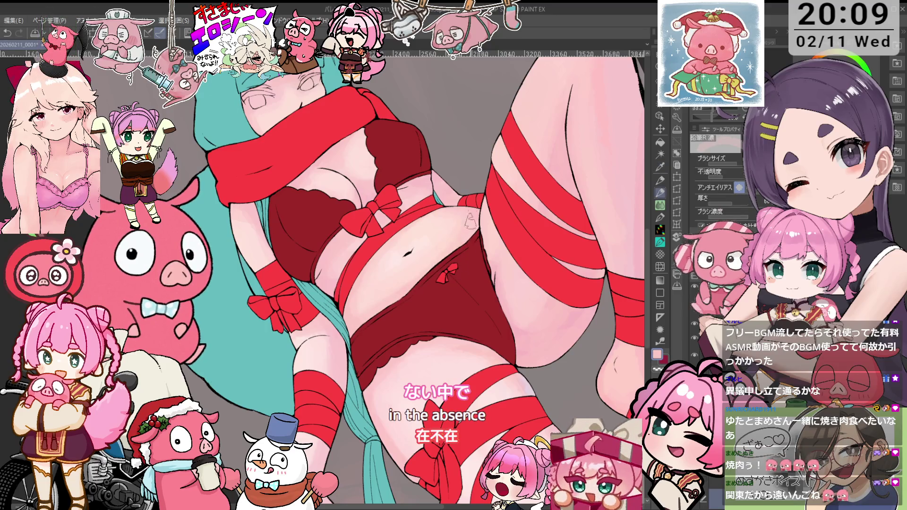
left_click_drag(369, 309, 416, 265)
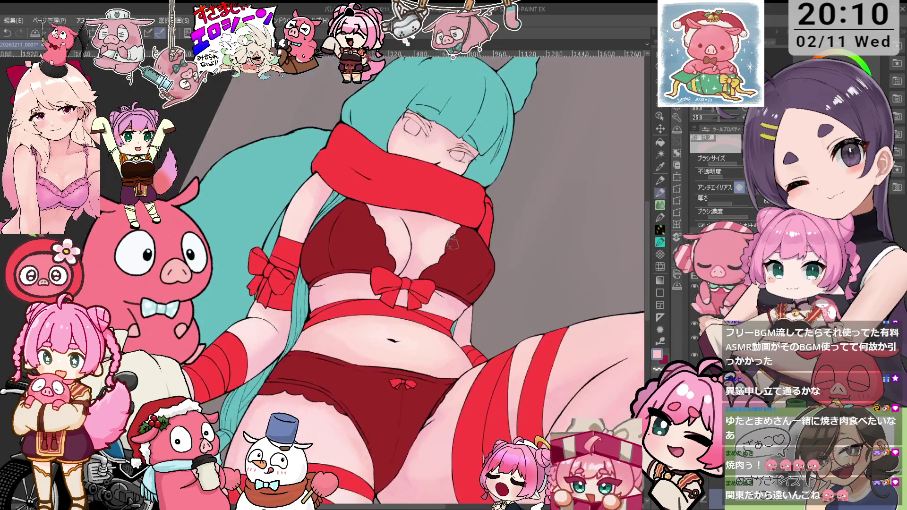
key("i")
key("p")
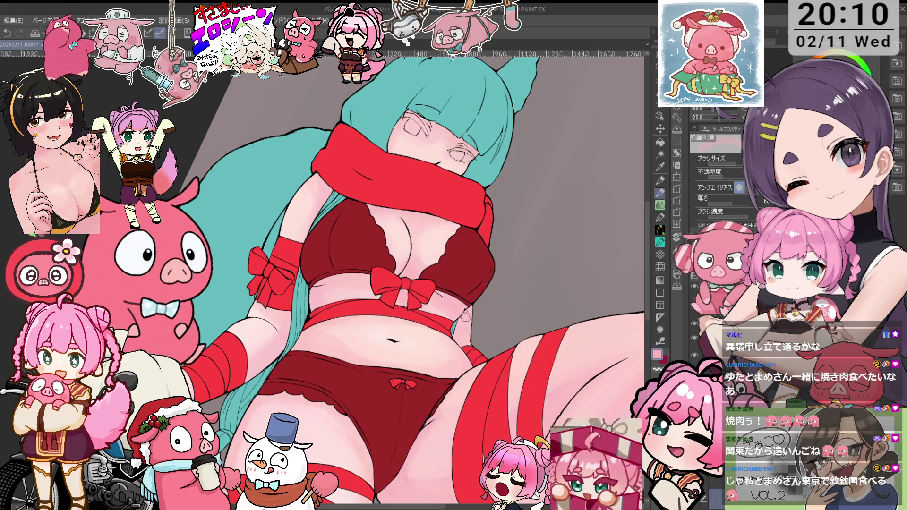
key("minus")
key("minus")
key("minus")
key("minus")
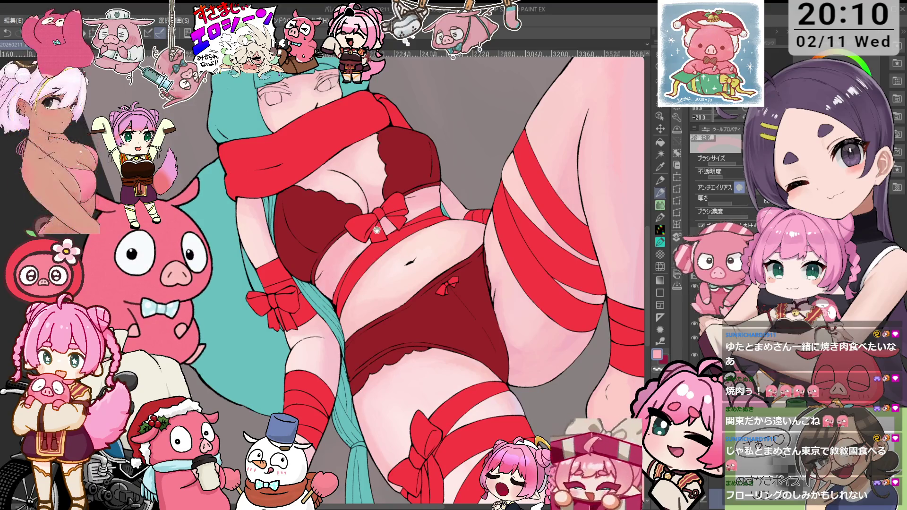
key("minus")
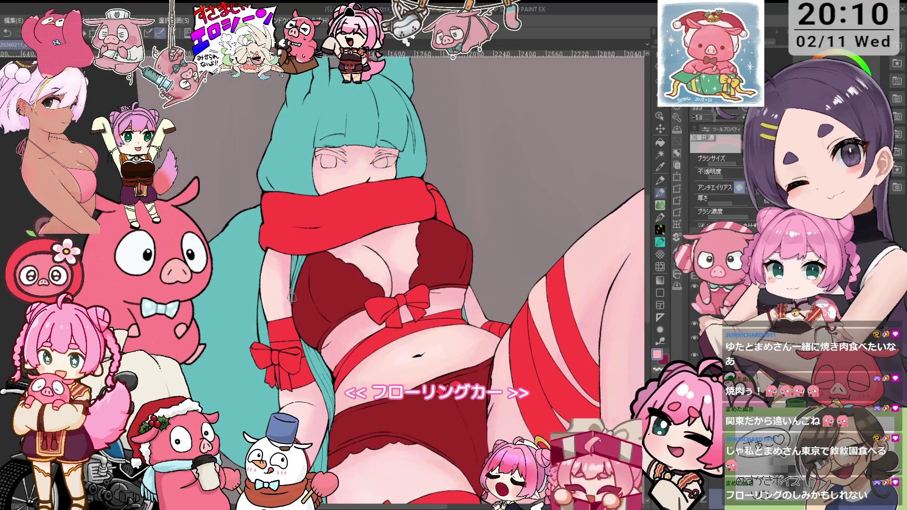
key("minus")
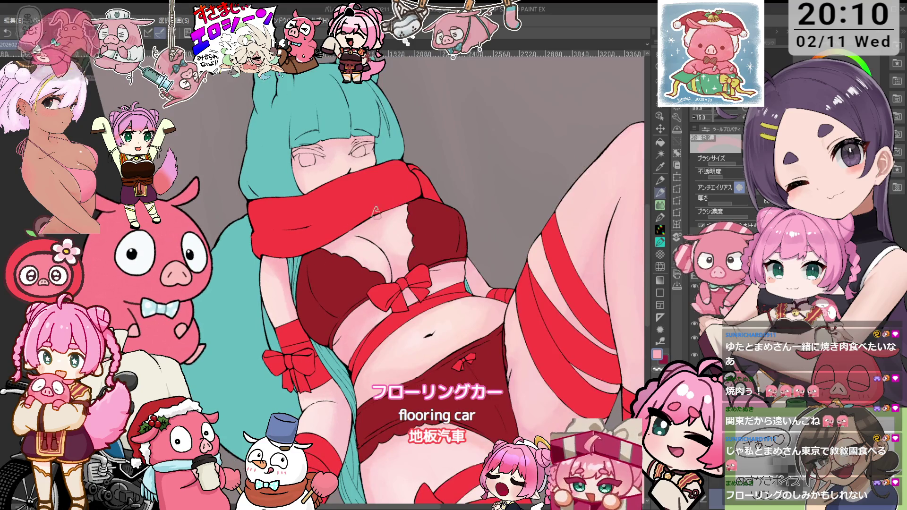
scroll(405, 206, "down", 3)
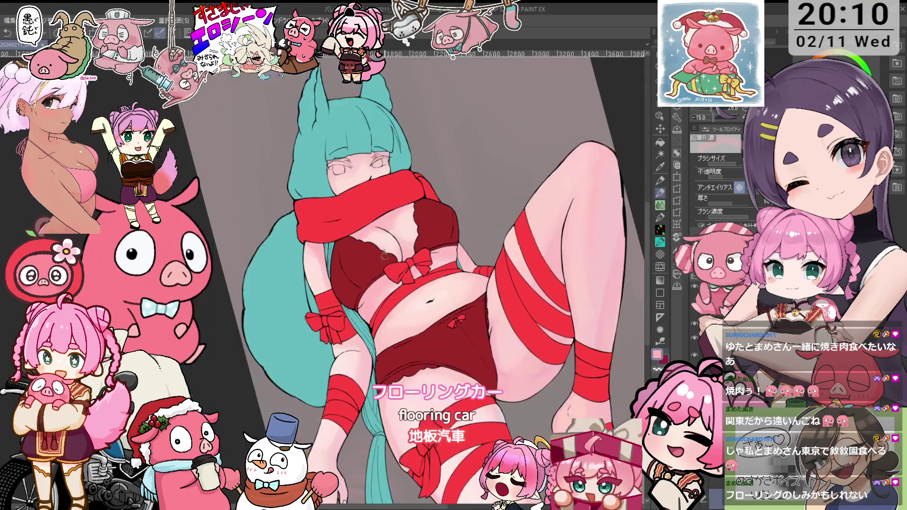
scroll(363, 364, "down", 4)
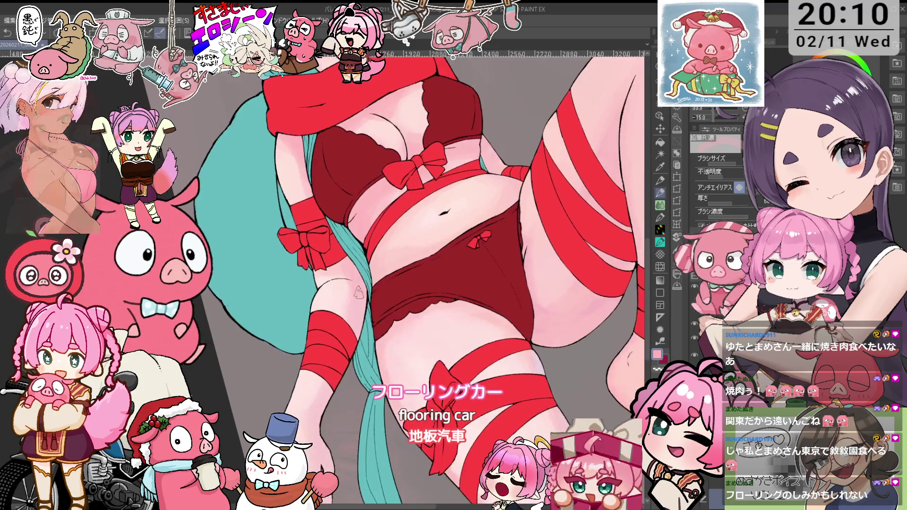
scroll(366, 346, "down", 4)
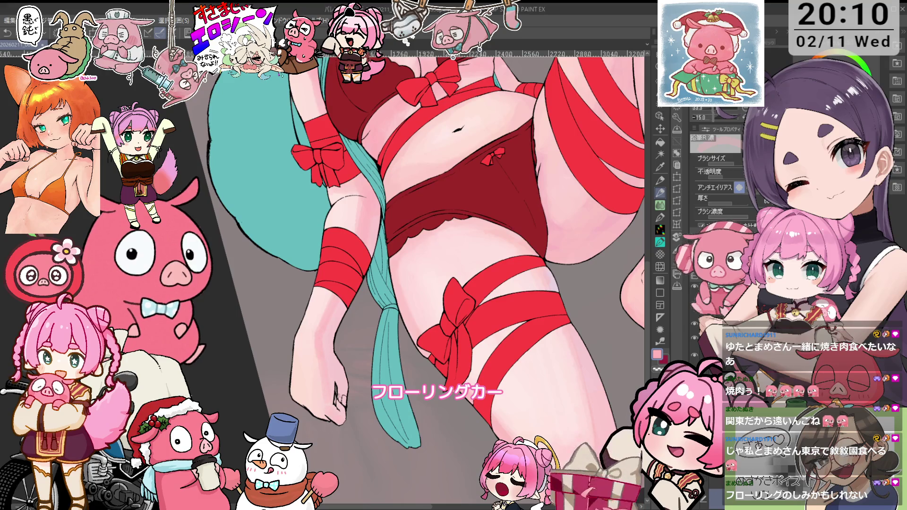
left_click(337, 304, "alt")
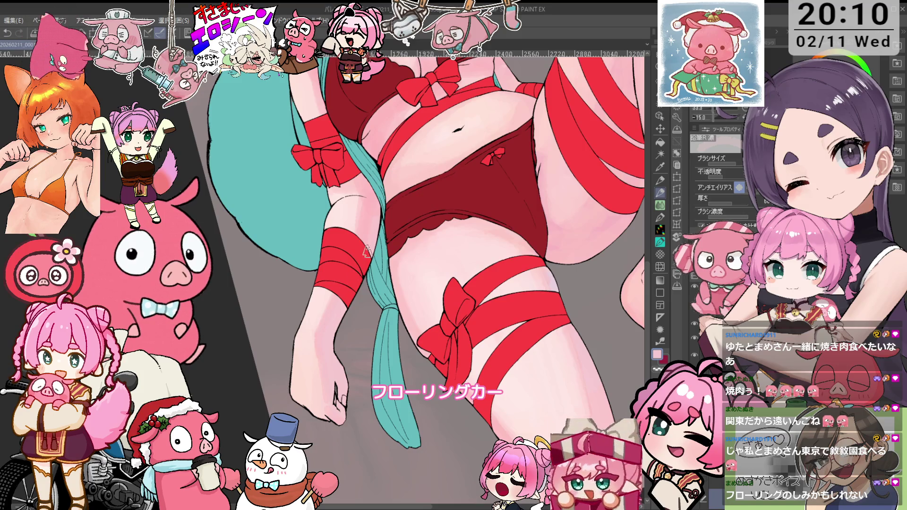
left_click_drag(370, 203, 504, 290)
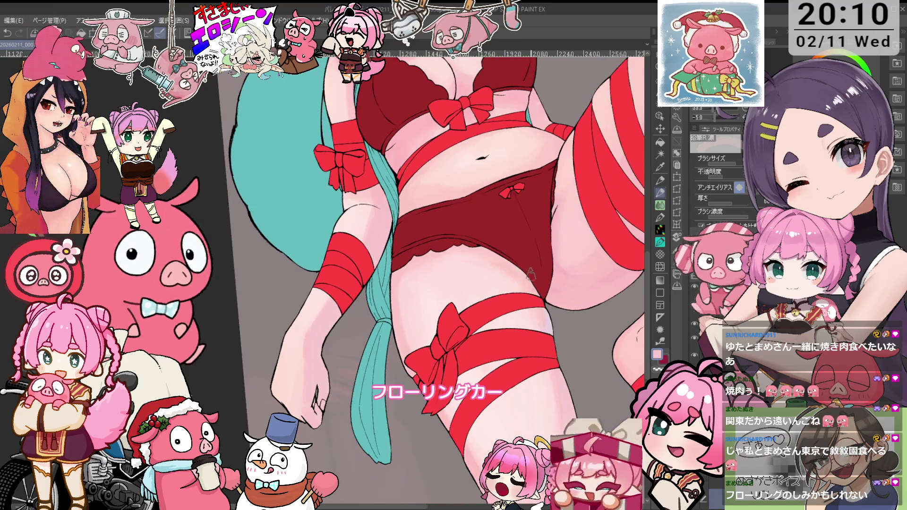
key("asciicircum")
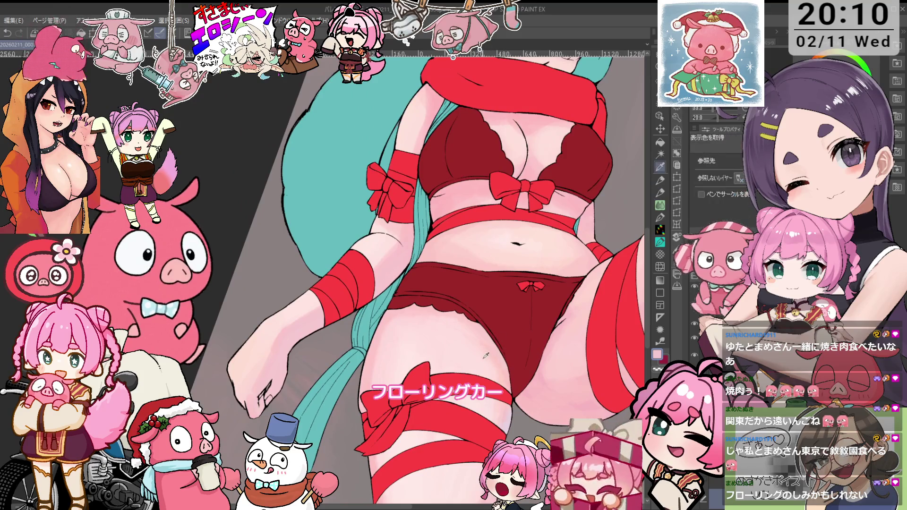
key("ctrl+at")
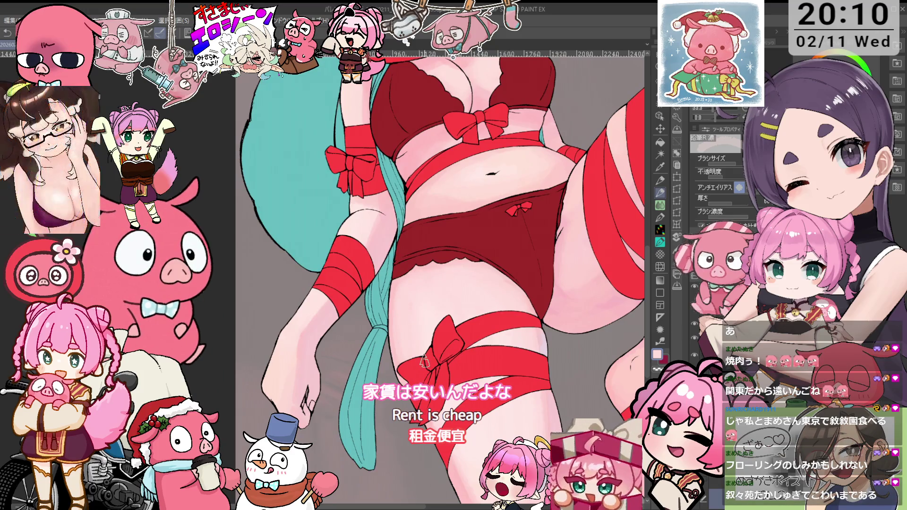
scroll(454, 302, "up", 5)
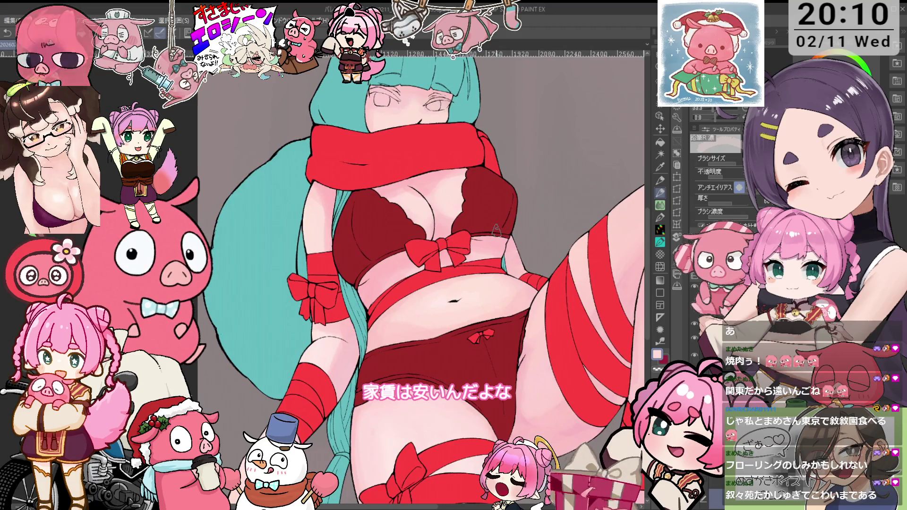
- Bring the torso into view and eyedrop a deeper pink from the skin shading, back on the pencil
key("minus")
key("minus")
key("minus")
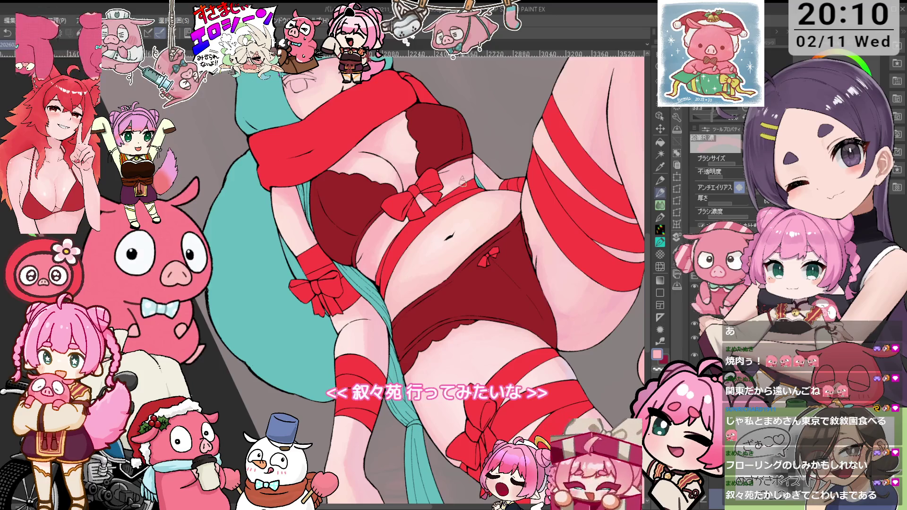
key("asciicircum")
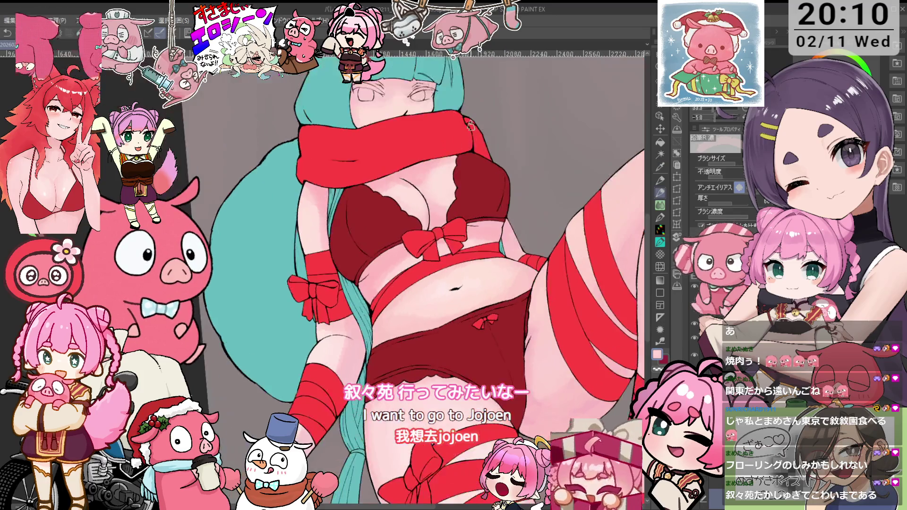
key("minus")
key("ctrl+plus")
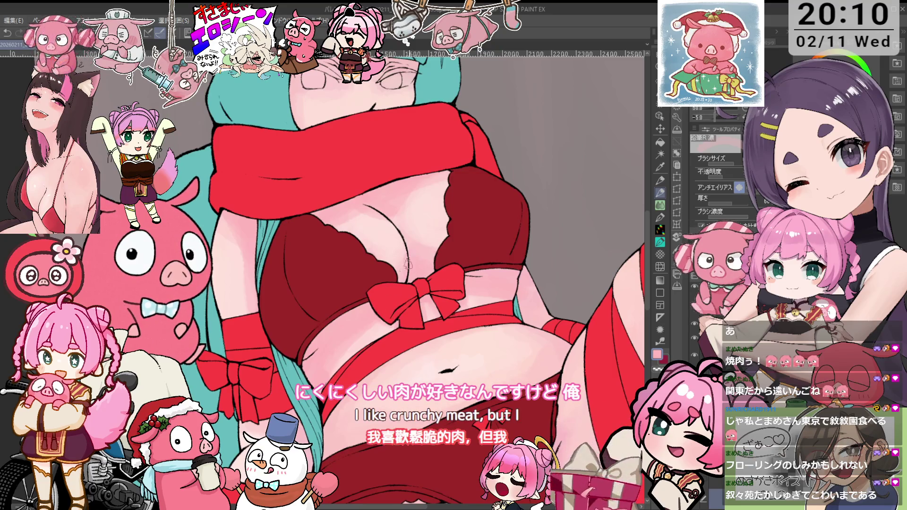
key("^")
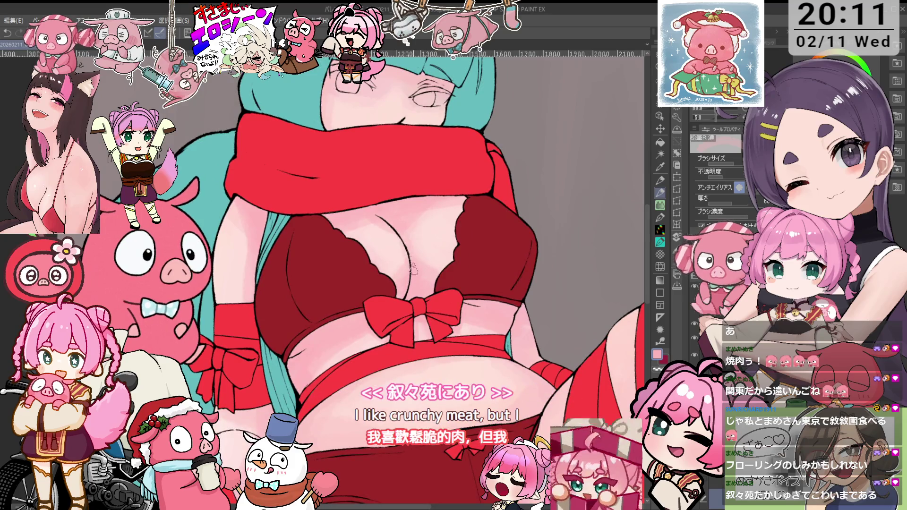
key("^")
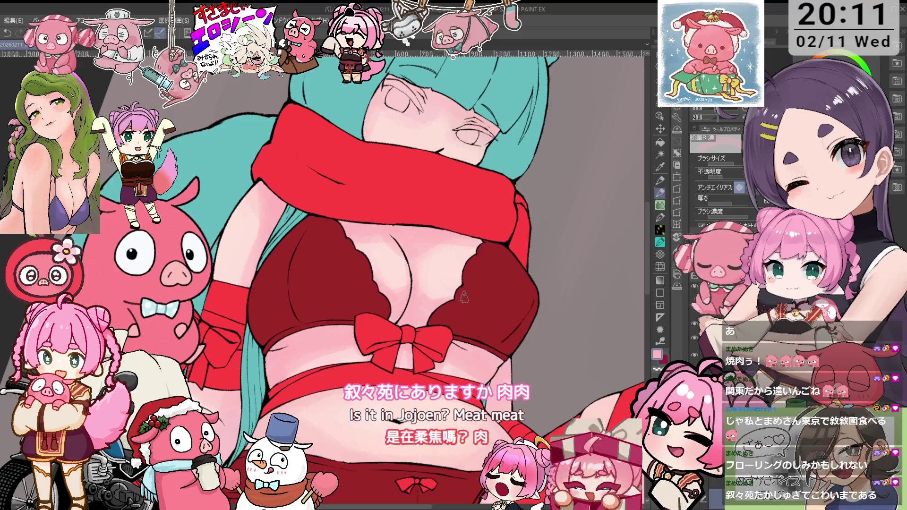
key("i")
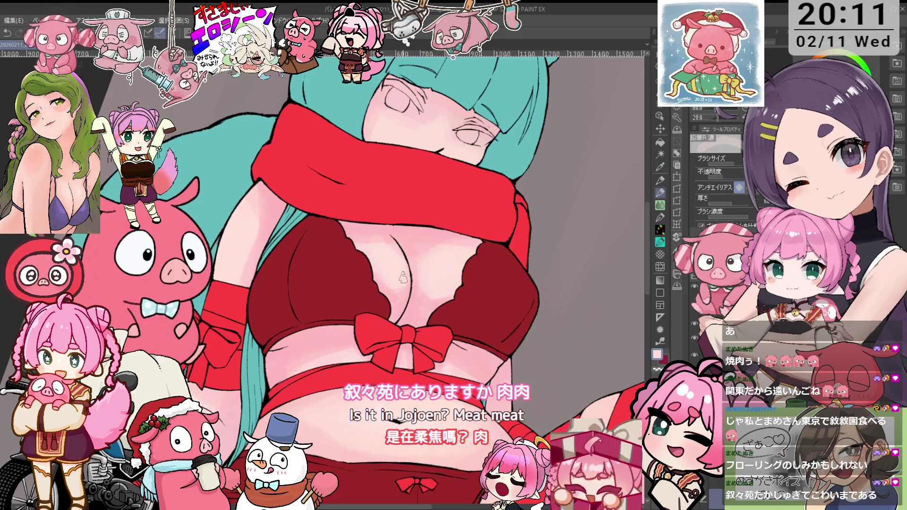
left_click(355, 236)
key("p")
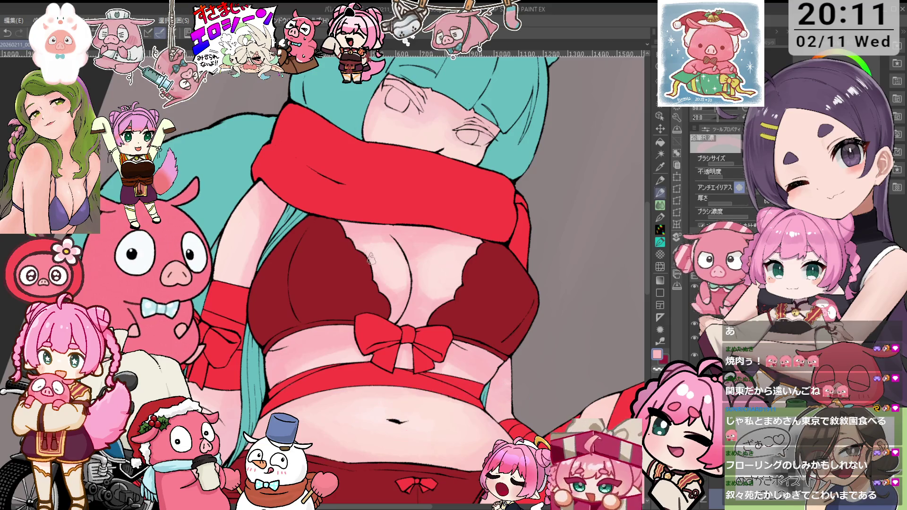
- Rotate the canvas view counter-clockwise a few steps, then one step back clockwise
key("minus")
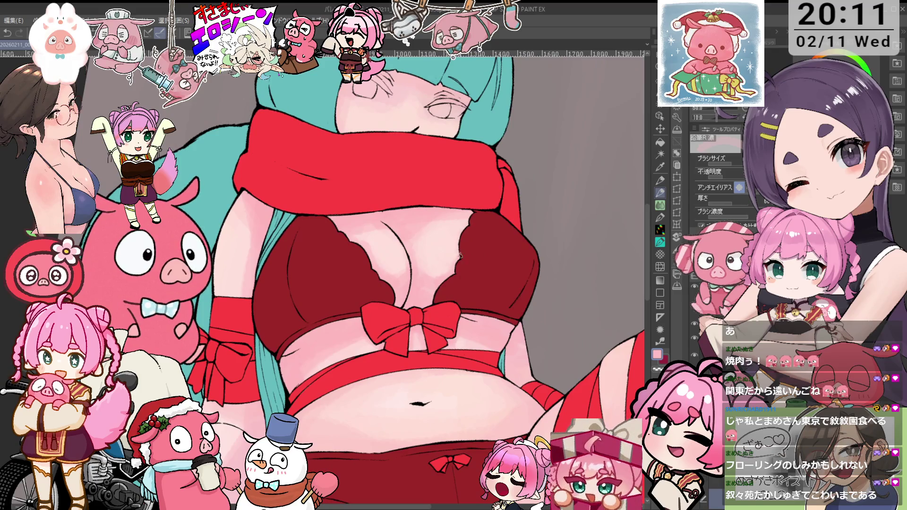
key("minus")
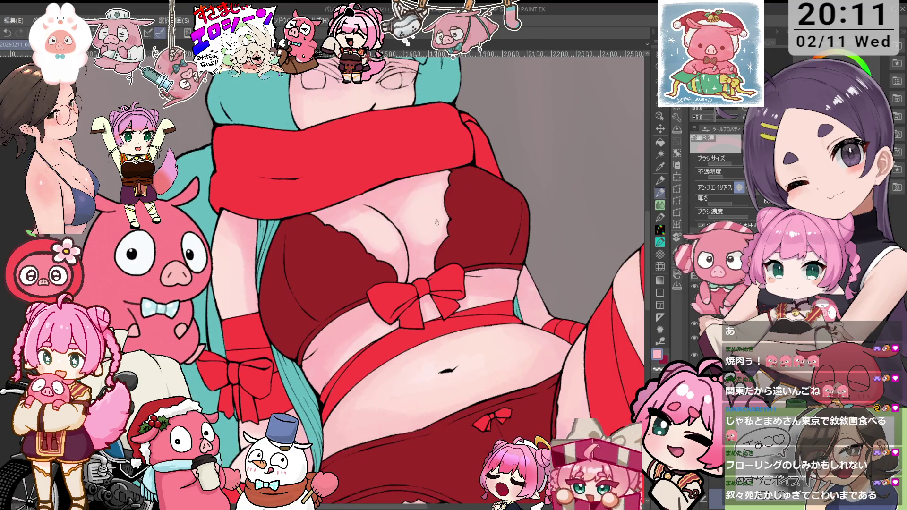
key("minus")
key("minus")
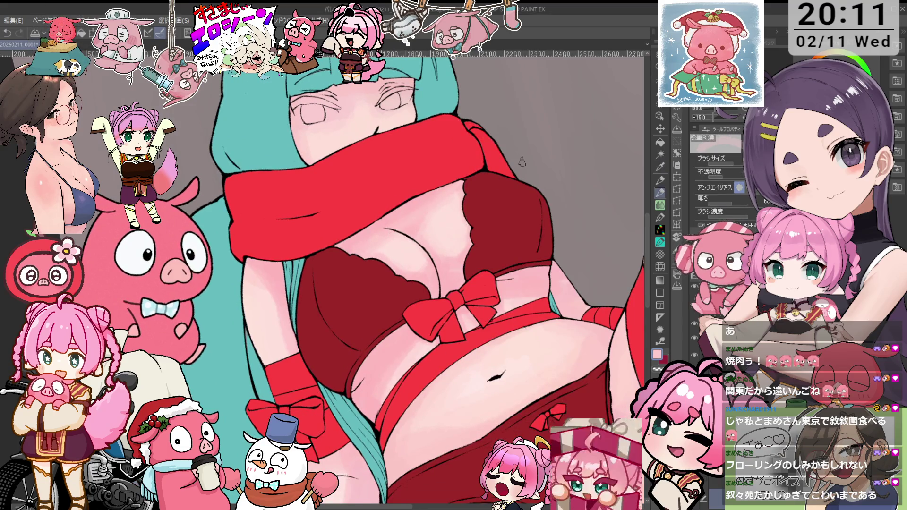
key("asciicircum")
key("asciicircum")
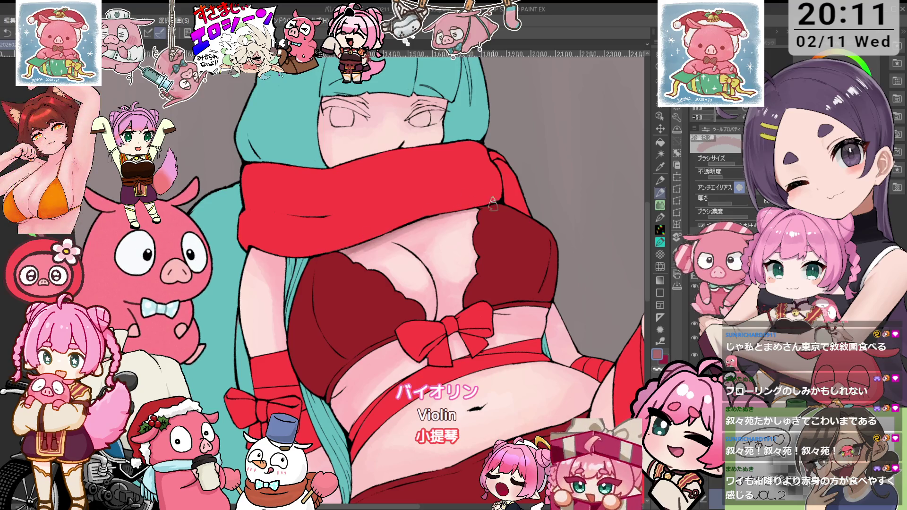
- Reset the view upright and sample the light pink skin colour
left_click_drag(490, 204, 300, 229)
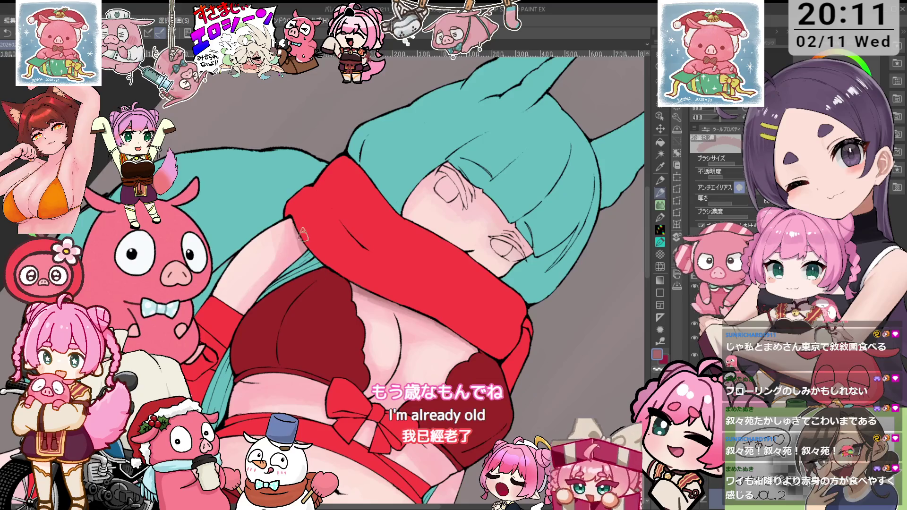
key("ctrl+0")
scroll(287, 364, "up", 2)
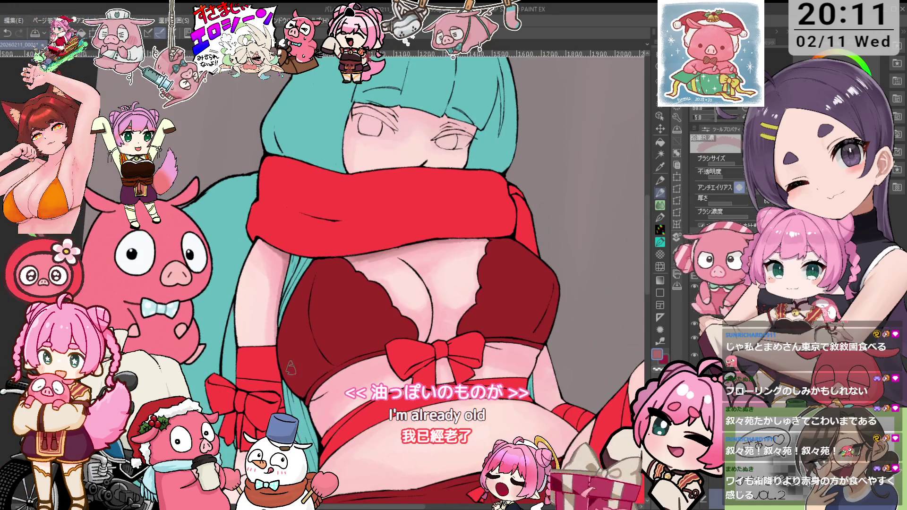
scroll(303, 335, "down", 2)
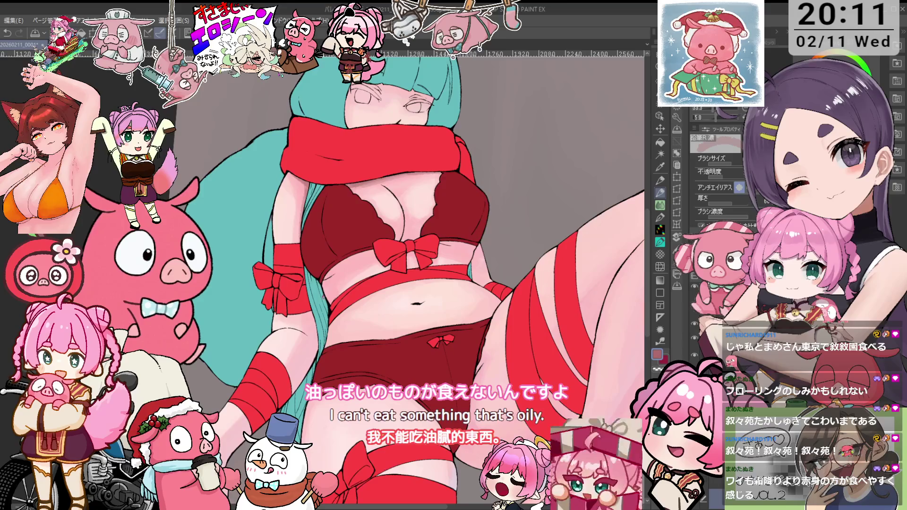
scroll(416, 278, "down", 1)
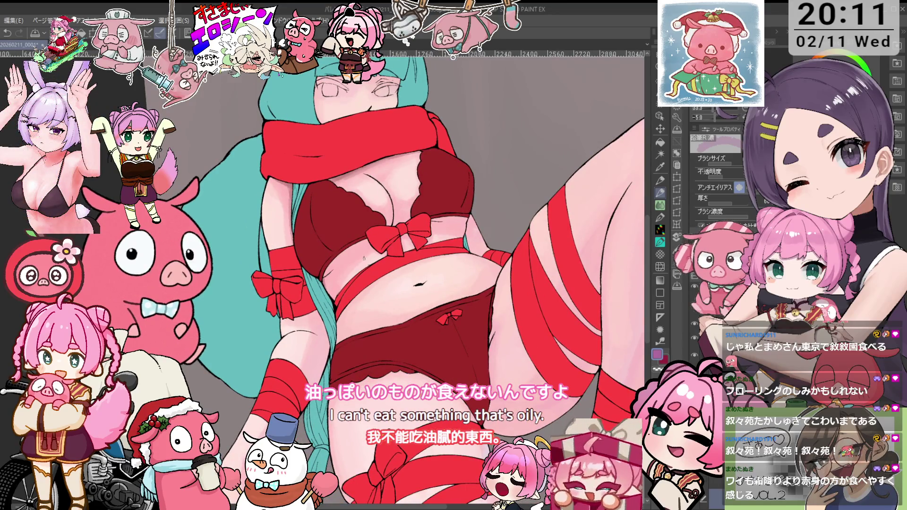
scroll(362, 250, "up", 1)
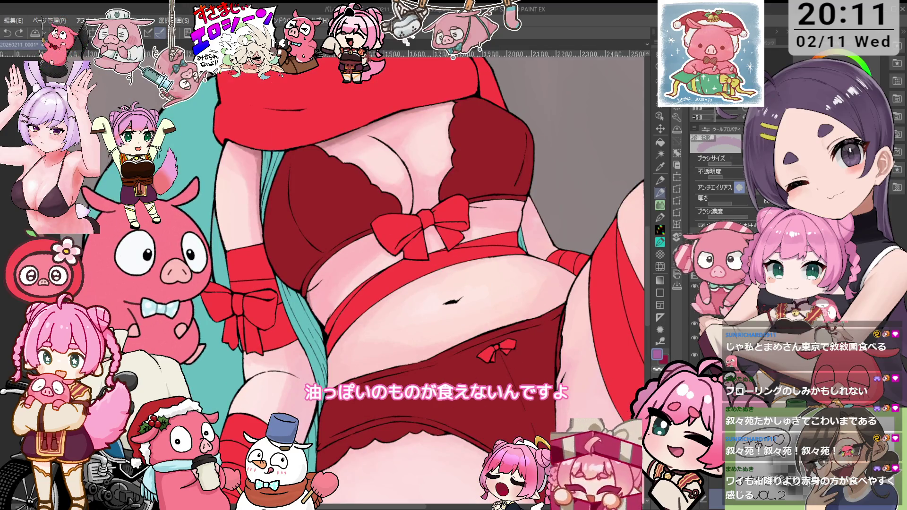
left_click(326, 269, "alt")
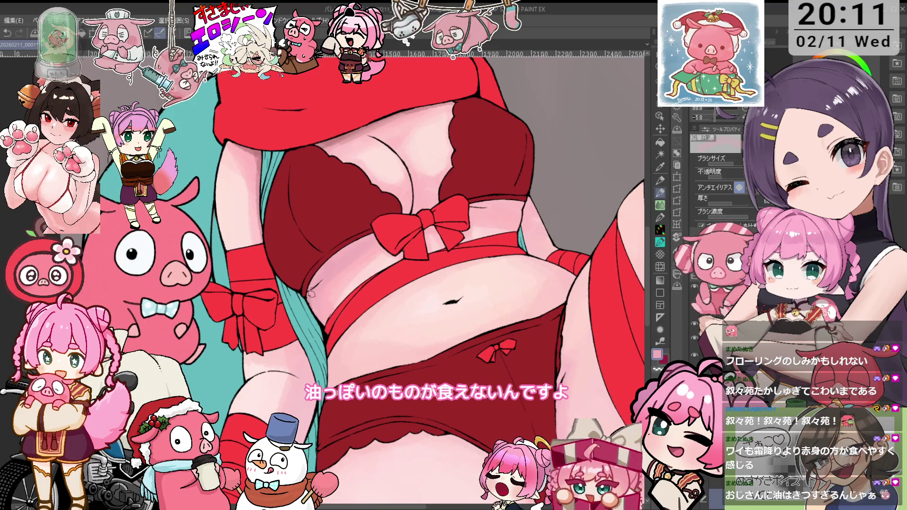
- Reframe the torso and pick a peach tone from the pale skin, returning to the pencil
left_click_drag(315, 326, 332, 314)
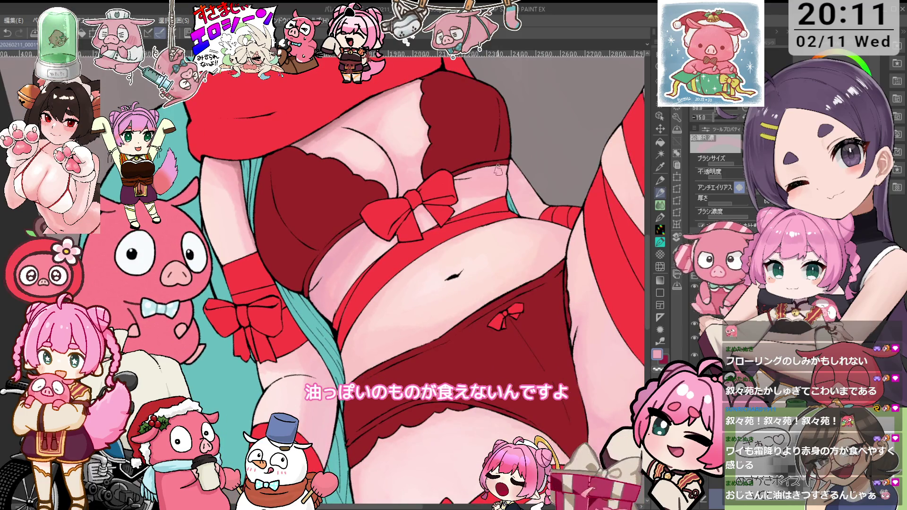
mouse_move(520, 174)
left_mouse_down()
mouse_move(534, 248)
mouse_move(440, 165)
left_mouse_up()
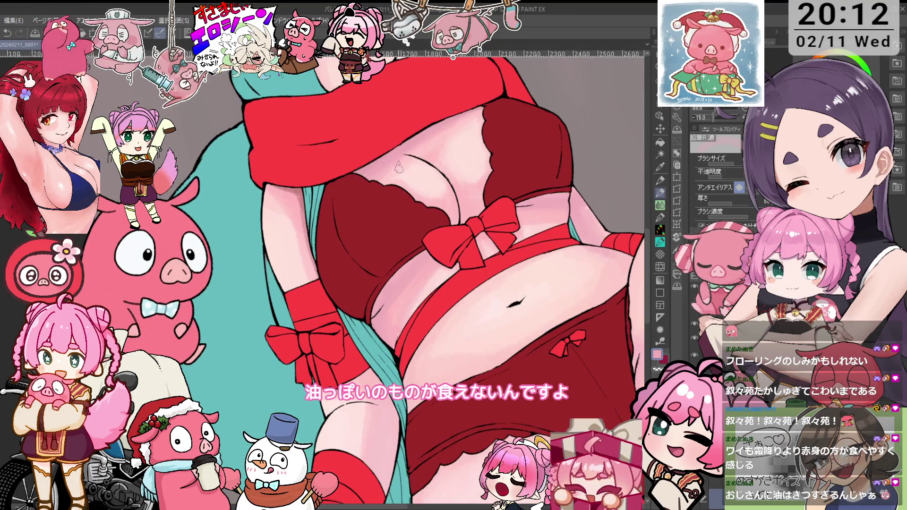
left_click_drag(406, 160, 323, 273)
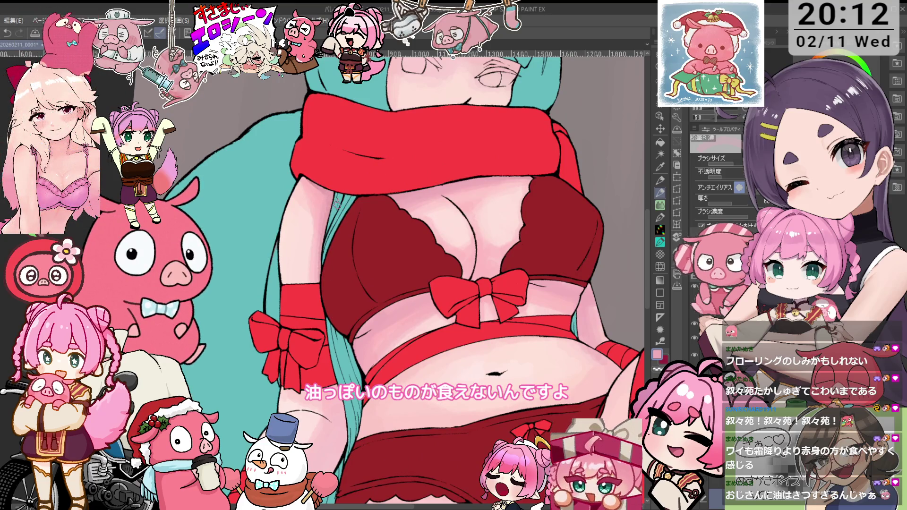
left_click(338, 259, "alt")
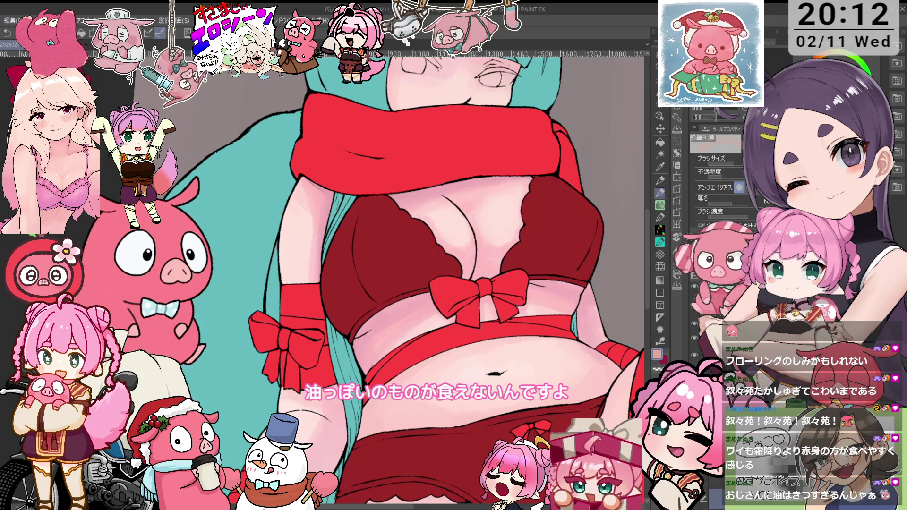
key("i")
key("p")
scroll(323, 223, "down", 2)
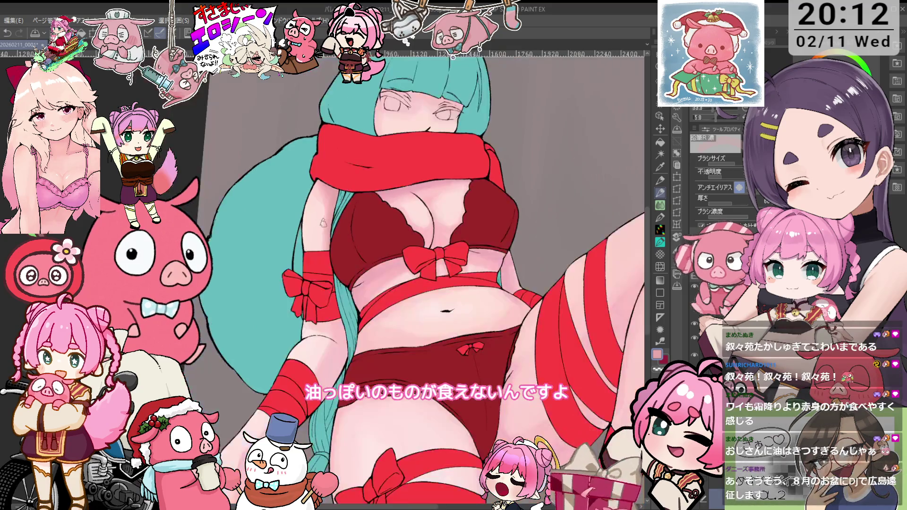
key("i")
key("p")
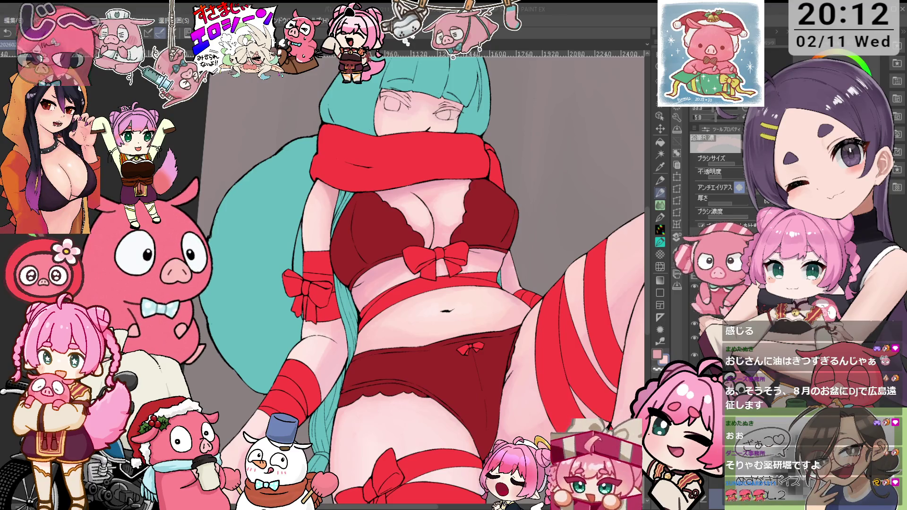
key("Zenkaku_Hankaku")
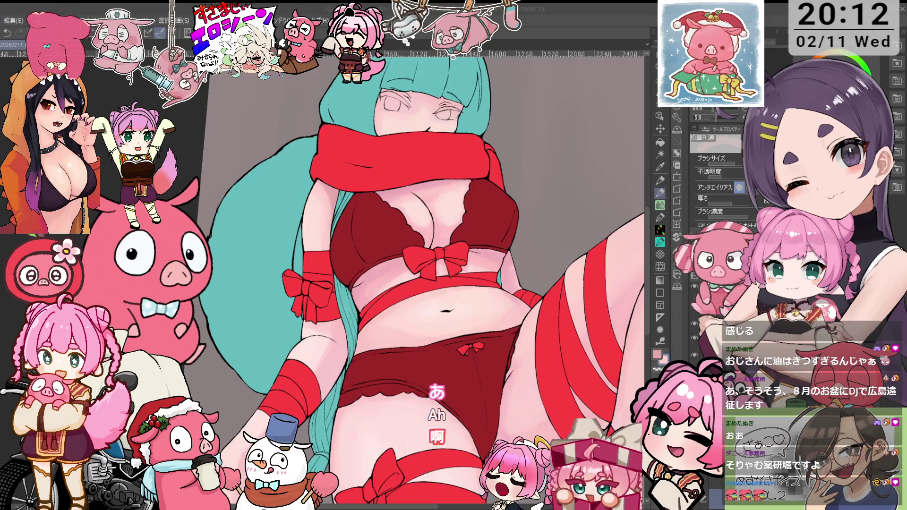
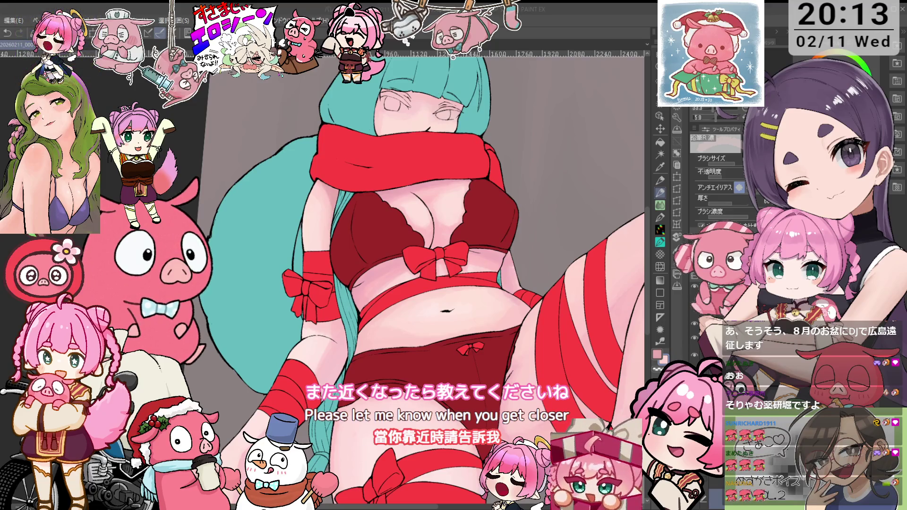
- Sample a colour from the drawing and tilt the canvas view to a drawing angle
scroll(425, 279, "up", 3)
scroll(425, 279, "down", 2)
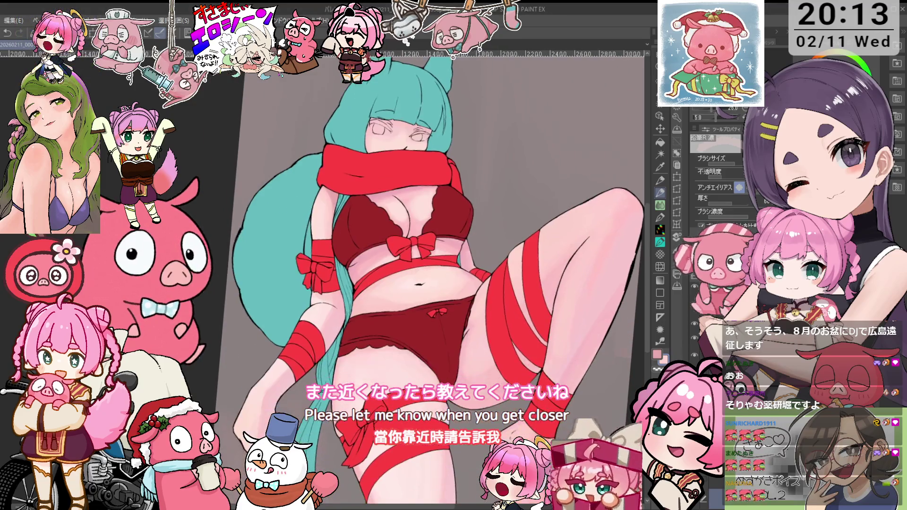
key("i")
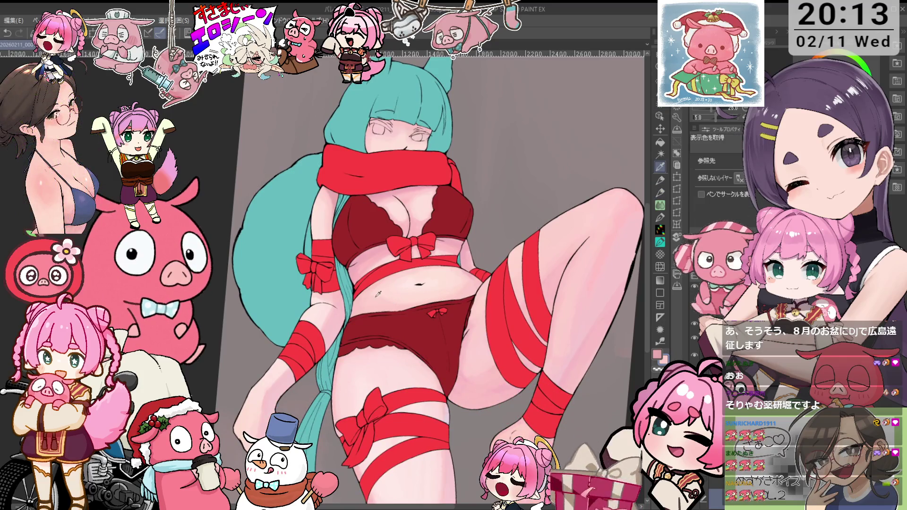
key("p")
key("minus")
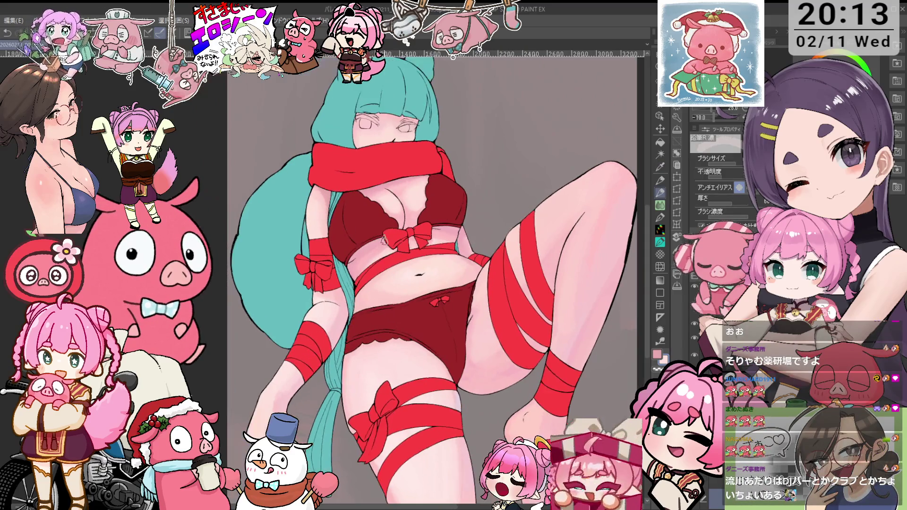
key("at")
scroll(472, 223, "up", 2)
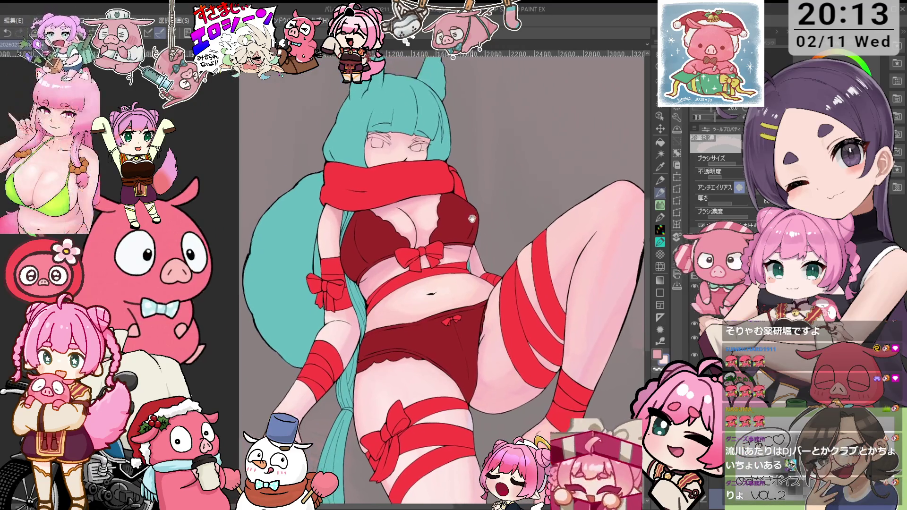
scroll(438, 237, "up", 1)
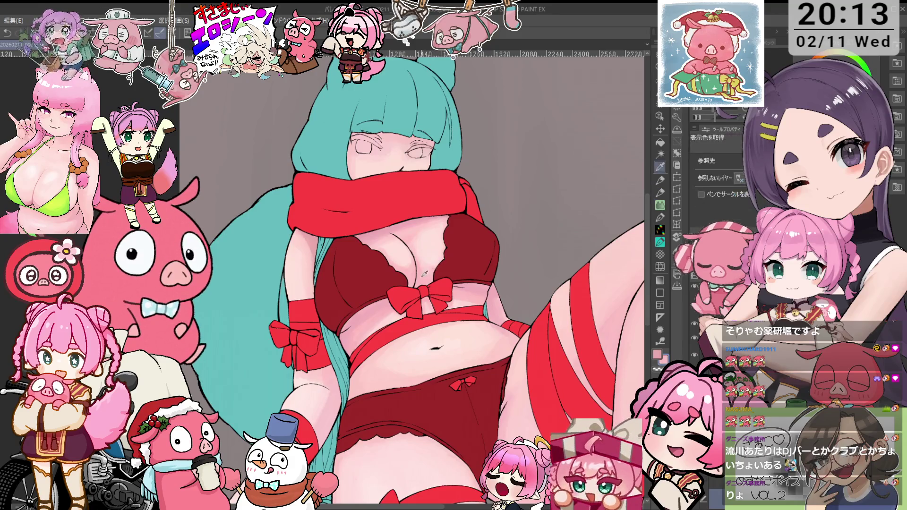
key("asciicircum")
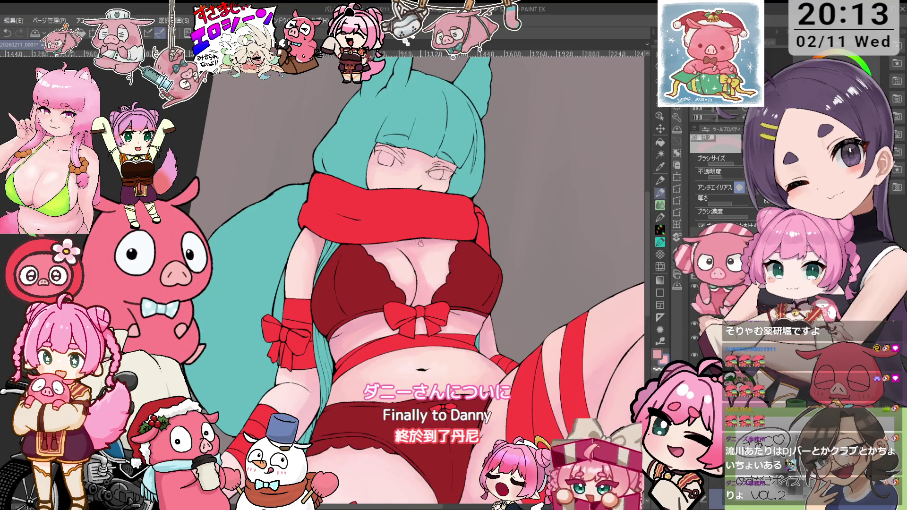
left_click_drag(468, 223, 474, 249)
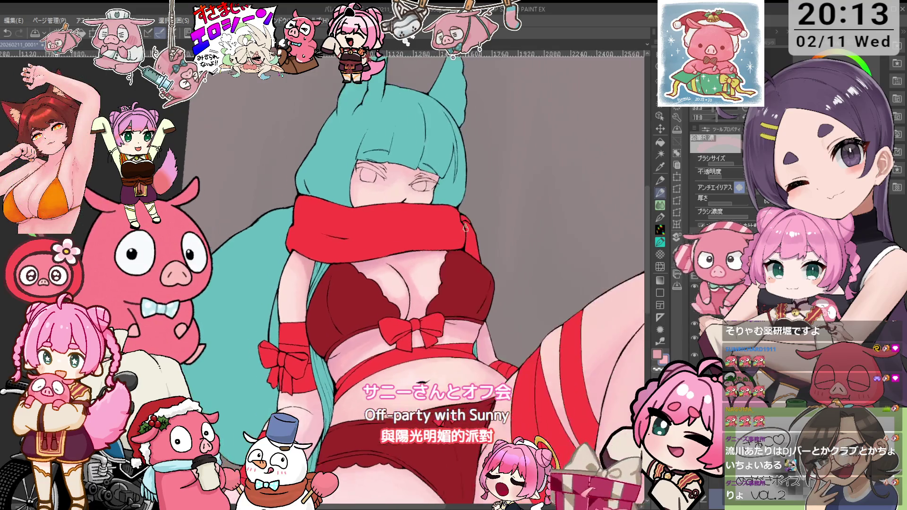
key("minus")
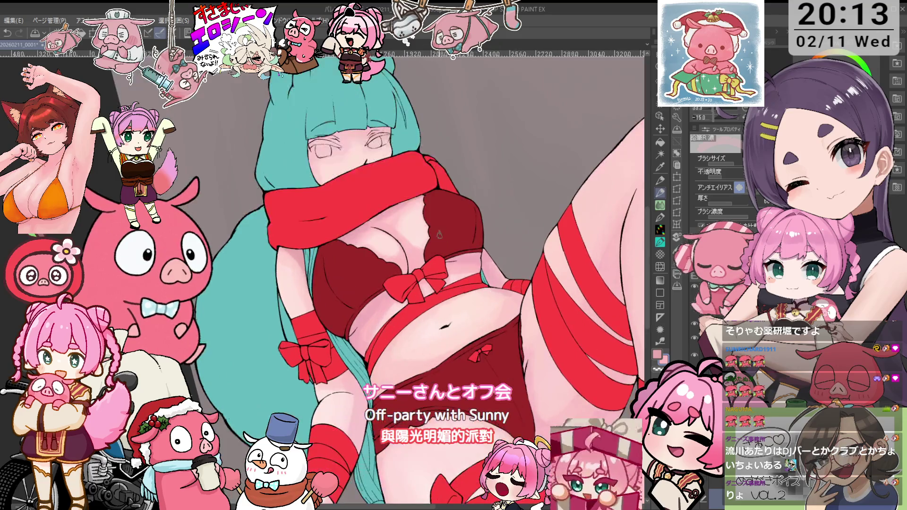
key("i")
key("p")
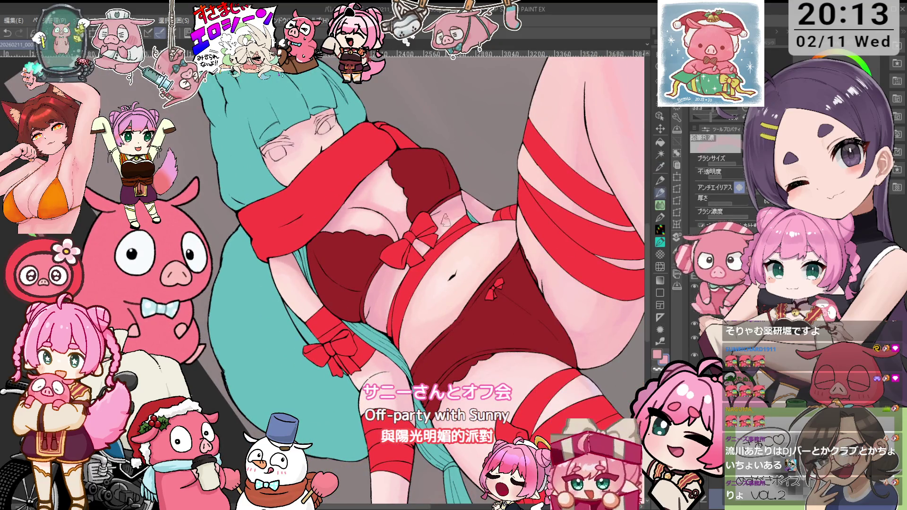
- Rotate and zoom the view toward the chest, resample colours, and reset the view upright
key("asciicircum")
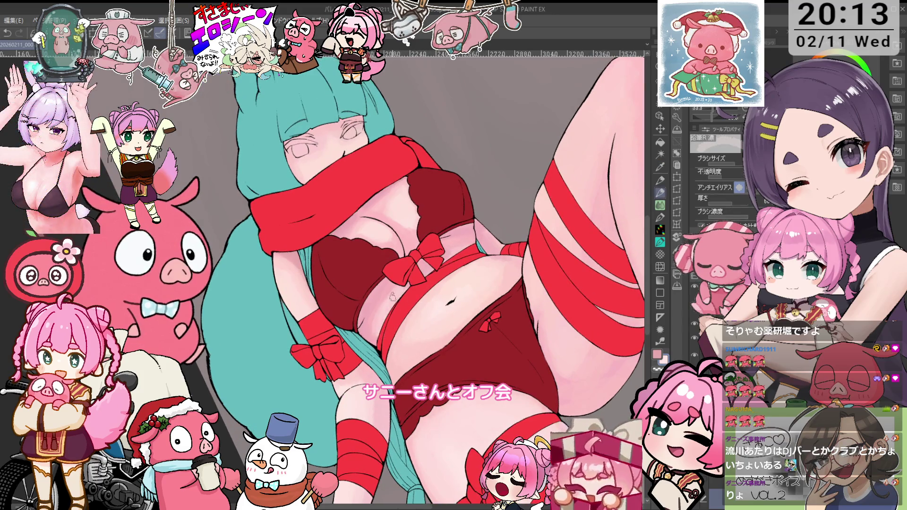
key("asciicircum")
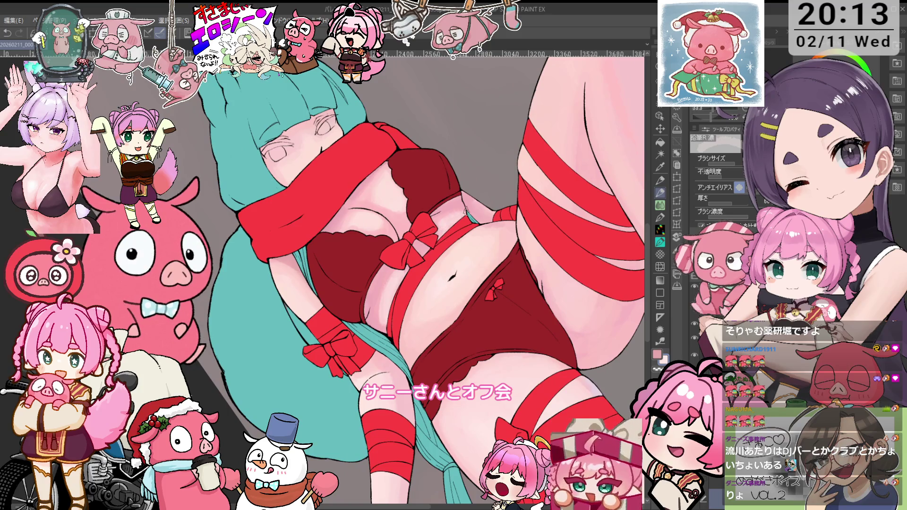
key("minus")
key("ctrl+minus")
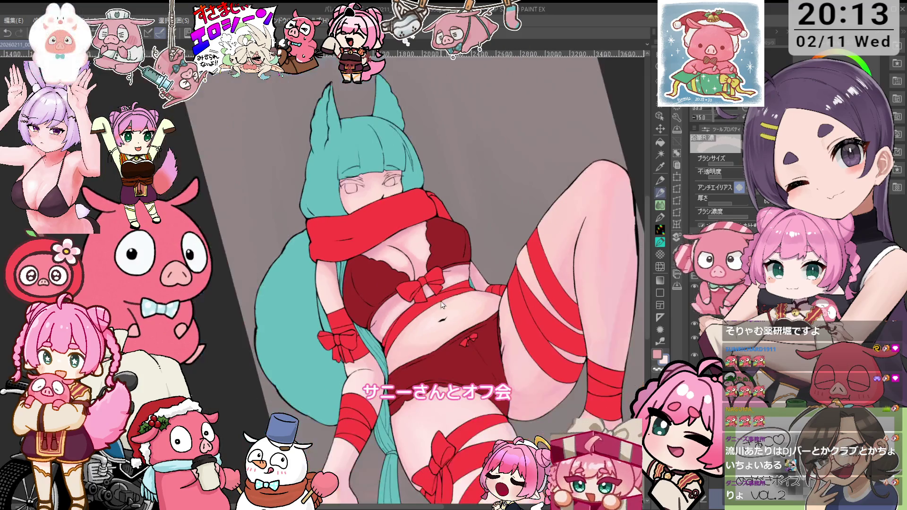
key("asciicircum")
left_click_drag(456, 327, 449, 246)
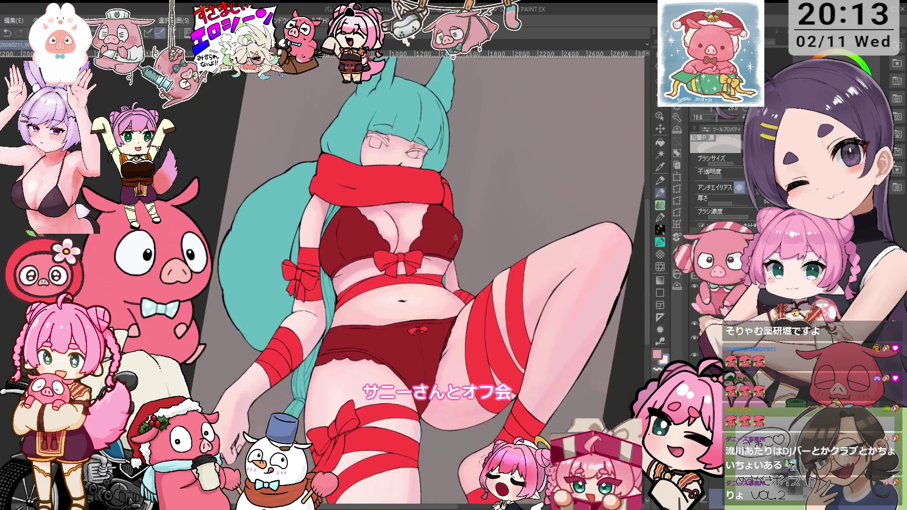
key("minus")
key("minus")
key("i")
key("p")
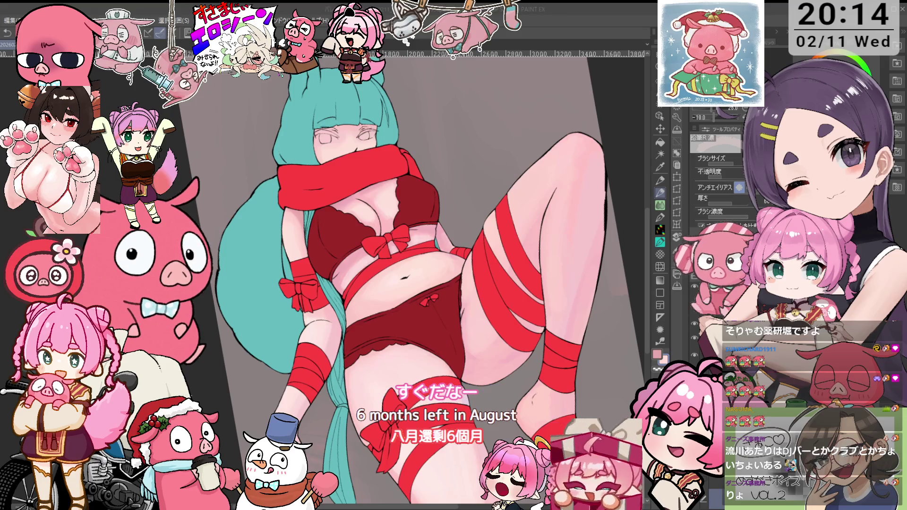
key("ctrl+0")
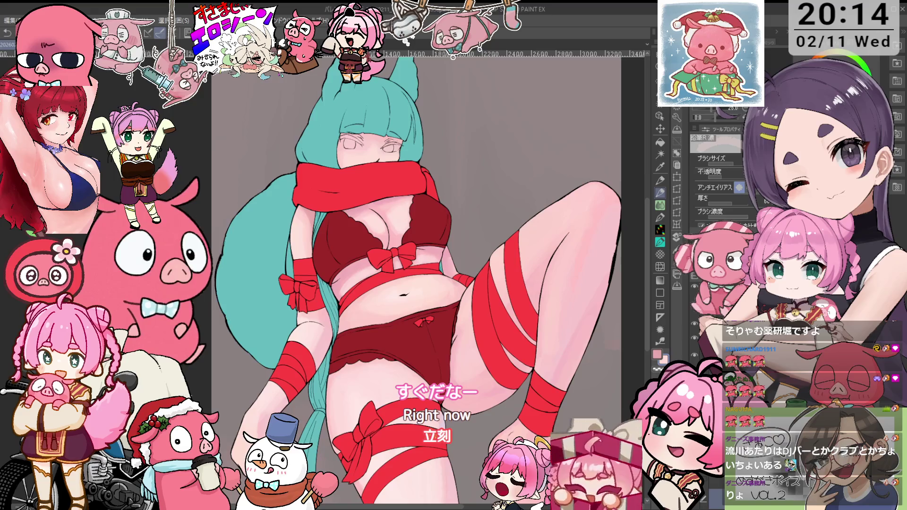
key("i")
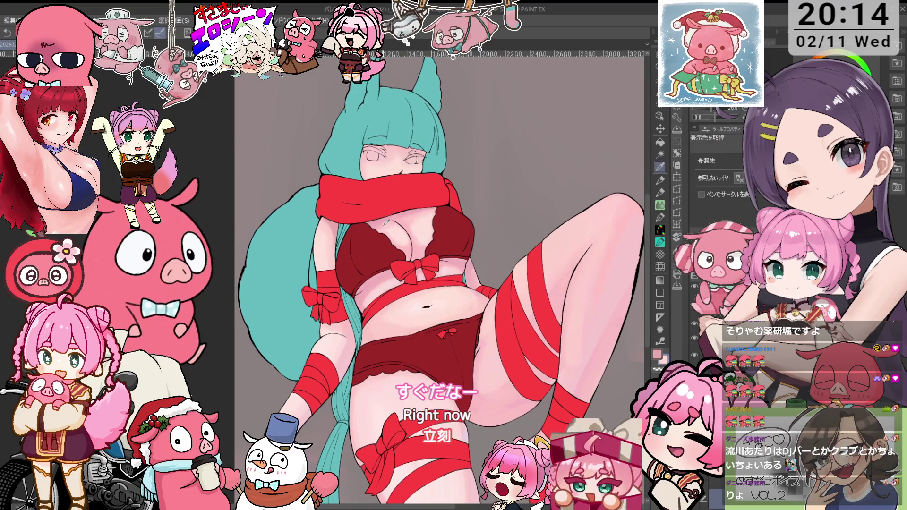
key("p")
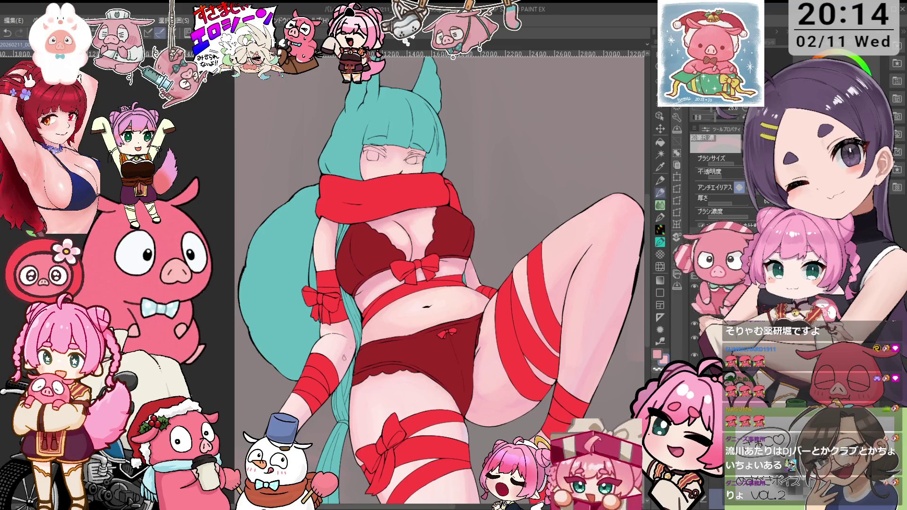
- Tilt the view toward the legs and sample a colour again
left_click_drag(335, 416, 336, 324)
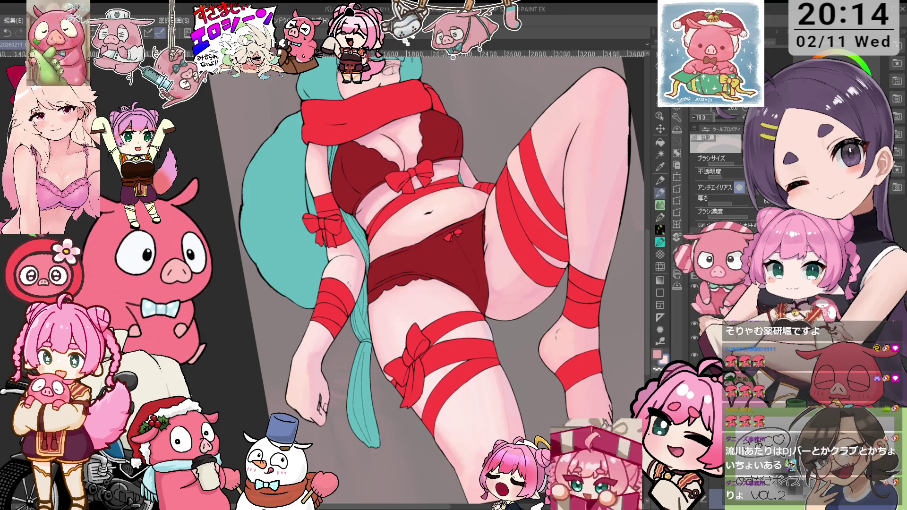
key("ctrl+@")
scroll(331, 216, "up", 3)
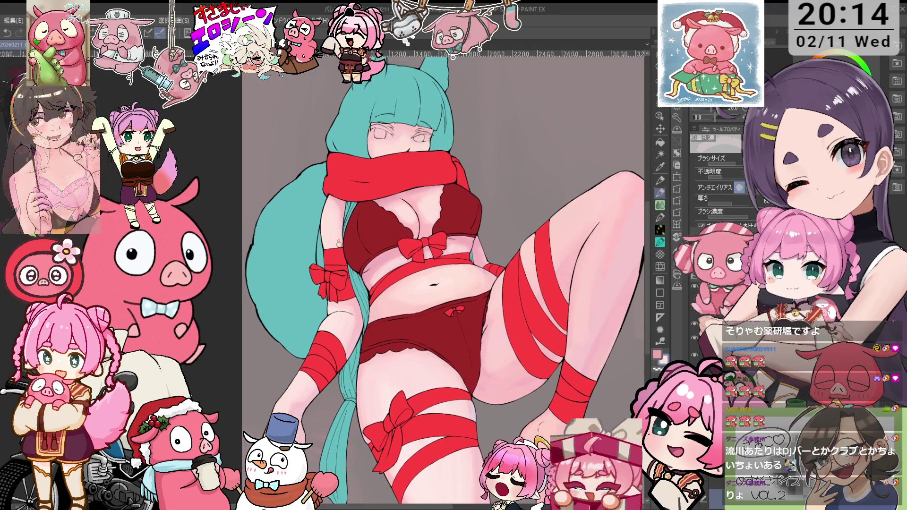
key("minus")
key("i")
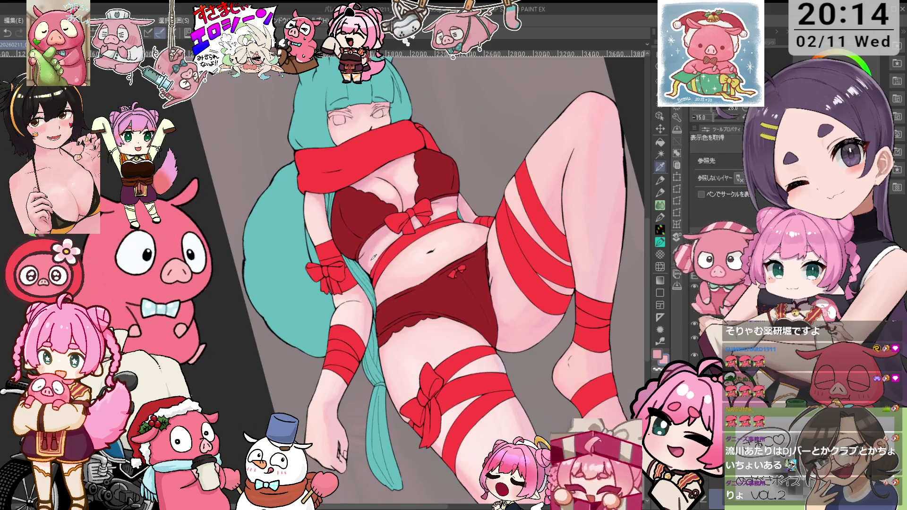
key("p")
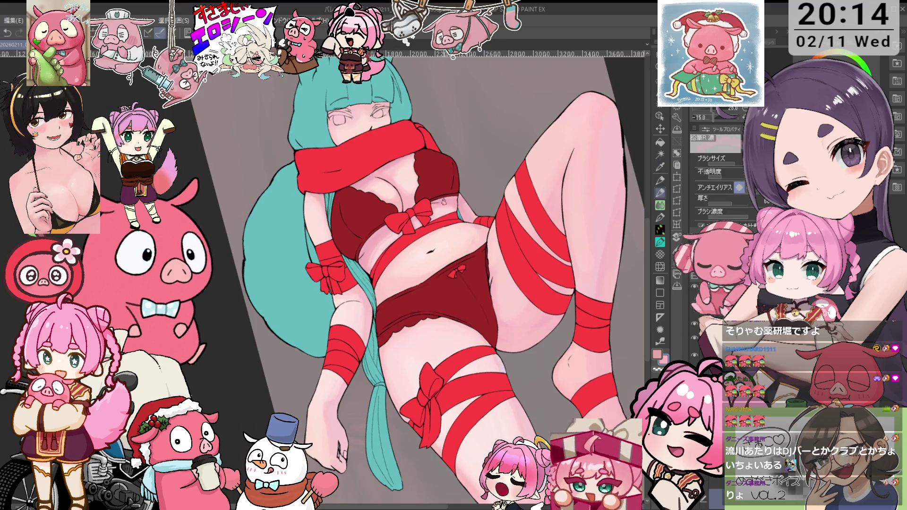
left_click_drag(441, 203, 397, 220)
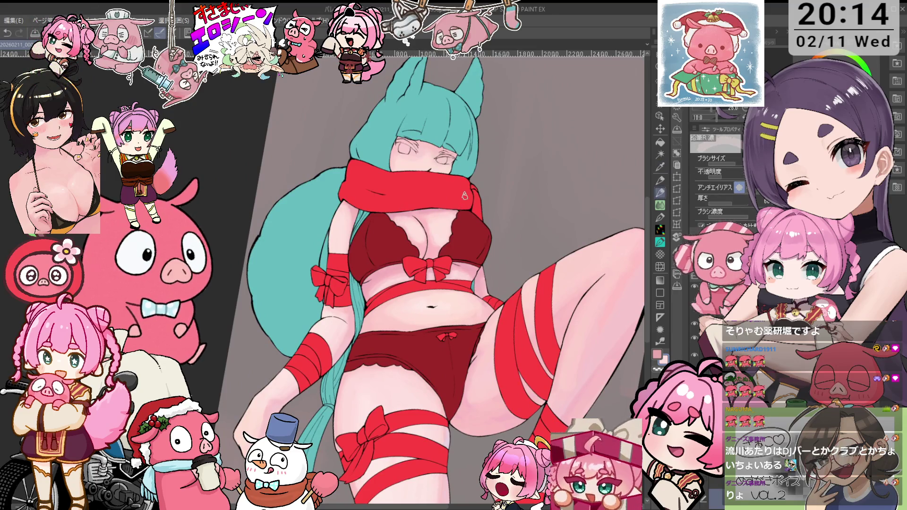
left_click_drag(465, 198, 381, 235)
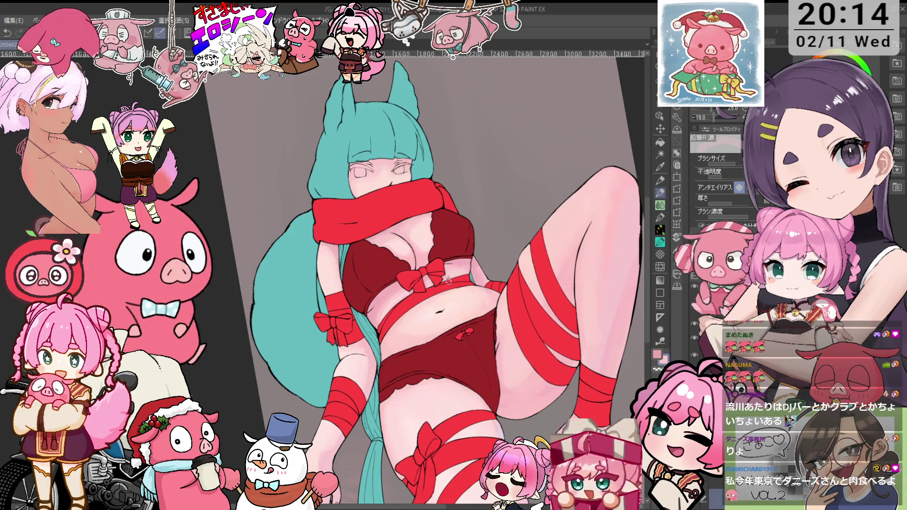
key("minus")
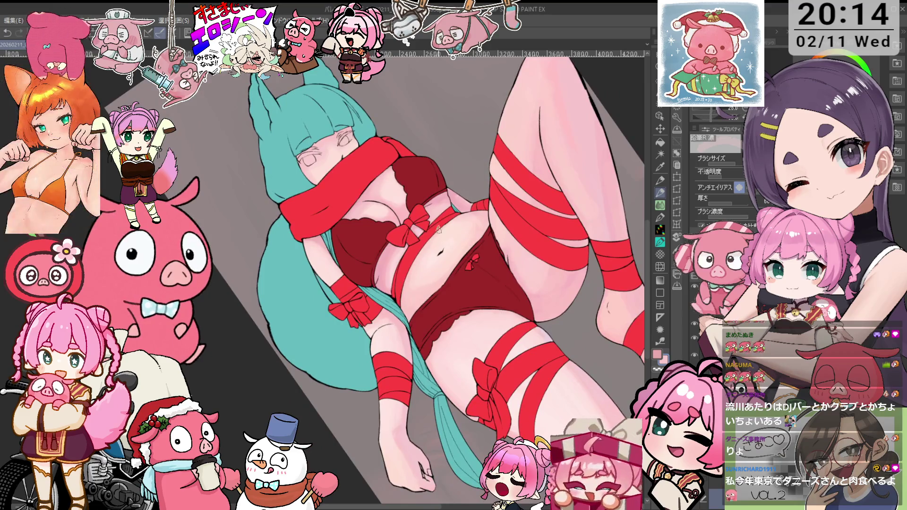
scroll(463, 204, "right", 2)
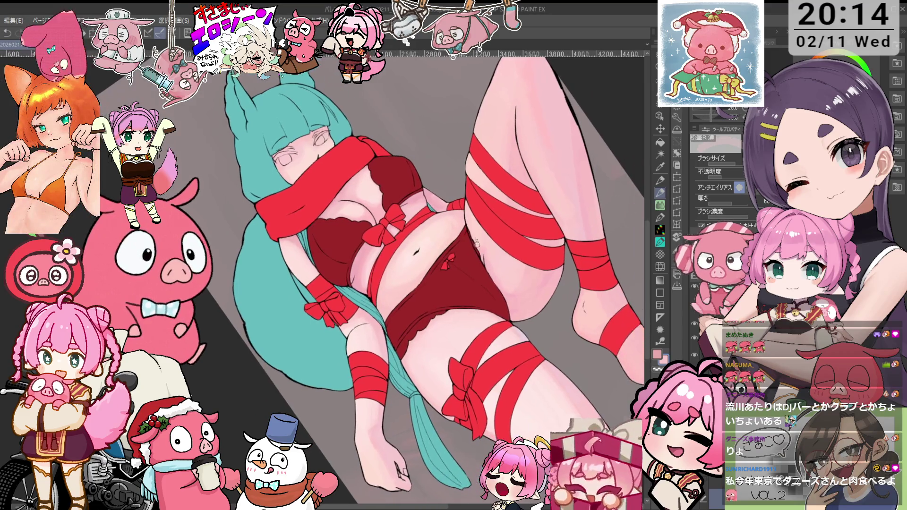
scroll(478, 178, "up", 1)
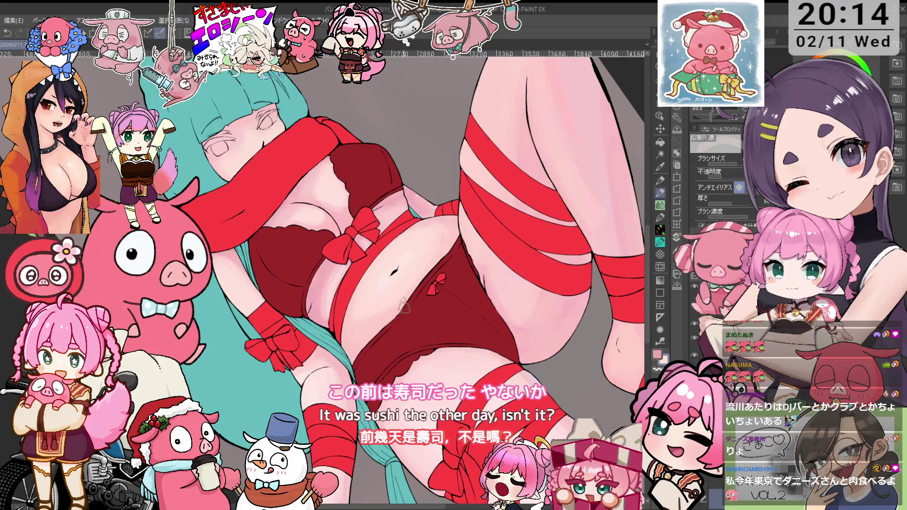
- Rotate and pan the view around the hips and head, then reset it upright
left_click_drag(403, 304, 368, 311)
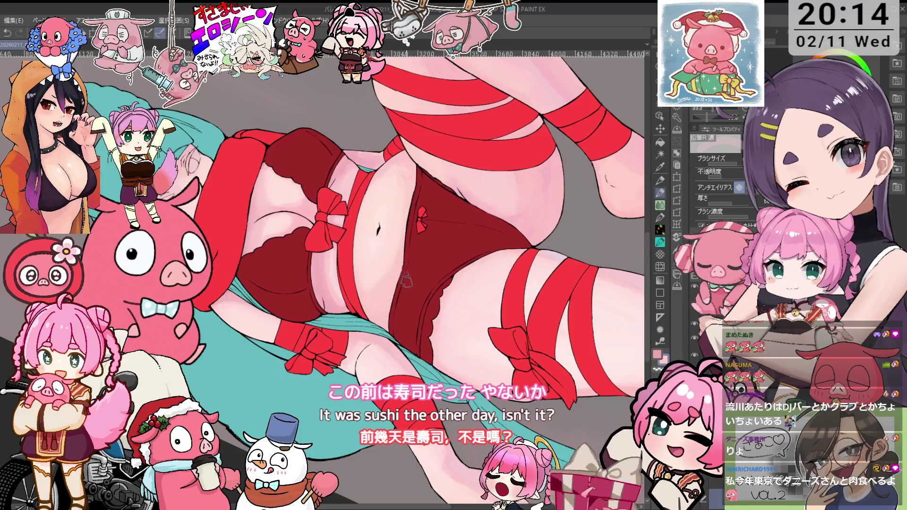
left_click_drag(401, 285, 388, 303)
key("i")
key("p")
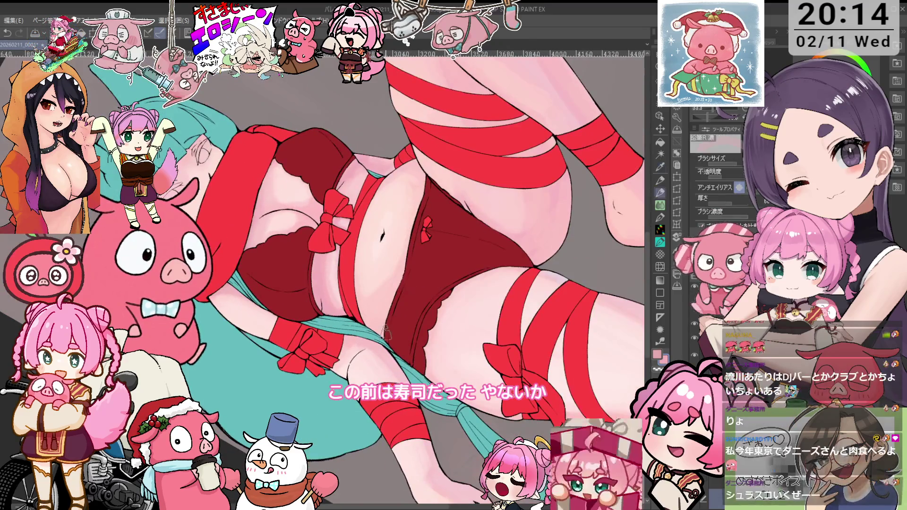
left_click_drag(416, 286, 402, 303)
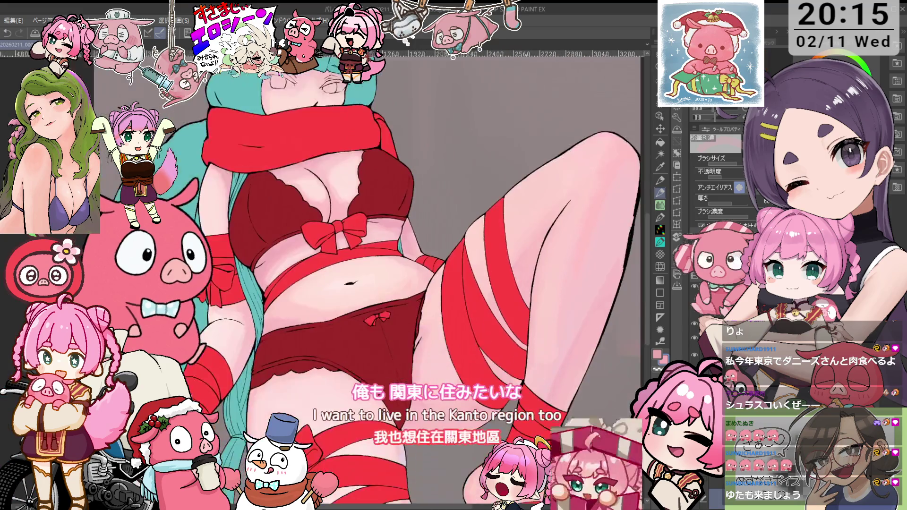
scroll(482, 189, "down", 4)
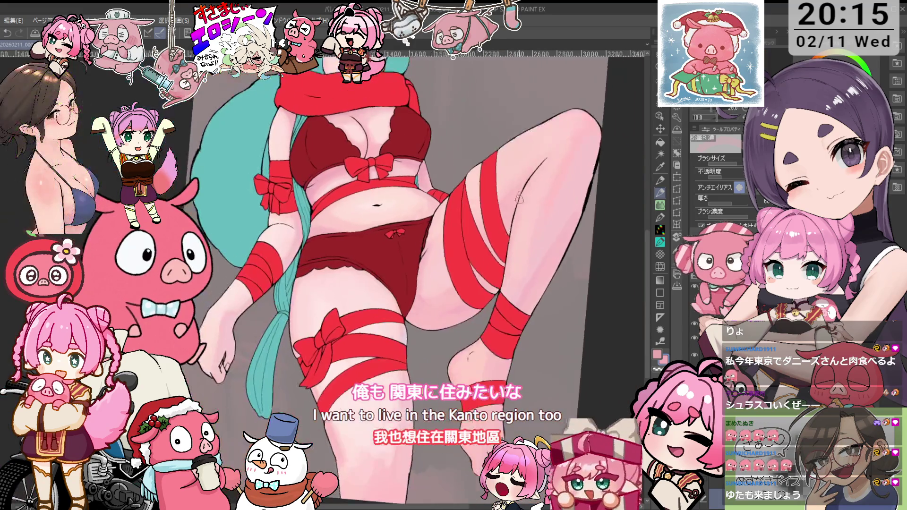
left_click_drag(483, 189, 377, 269)
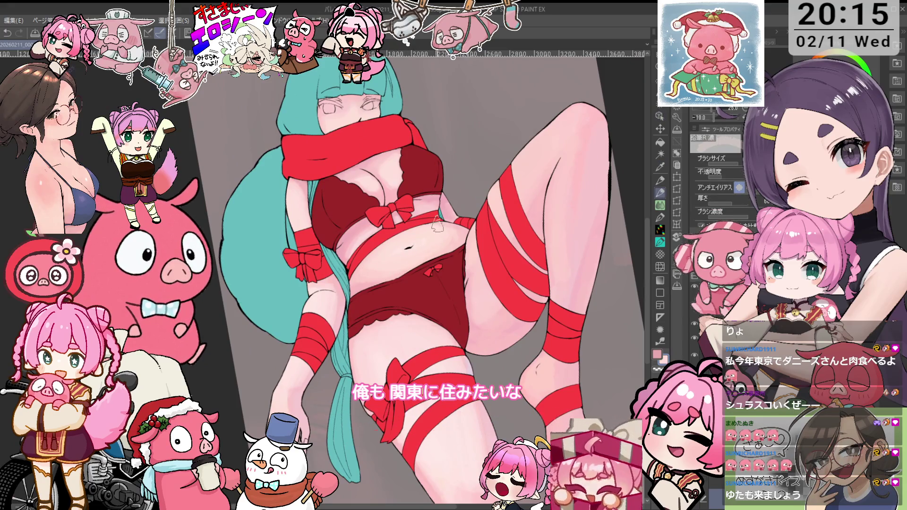
scroll(436, 227, "up", 2)
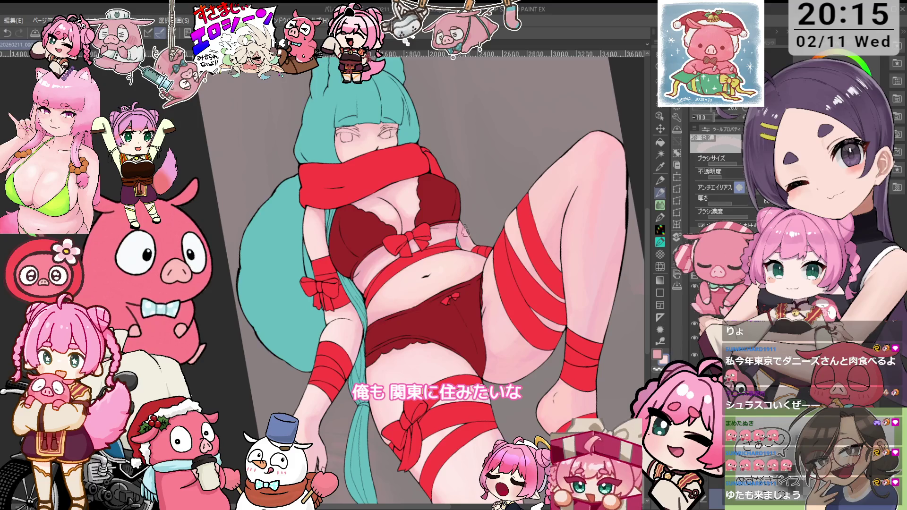
scroll(462, 232, "down", 1)
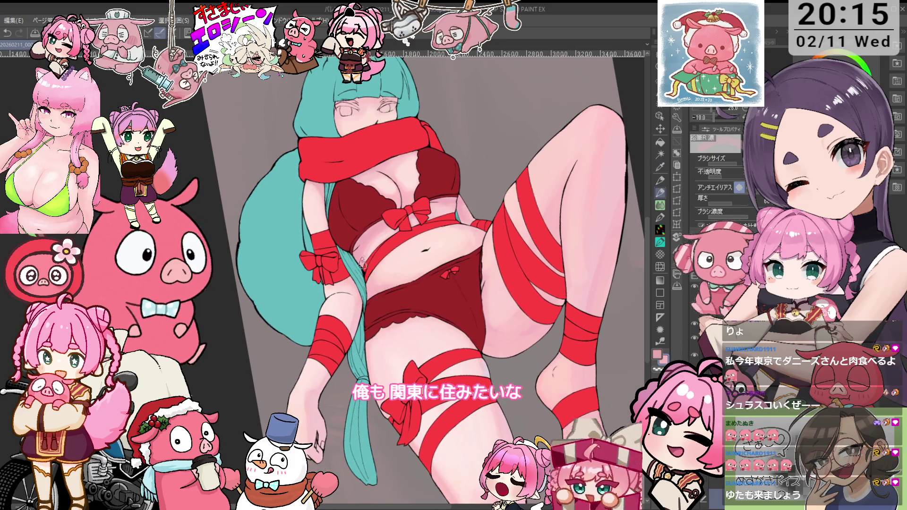
key("ctrl+0")
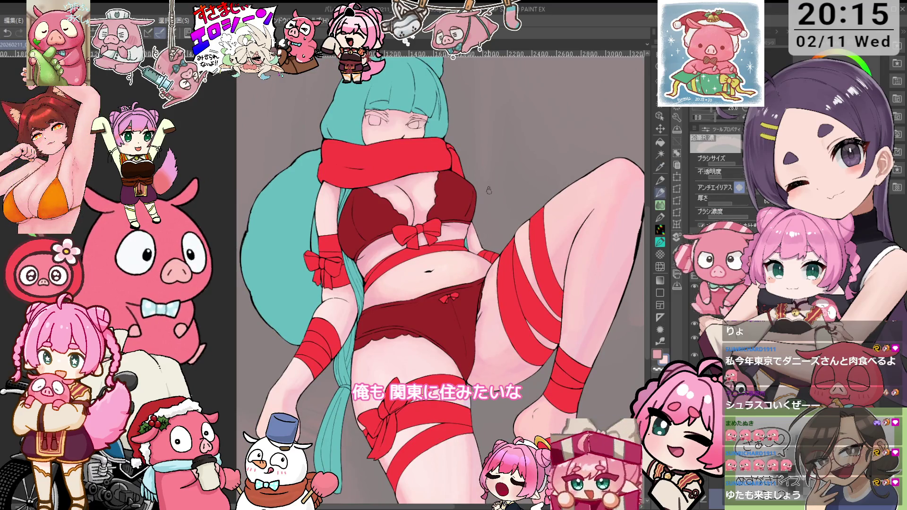
left_click_drag(555, 249, 493, 211)
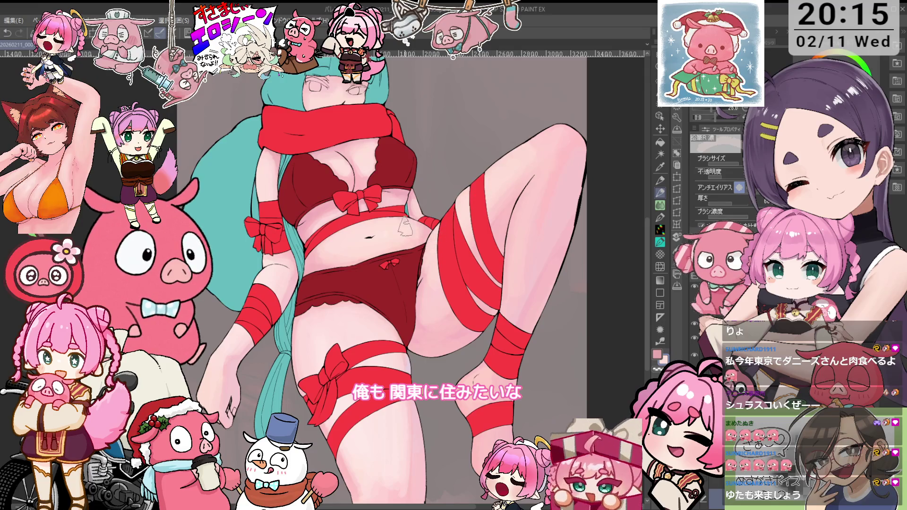
left_click_drag(446, 222, 367, 260)
key("p")
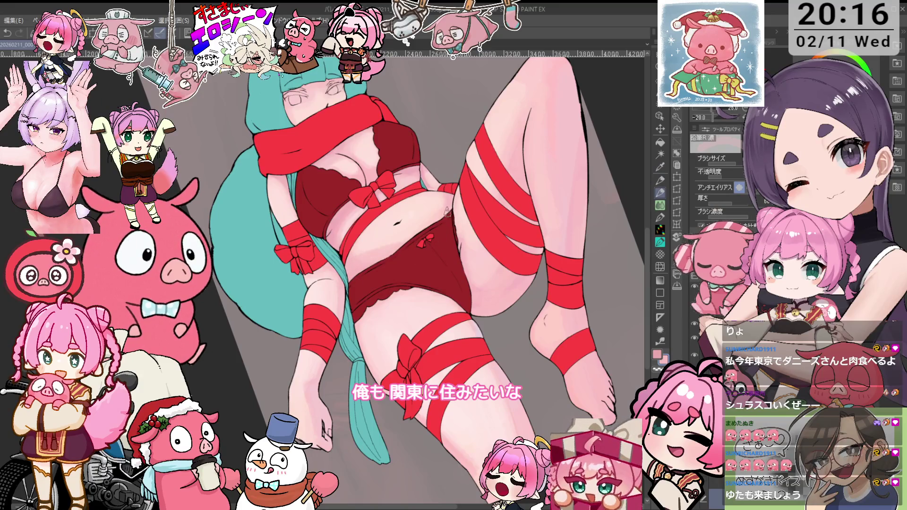
- Lasso the navel and move it slightly upward with a confirmed transform
key("o")
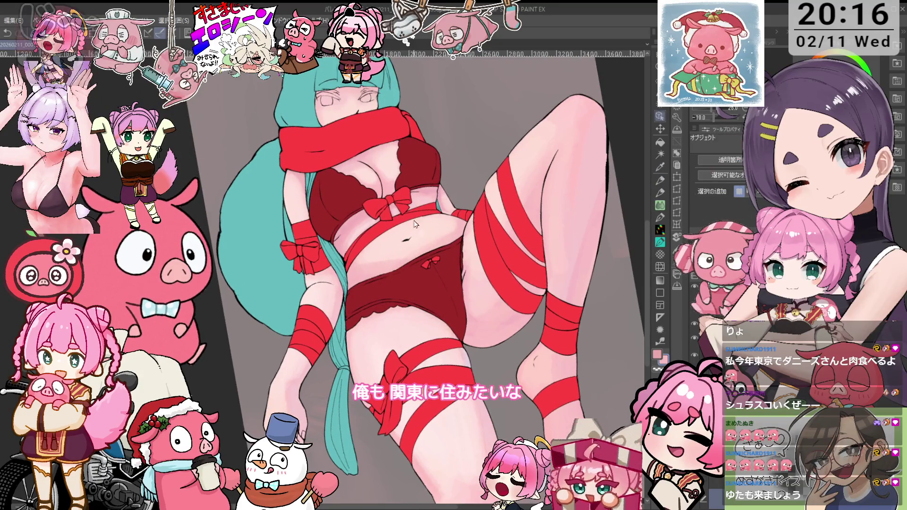
scroll(409, 243, "up", 2)
key("m")
left_click_drag(425, 222, 442, 224)
key("ctrl+t")
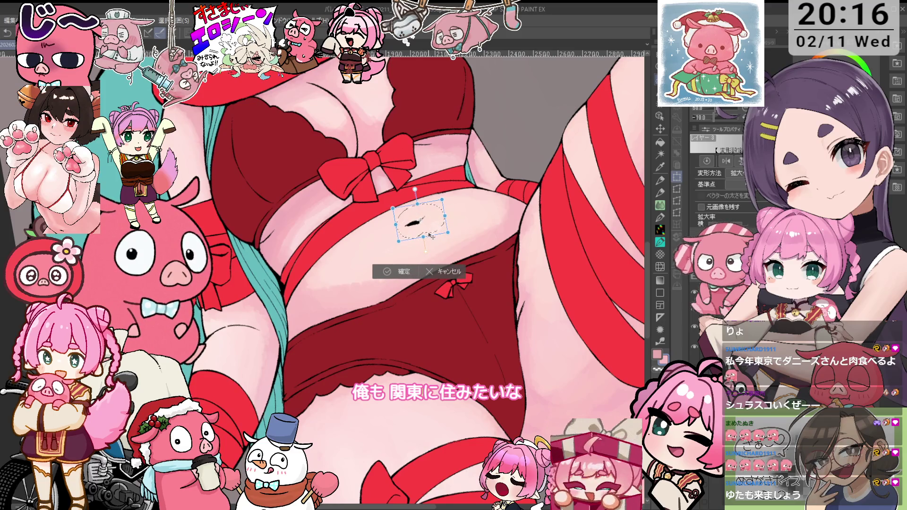
left_click_drag(420, 220, 420, 217)
left_click(404, 268)
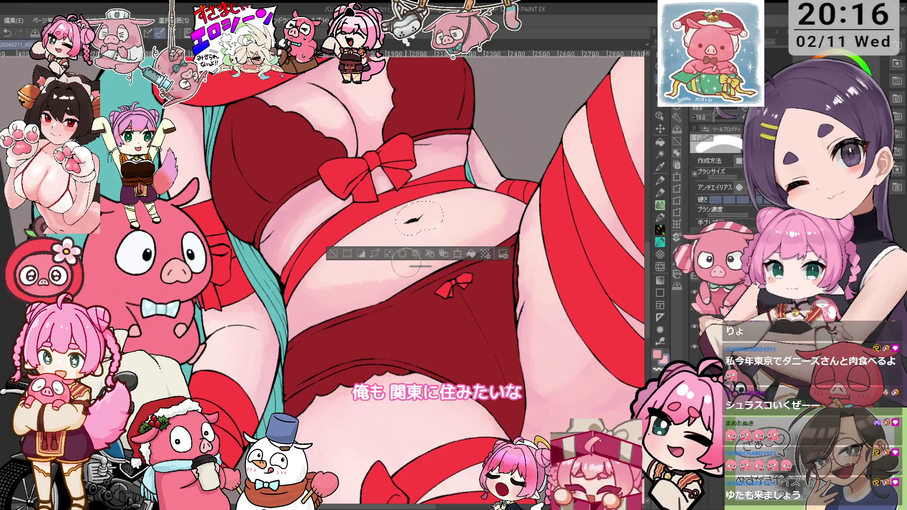
left_click(333, 255)
scroll(369, 246, "down", 2)
scroll(405, 231, "up", 1)
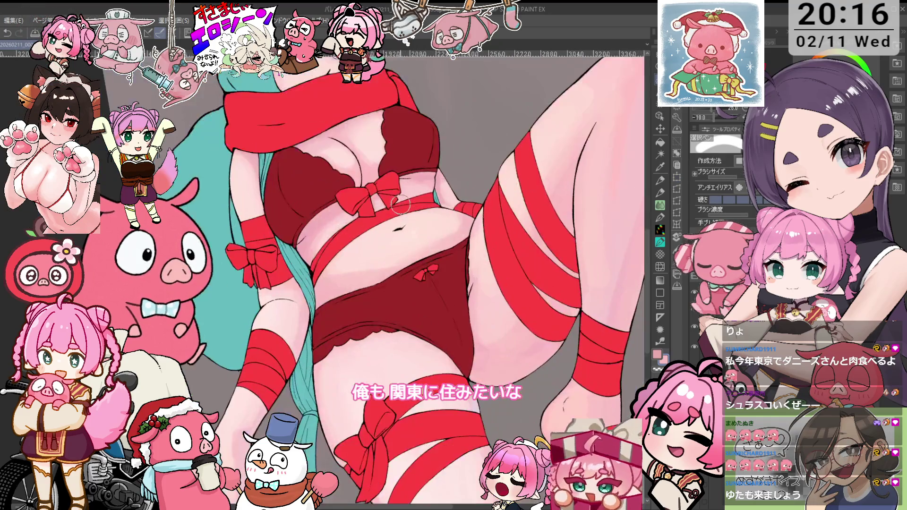
- Reselect the navel, confirm a second small transform, and clear the selection
left_click_drag(405, 230, 414, 238)
key("ctrl+t")
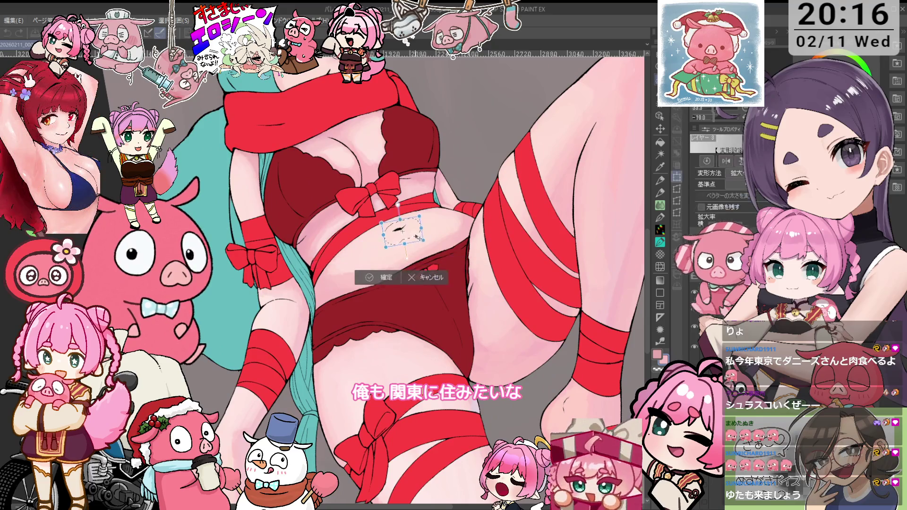
left_click(386, 283)
left_click(319, 259)
key("minus")
key("p")
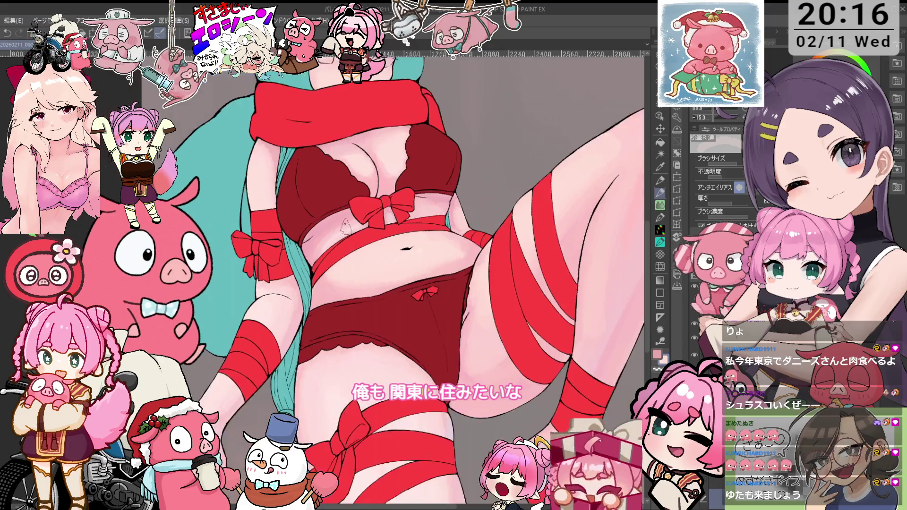
key("^")
key("^")
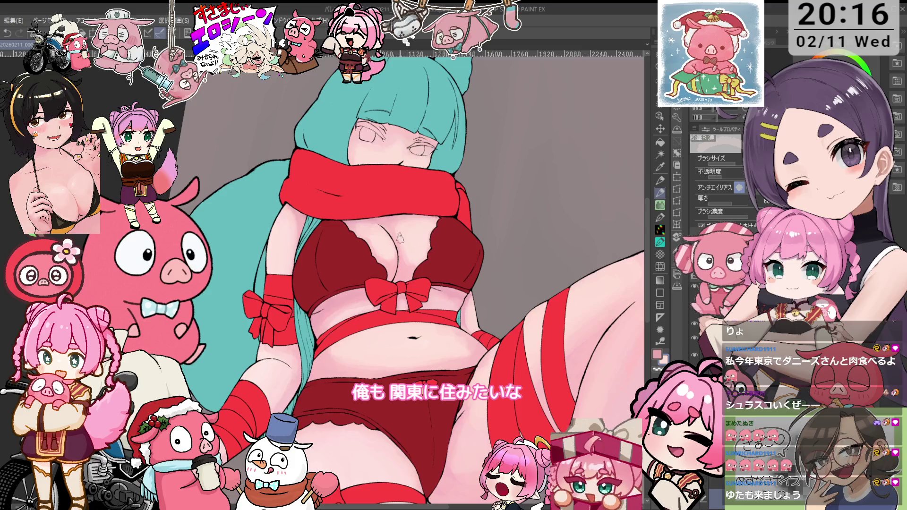
key("^")
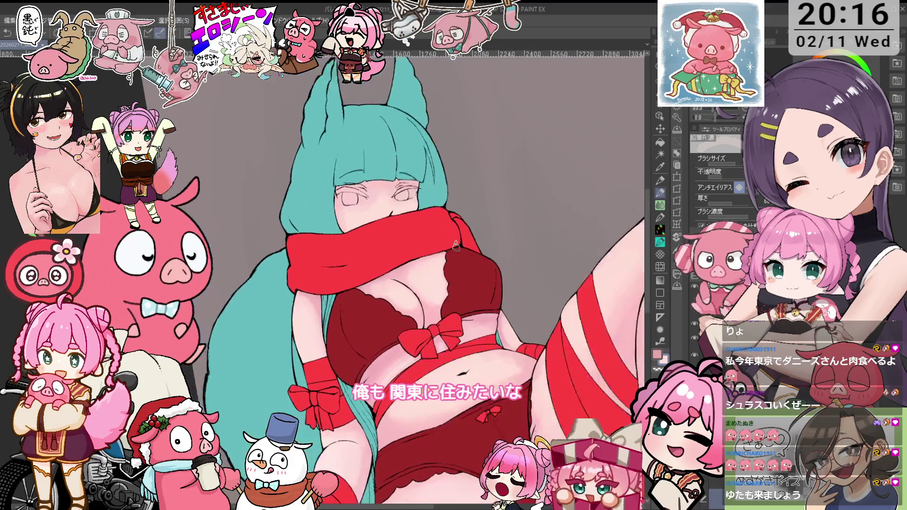
key("^")
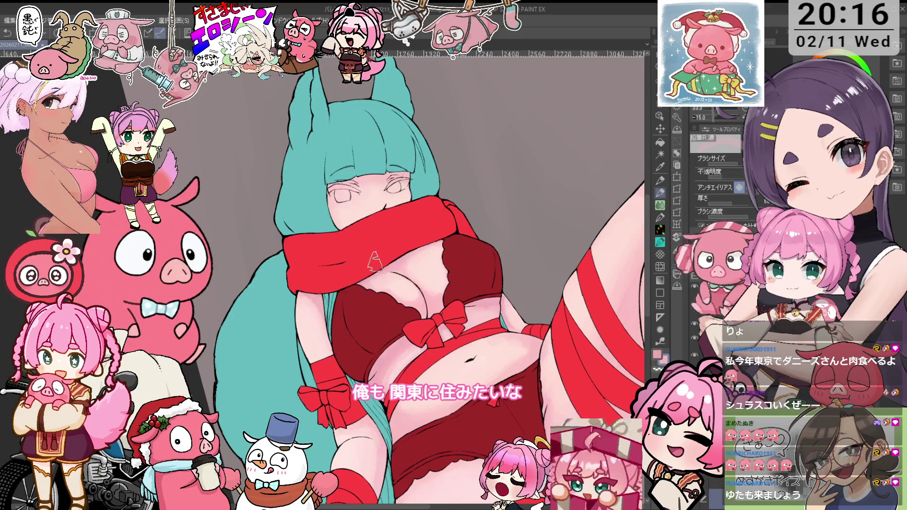
key("-")
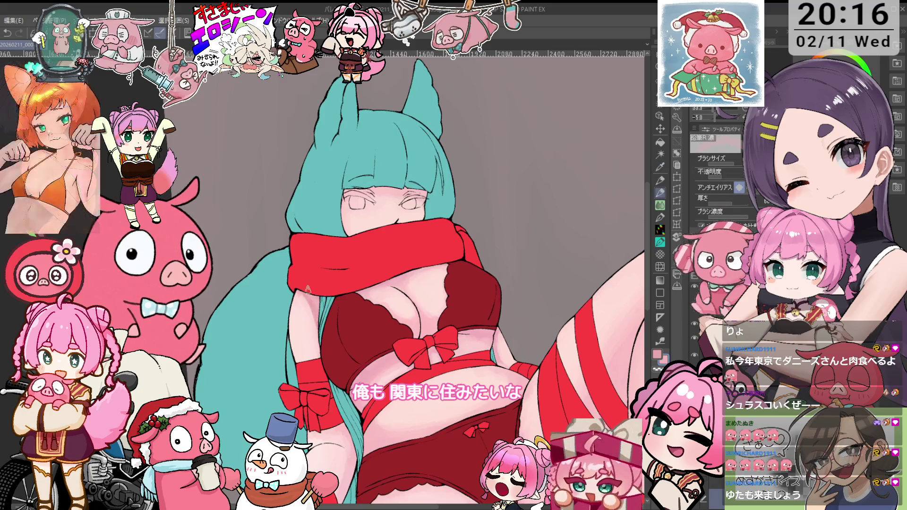
scroll(328, 315, "down", 2)
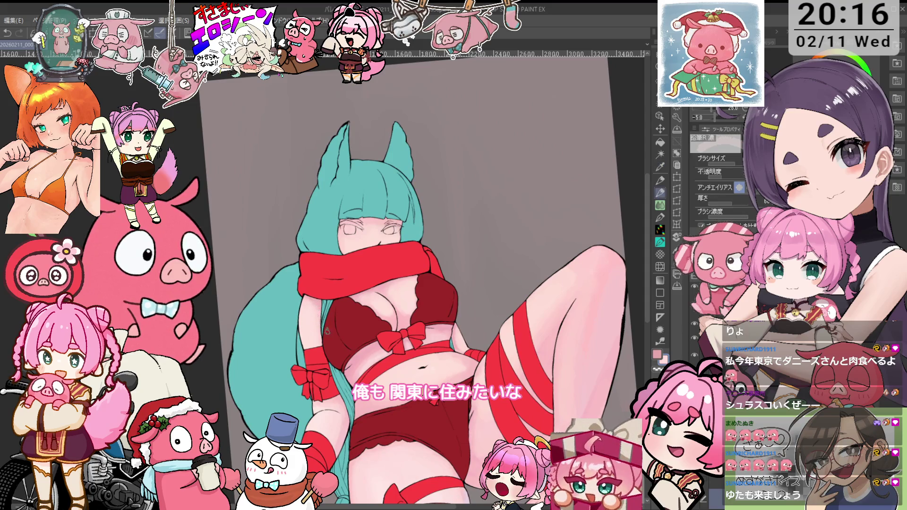
left_click_drag(328, 331, 347, 304)
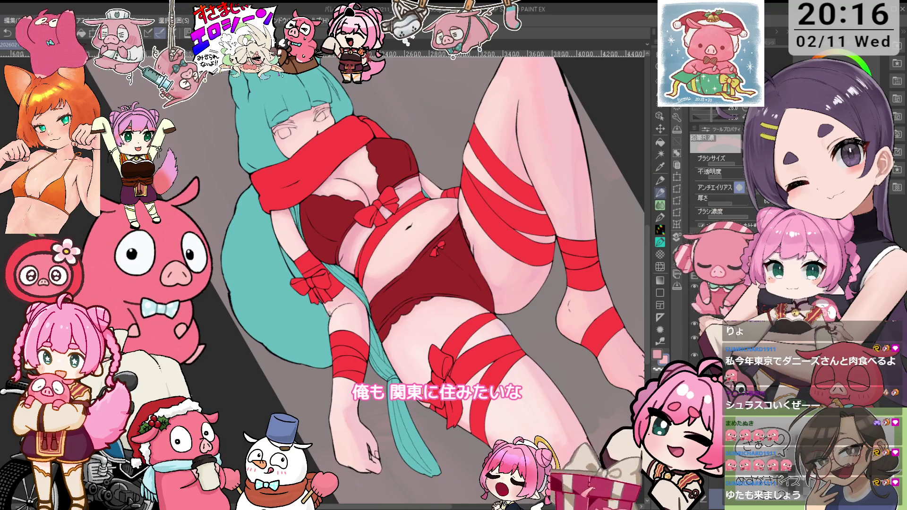
key("i")
key("p")
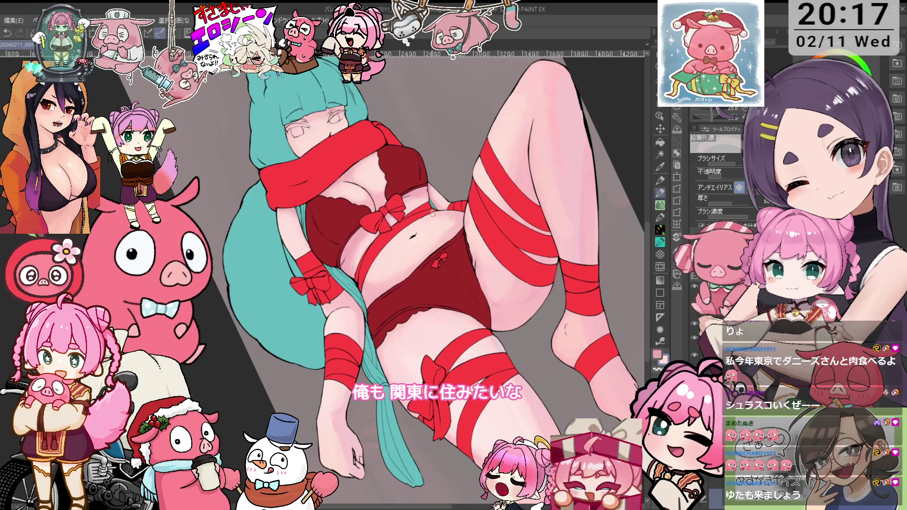
scroll(431, 214, "up", 2)
scroll(425, 232, "up", 1)
scroll(417, 258, "up", 1)
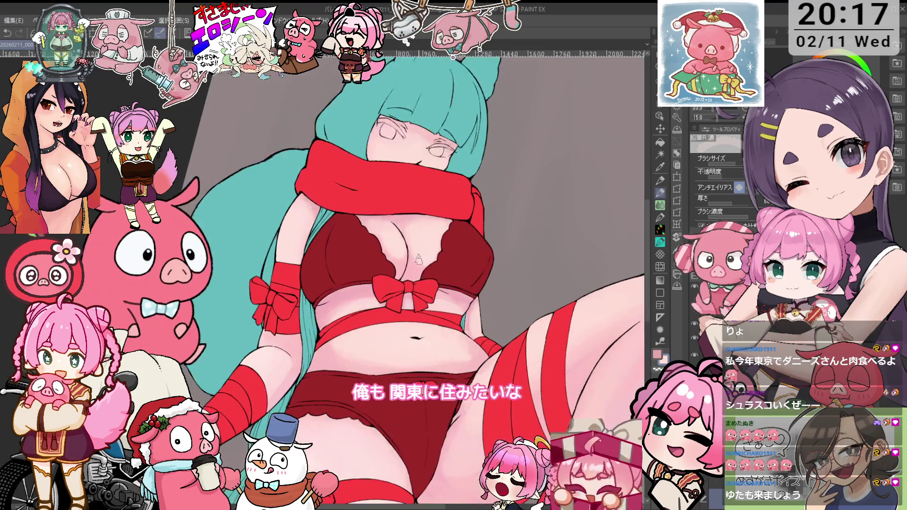
left_click_drag(402, 260, 358, 244)
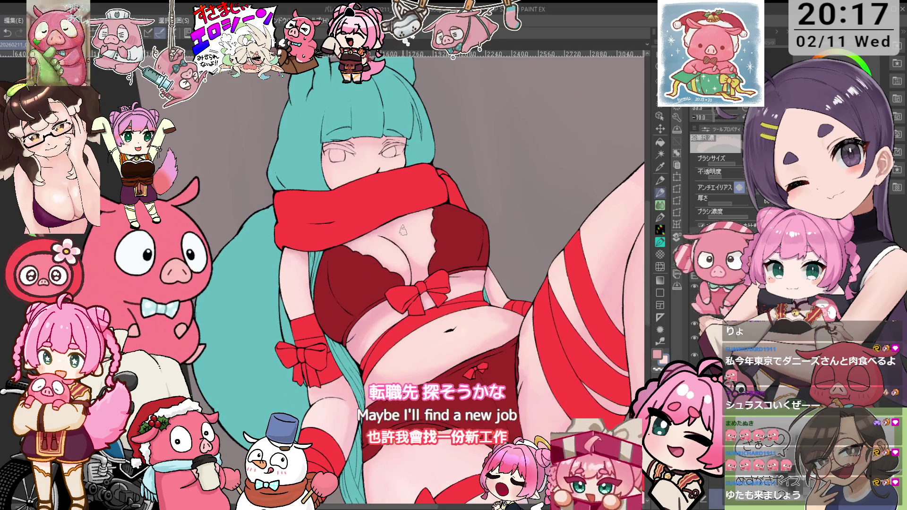
mouse_move(450, 207)
left_mouse_down()
mouse_move(440, 198)
mouse_move(454, 208)
left_mouse_up()
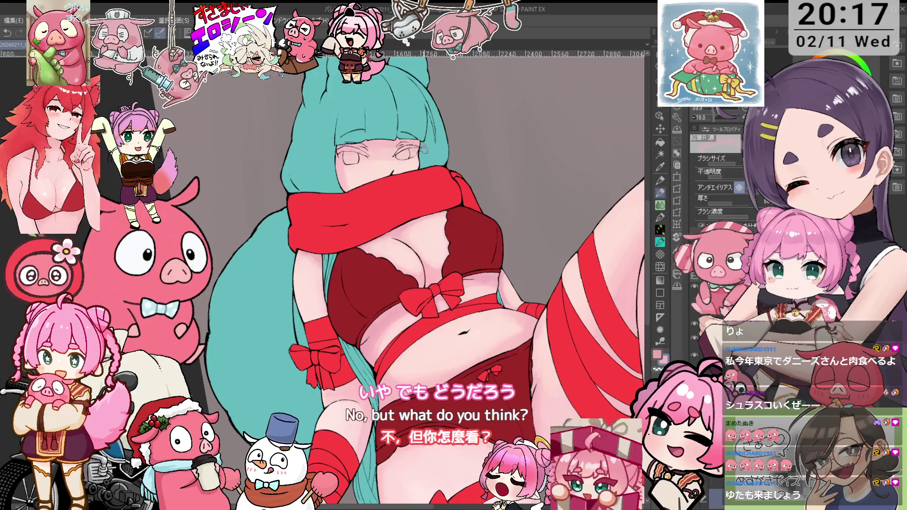
scroll(444, 137, "up", 1)
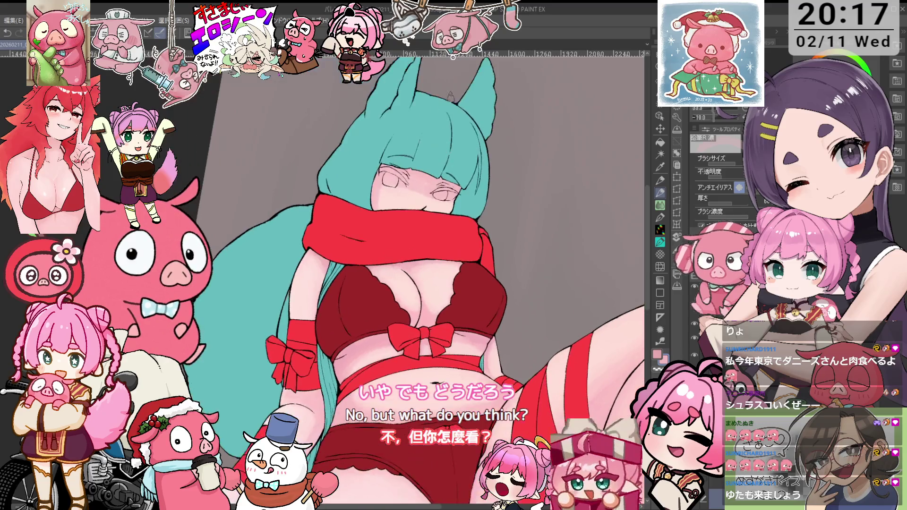
scroll(454, 156, "up", 1)
scroll(463, 171, "up", 1)
scroll(468, 177, "up", 1)
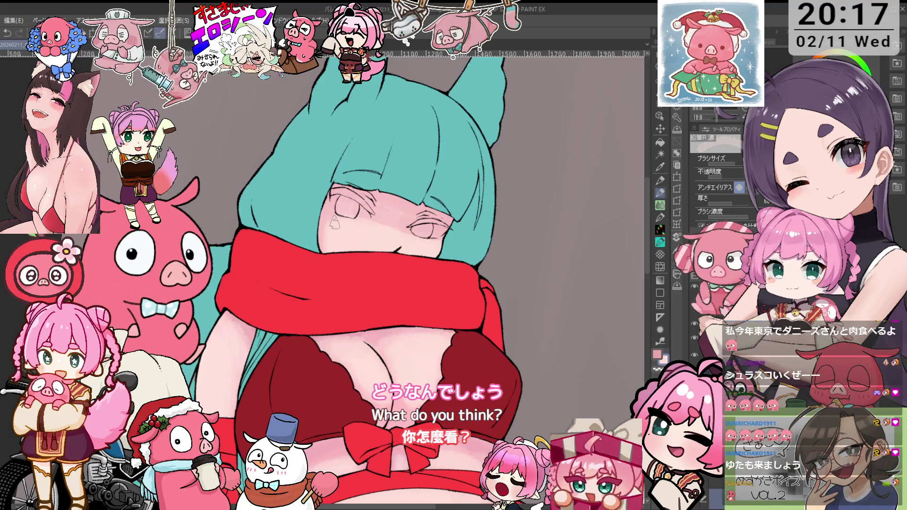
scroll(416, 279, "down", 2)
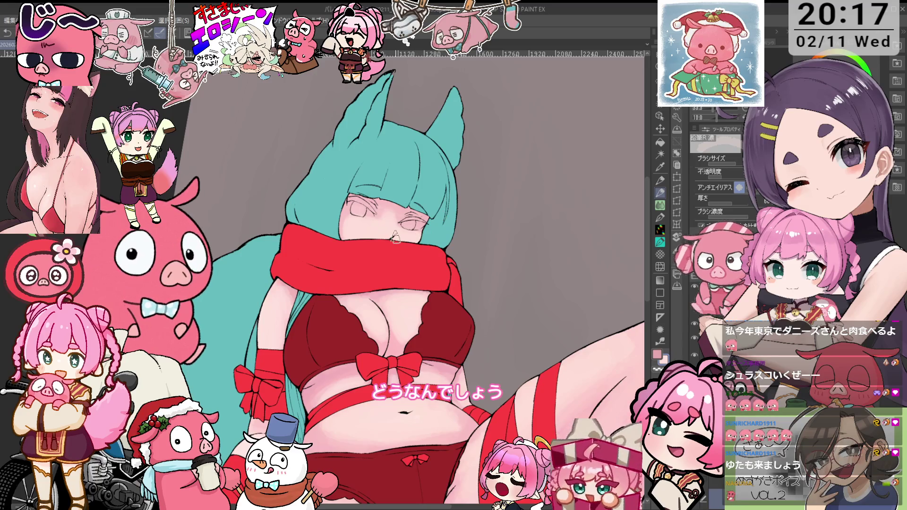
scroll(386, 219, "down", 1)
scroll(399, 223, "up", 1)
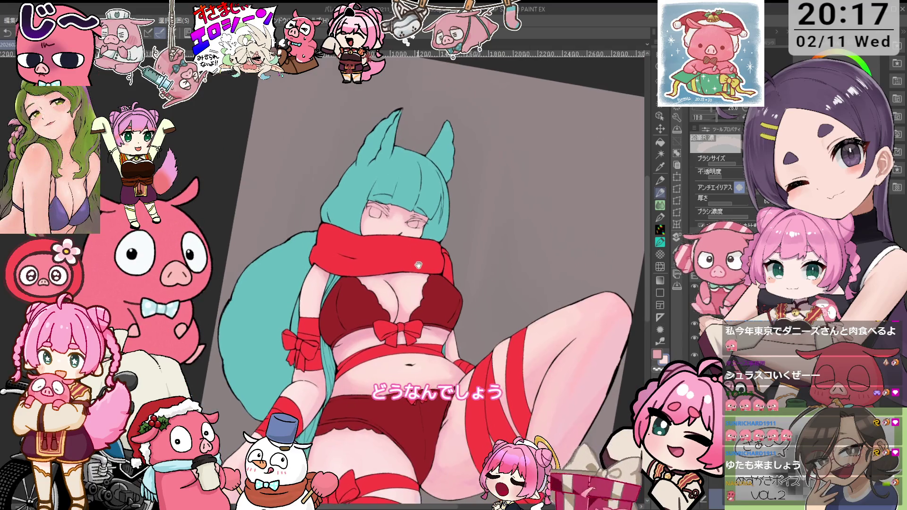
scroll(408, 187, "up", 1)
scroll(372, 184, "up", 1)
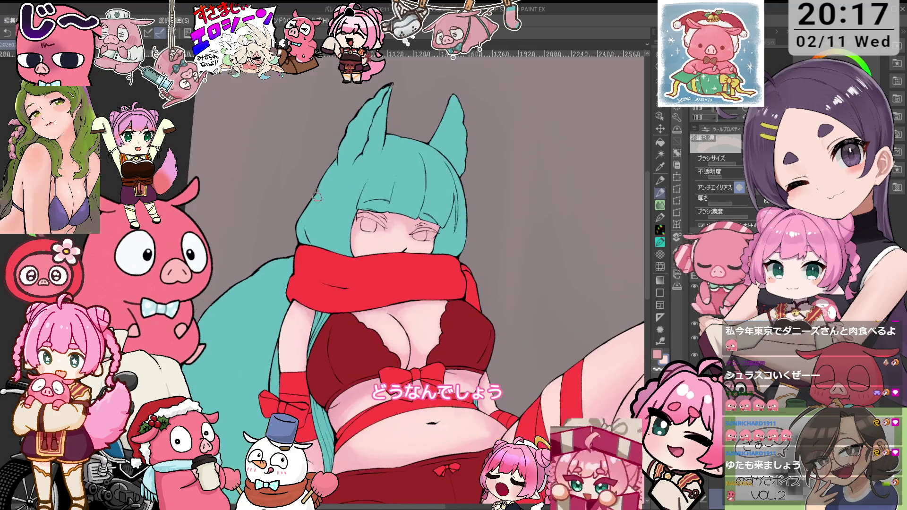
scroll(316, 195, "up", 1)
key("^")
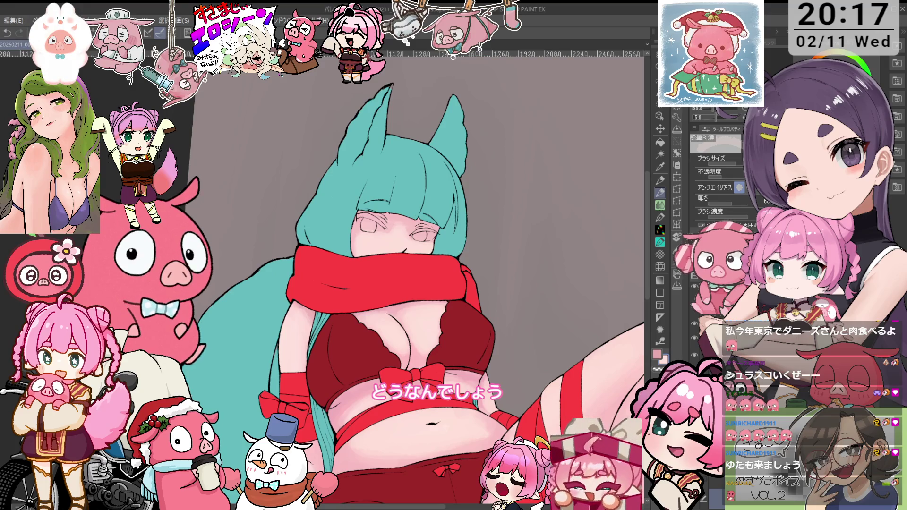
key("o")
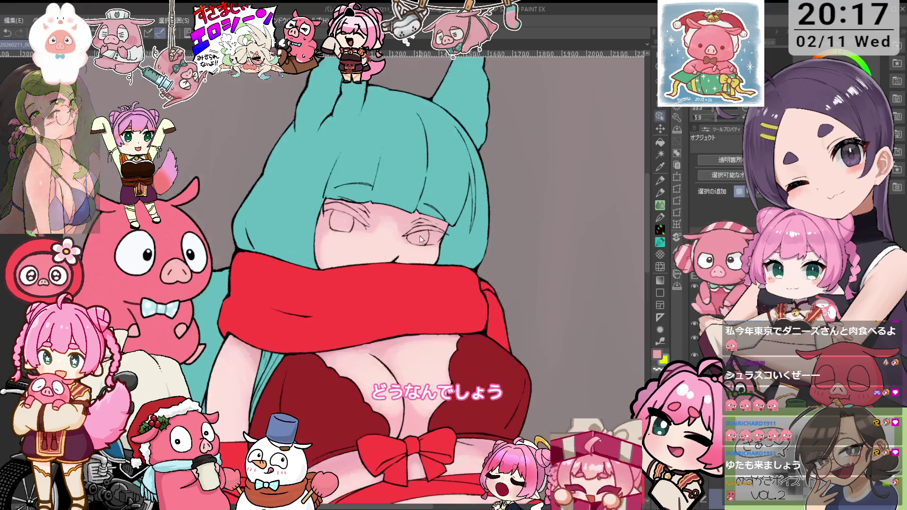
- Fill the girl's right and left eyes with yellow using the Fill tool
scroll(427, 237, "up", 3)
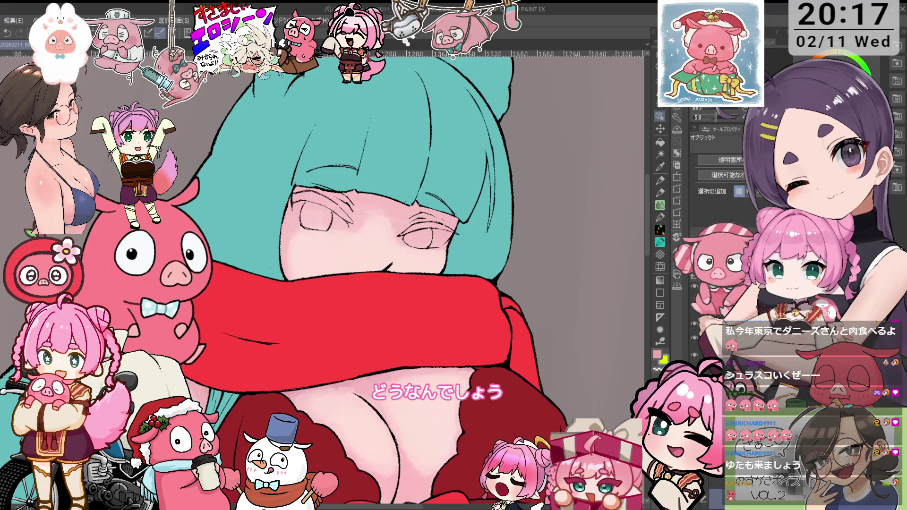
left_click(660, 142)
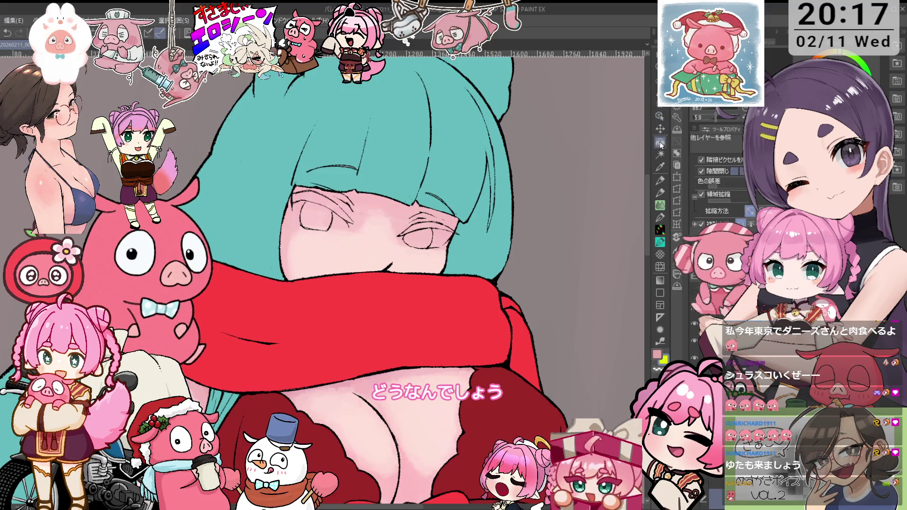
left_click(428, 236)
left_click(320, 215)
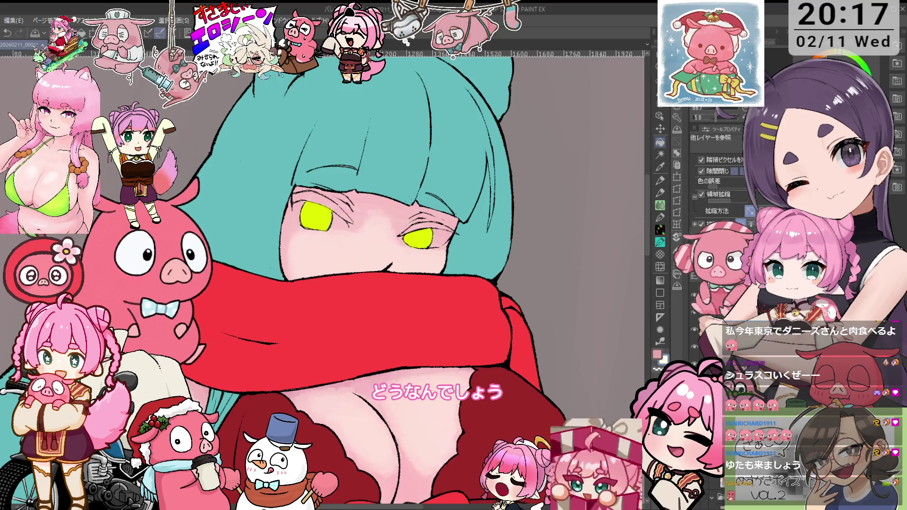
- Pan out to show the ears and hair and rotate the view for pencil work
left_click_drag(455, 234, 412, 338)
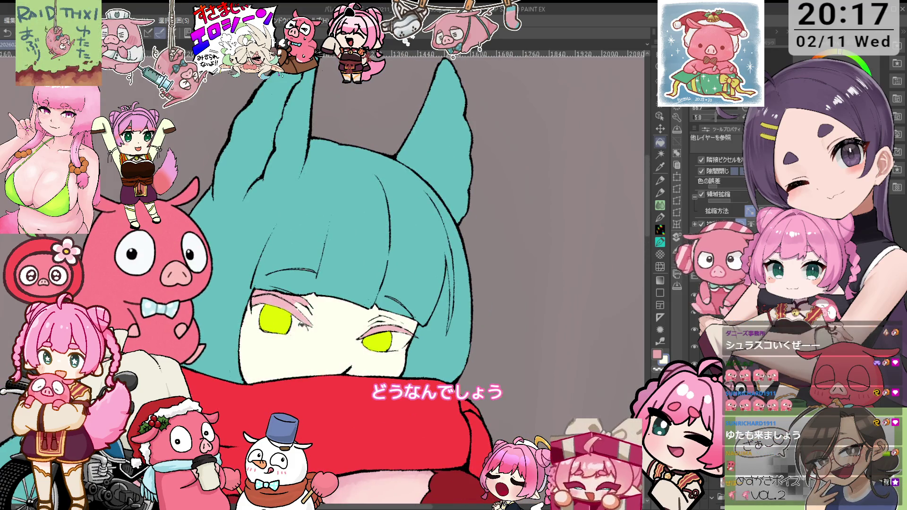
key("p")
left_click_drag(293, 316, 263, 294)
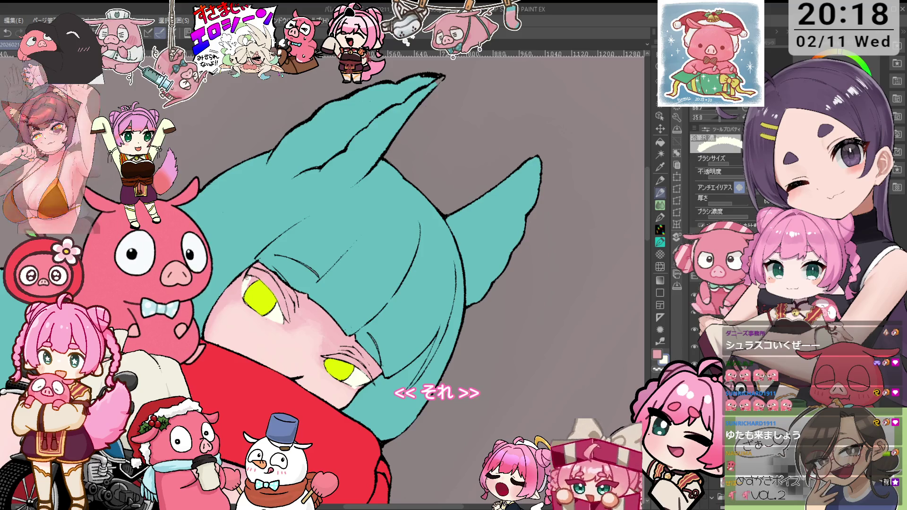
- Fill the upper lash line of each eye with the dark colour
key("e")
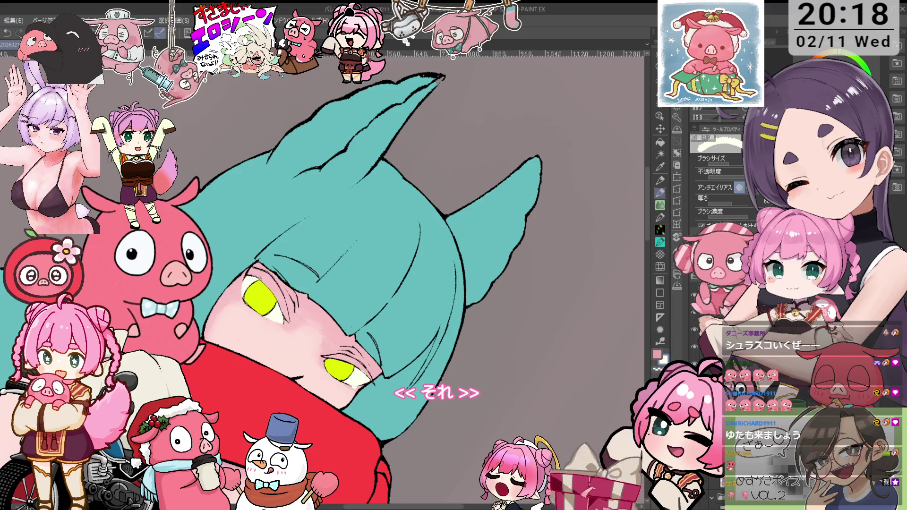
key("minus")
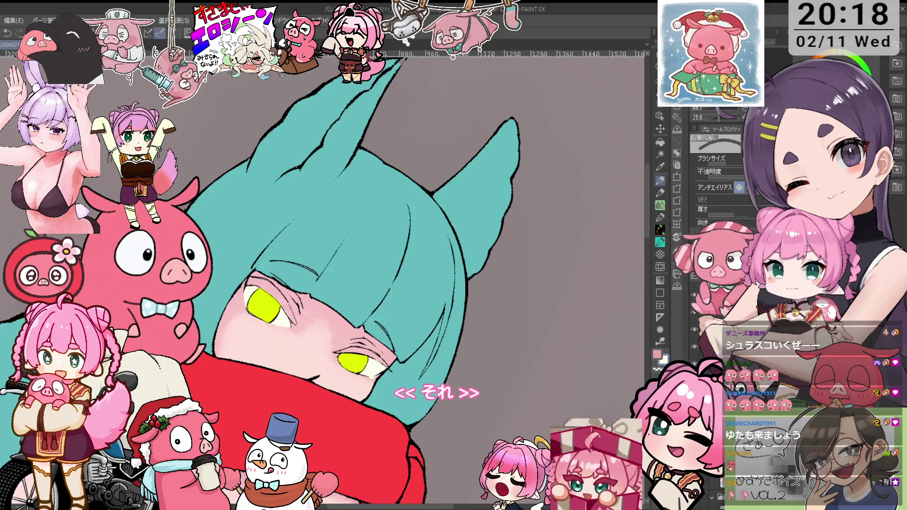
key("minus")
key("minus")
key("minus")
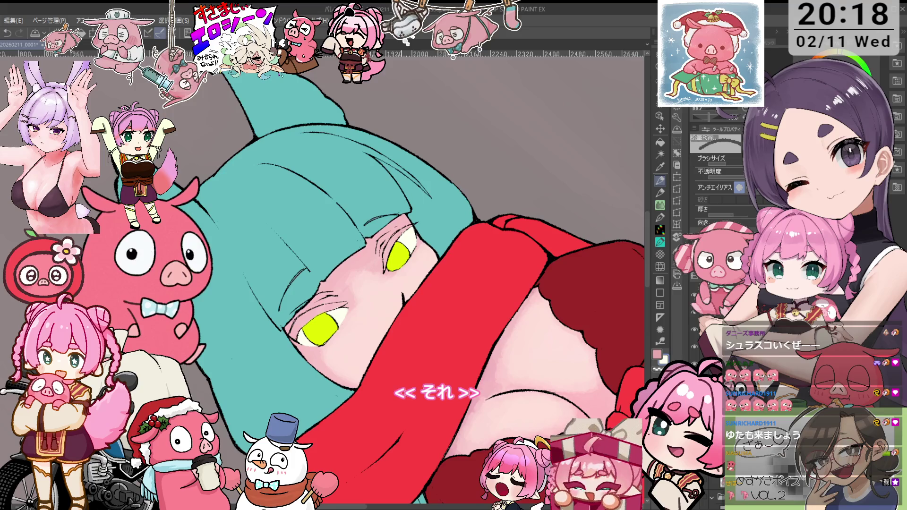
key("asciicircum")
key("x")
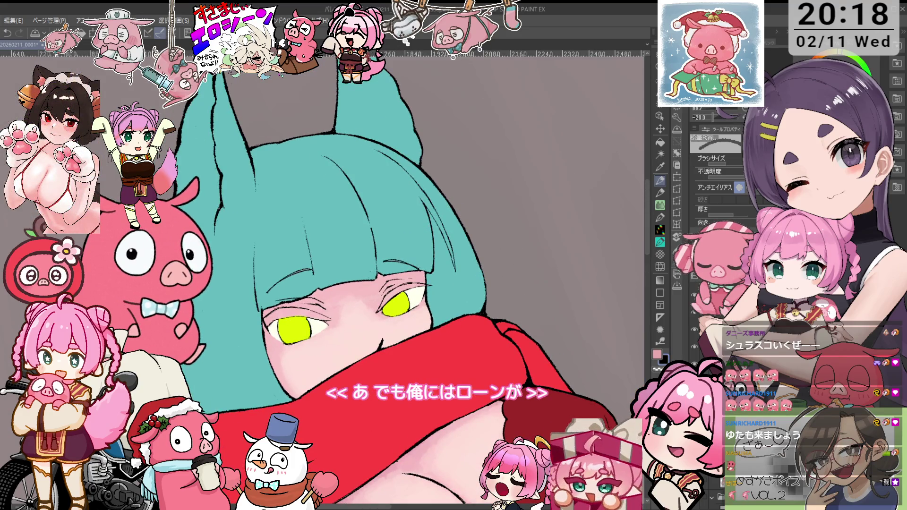
key("g")
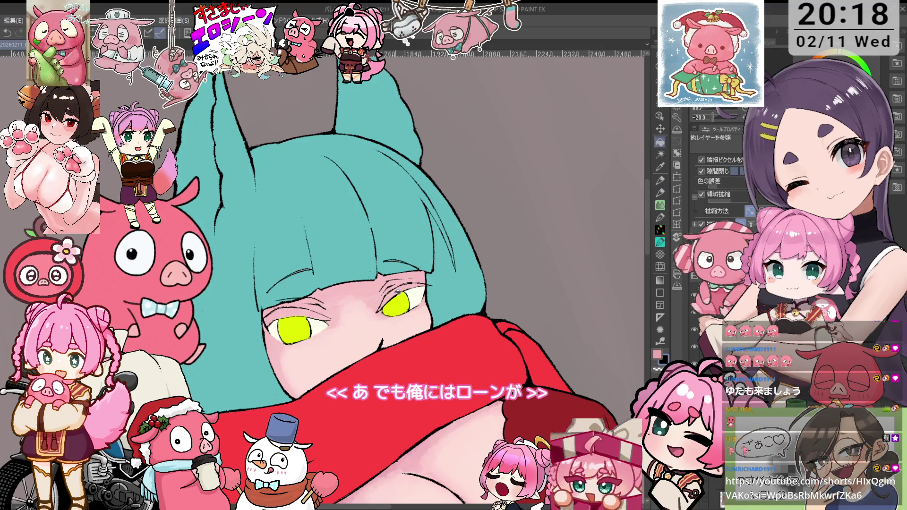
left_click(397, 290)
left_click(307, 313)
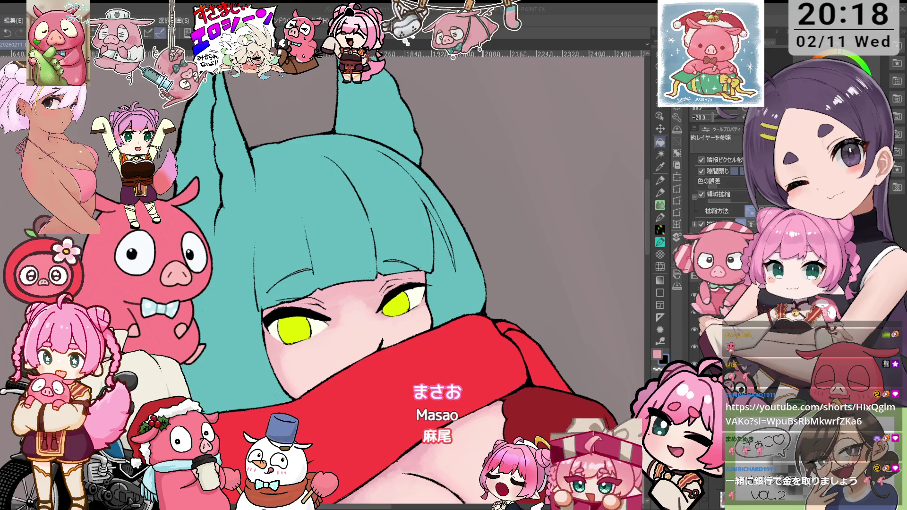
key("minus")
key("minus")
key("o")
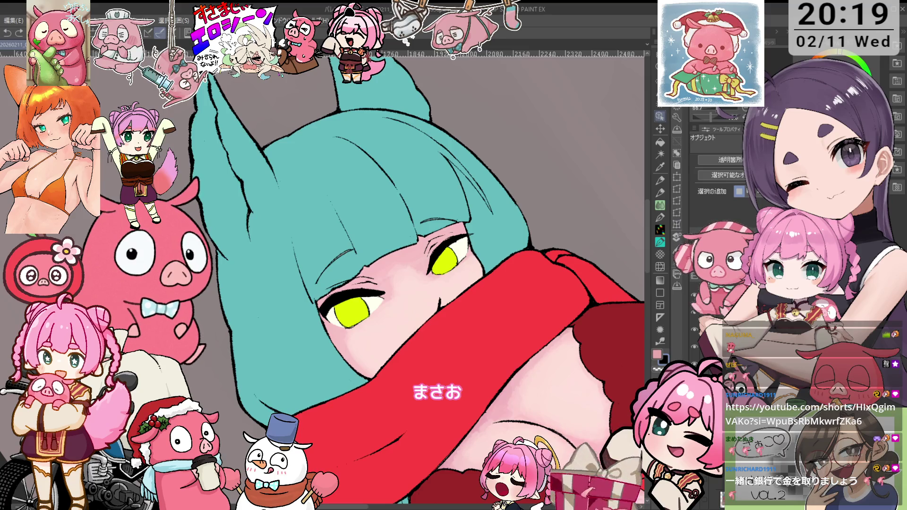
key("asciicircum")
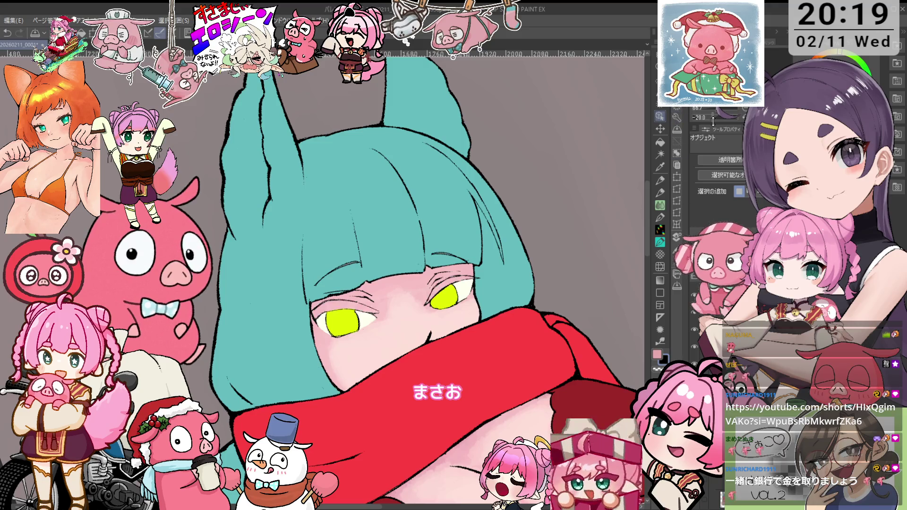
left_click(660, 141)
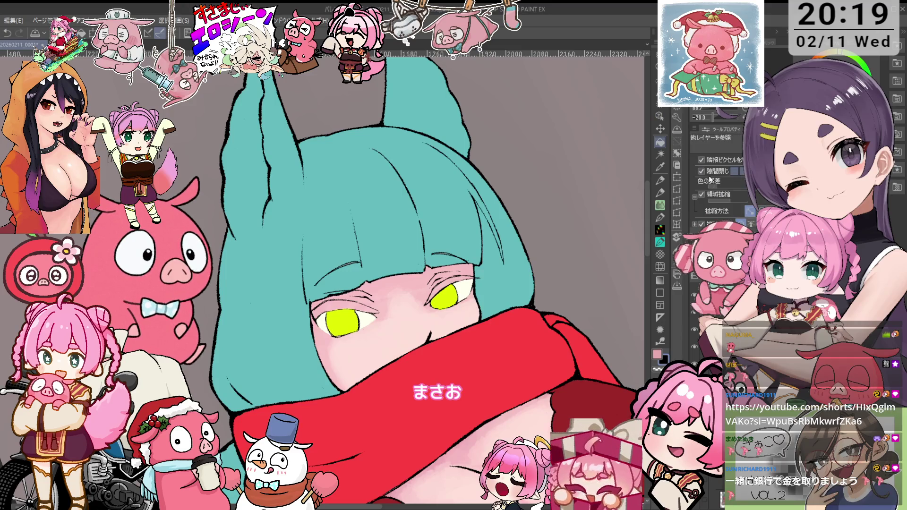
scroll(449, 281, "up", 2)
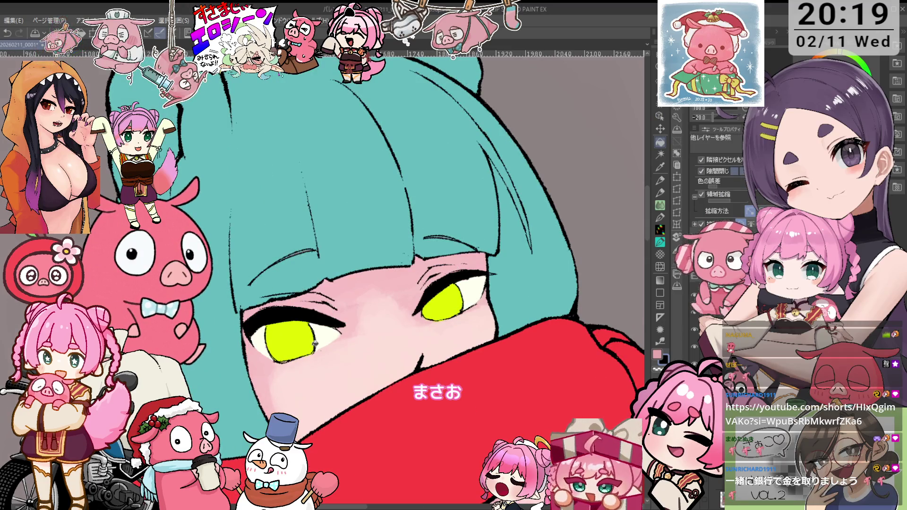
scroll(338, 353, "down", 1)
scroll(500, 279, "down", 1)
scroll(503, 289, "up", 1)
scroll(503, 289, "down", 1)
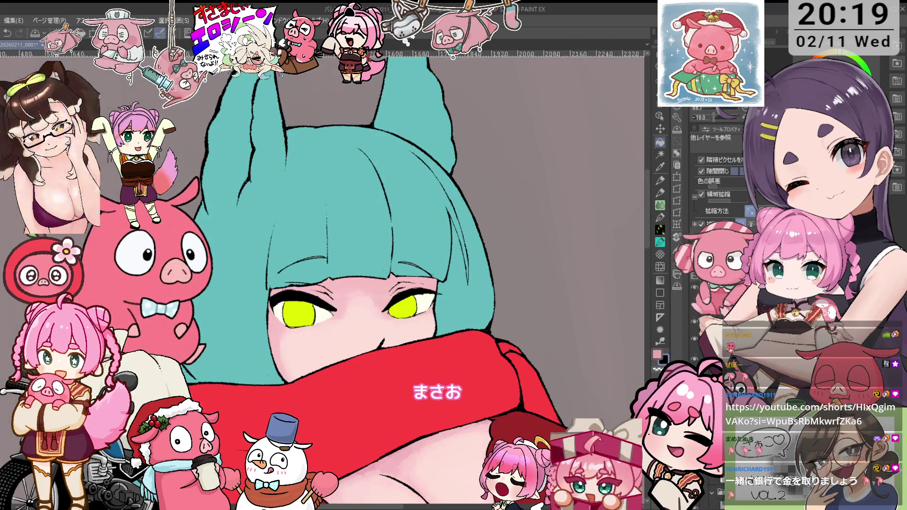
key("asciicircum")
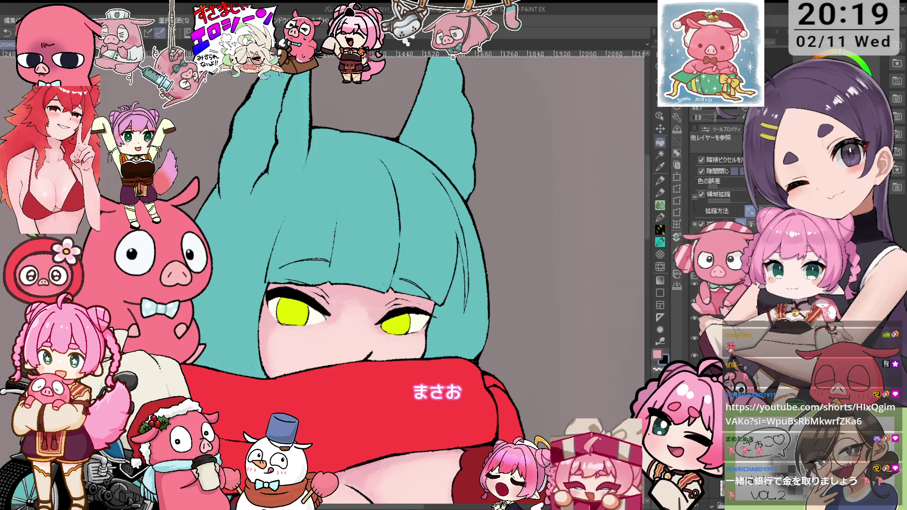
left_click(290, 313)
left_click(396, 324, "shift")
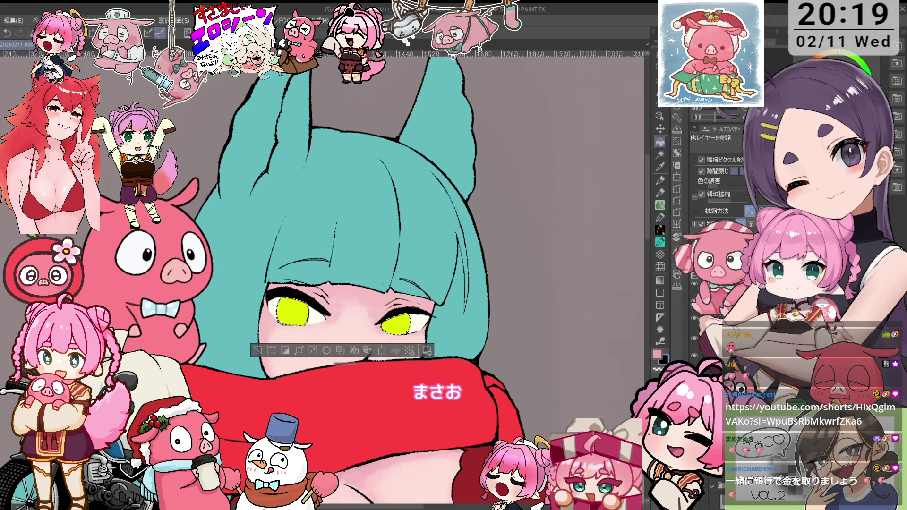
key("ctrl+d")
key("o")
scroll(408, 337, "up", 5)
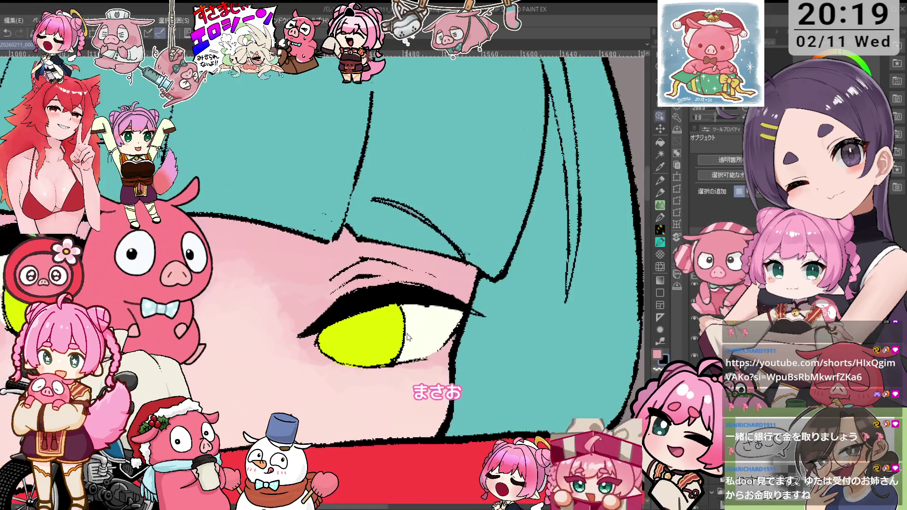
scroll(407, 337, "up", 2)
scroll(407, 338, "down", 2)
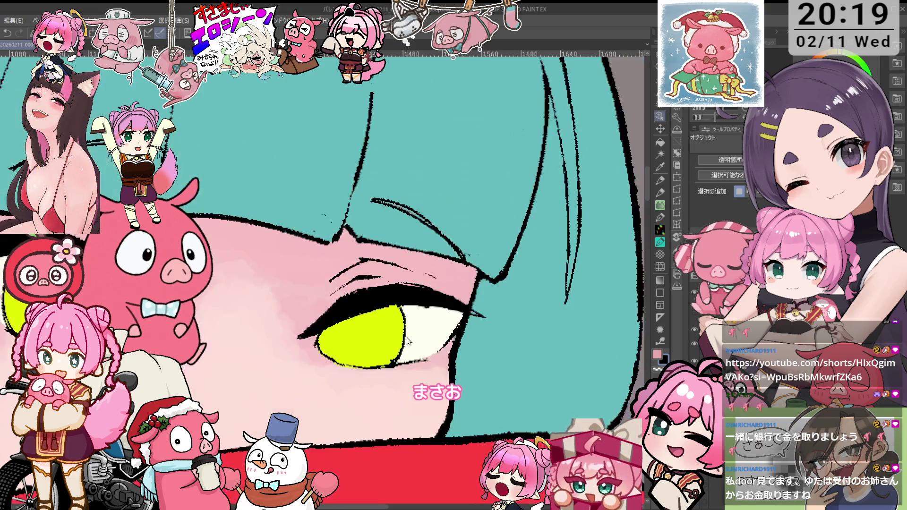
scroll(408, 340, "down", 1)
scroll(407, 340, "down", 1)
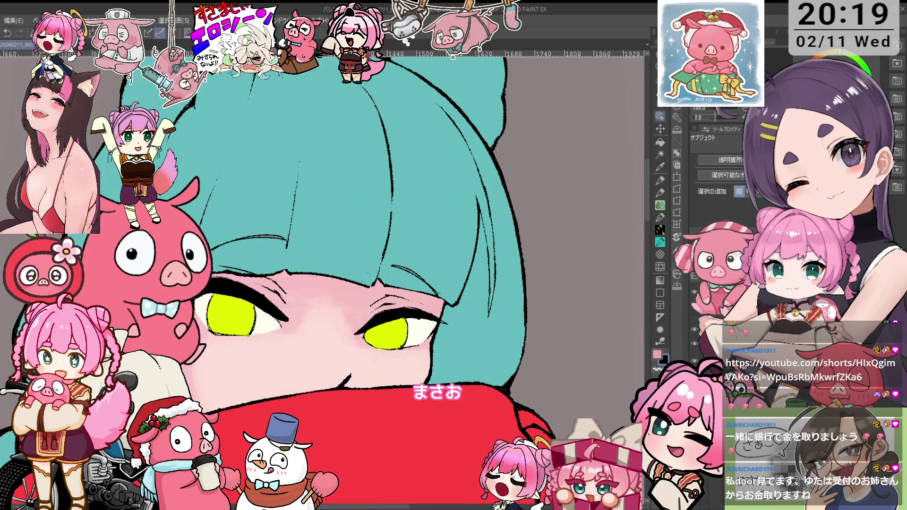
scroll(464, 270, "down", 1)
scroll(463, 271, "up", 1)
left_click_drag(464, 271, 551, 276)
key("asciicircum")
key("asciicircum")
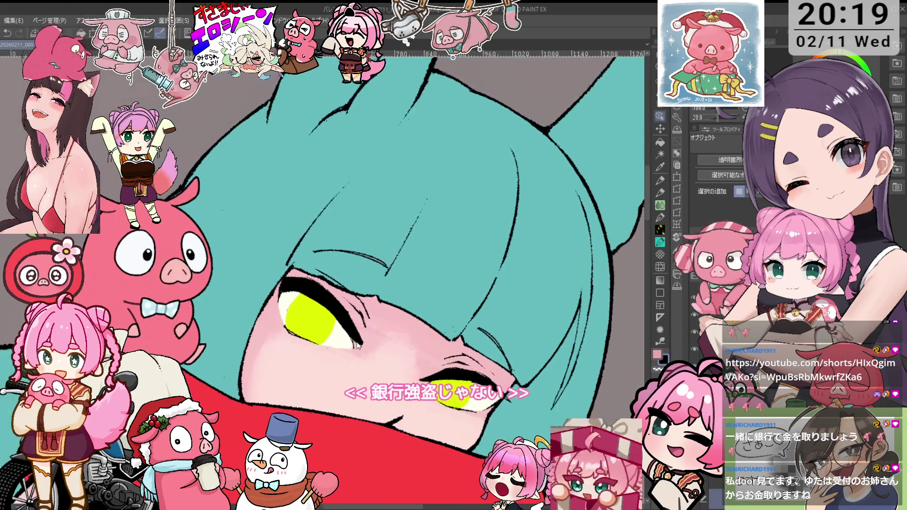
key("p")
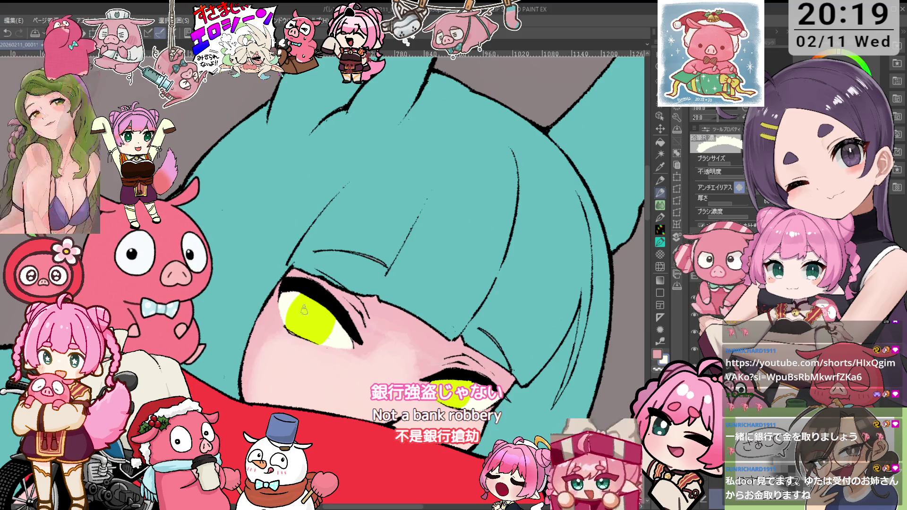
key("minus")
key("minus")
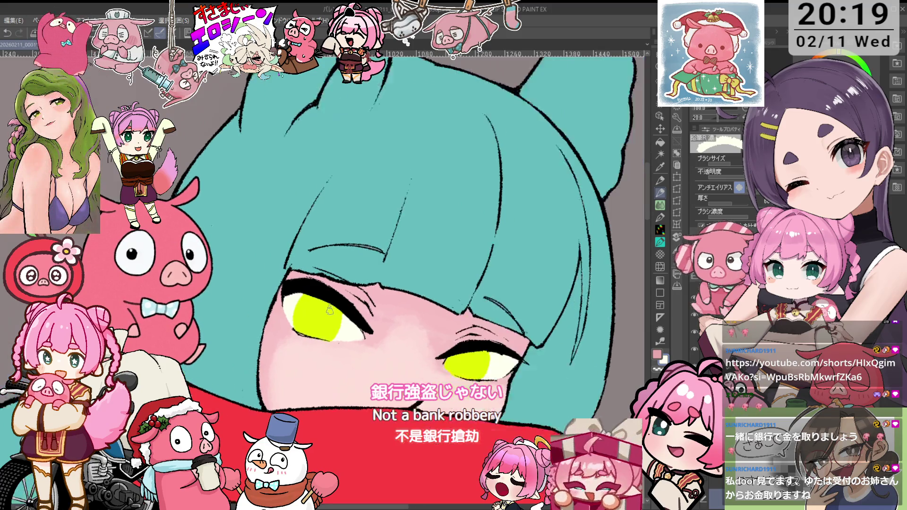
key("g")
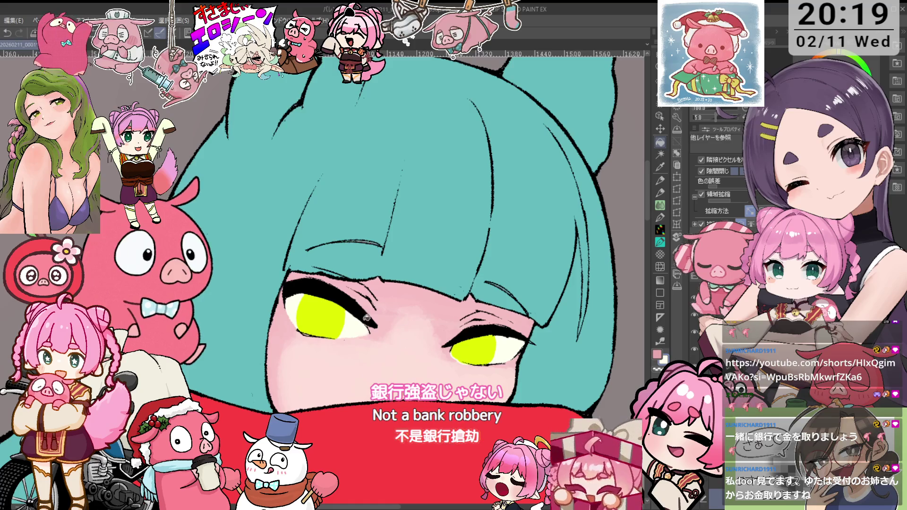
key("asciicircum")
key("asciicircum")
key("p")
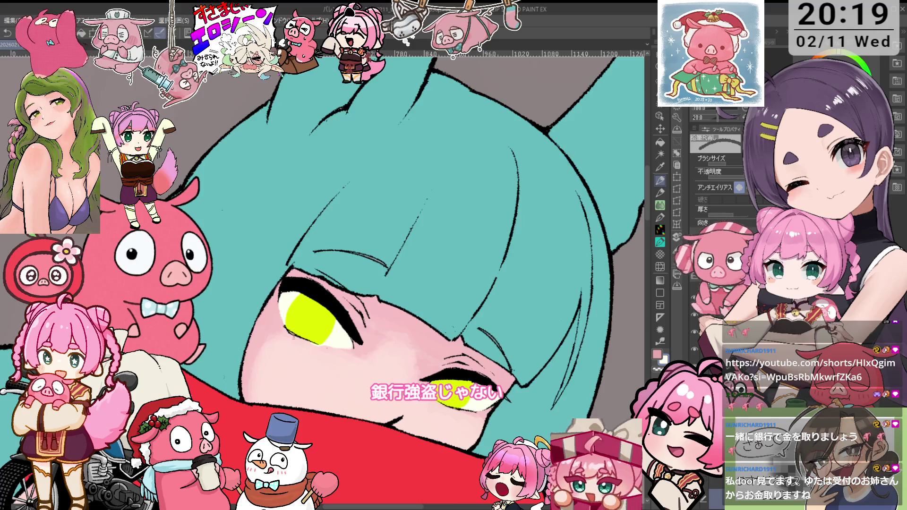
key("minus")
key("asciicircum")
key("minus")
key("minus")
key("minus")
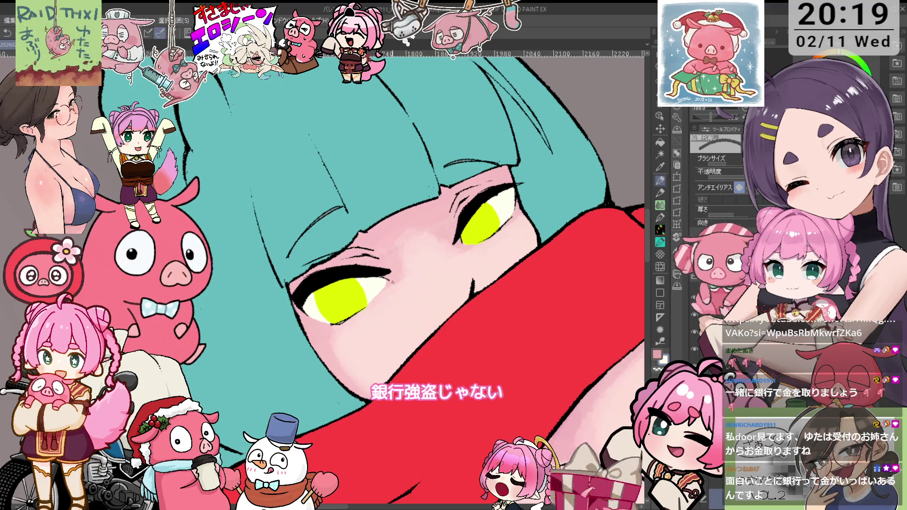
scroll(324, 303, "up", 3)
key("asciicircum")
key("asciicircum")
key("asciicircum")
key("o")
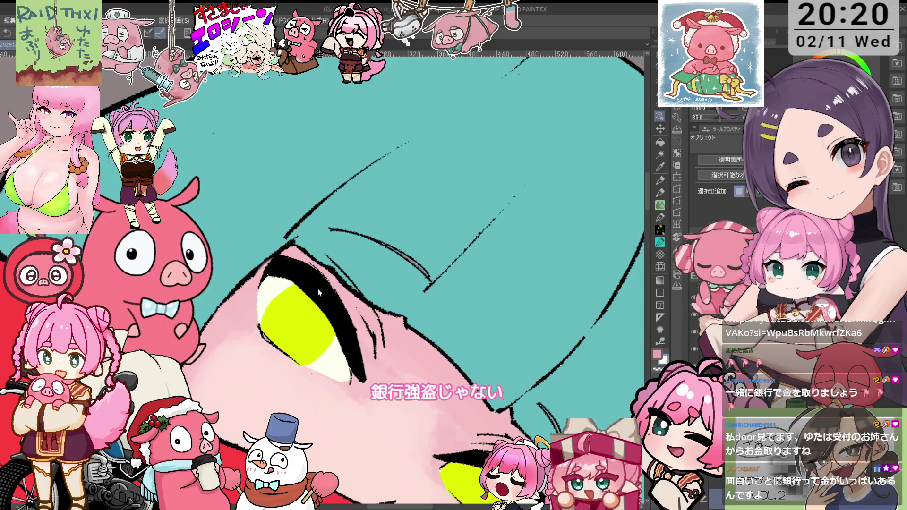
key("e")
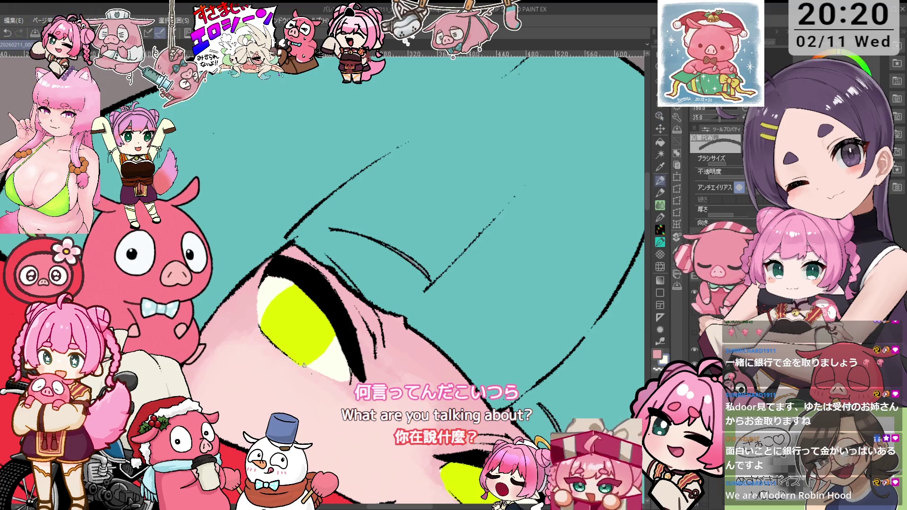
key("ctrl+@")
key("h")
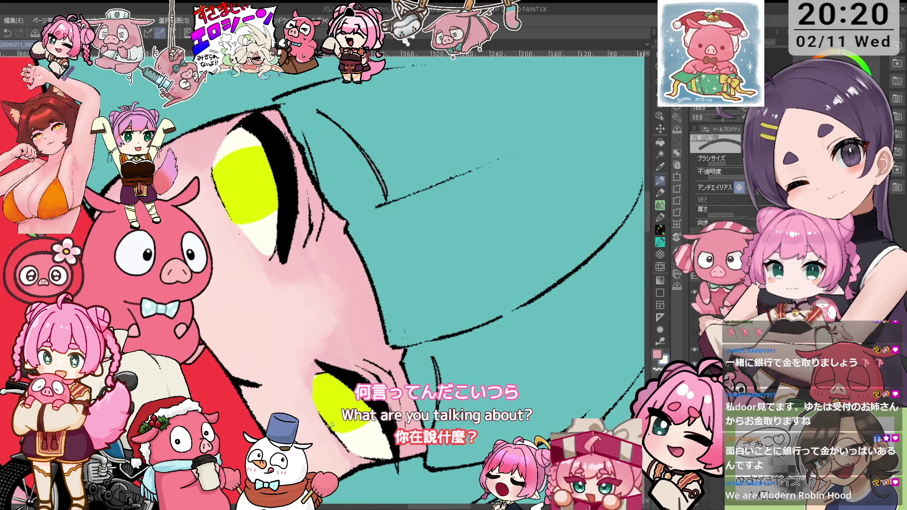
key("h")
left_click_drag(321, 410, 438, 284)
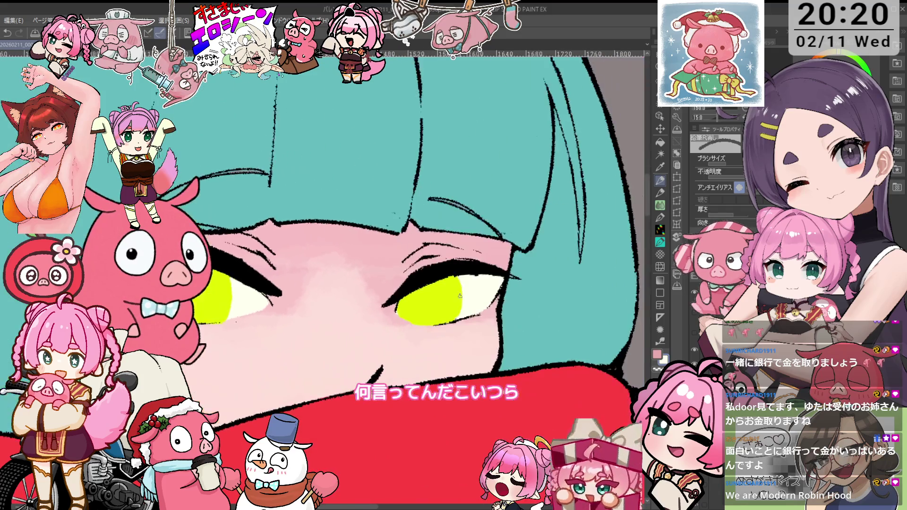
scroll(331, 288, "up", 3)
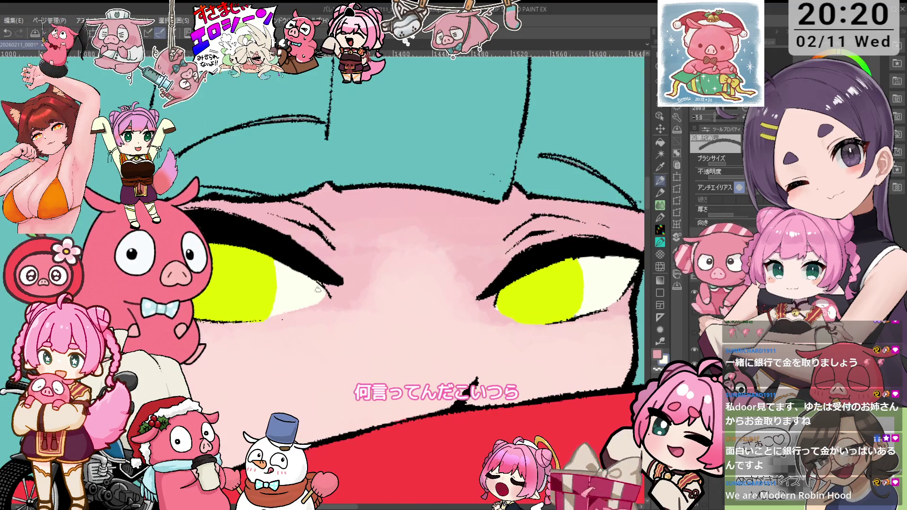
left_click_drag(318, 283, 281, 307)
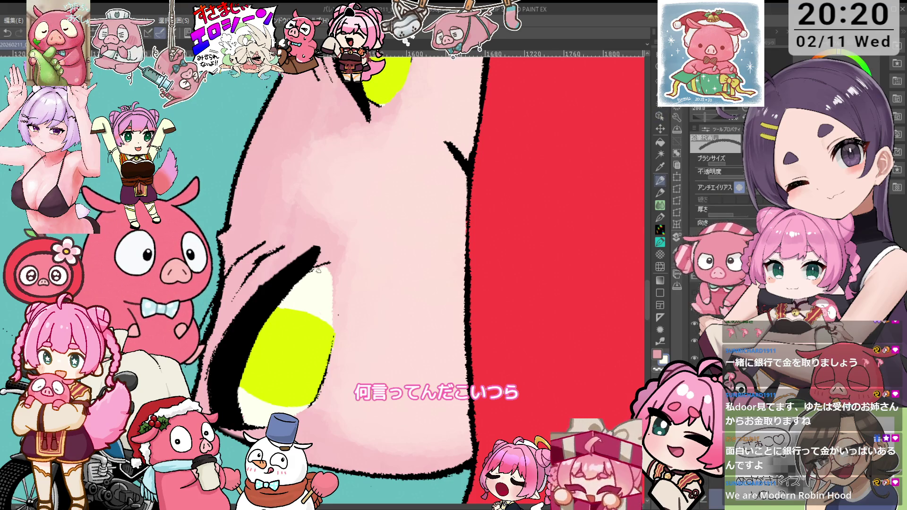
left_click_drag(305, 280, 332, 260)
scroll(331, 261, "down", 5)
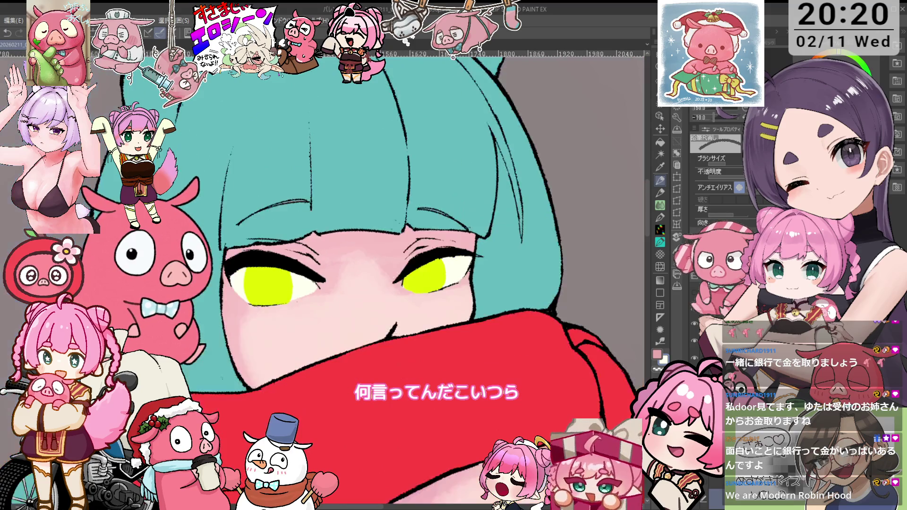
key("o")
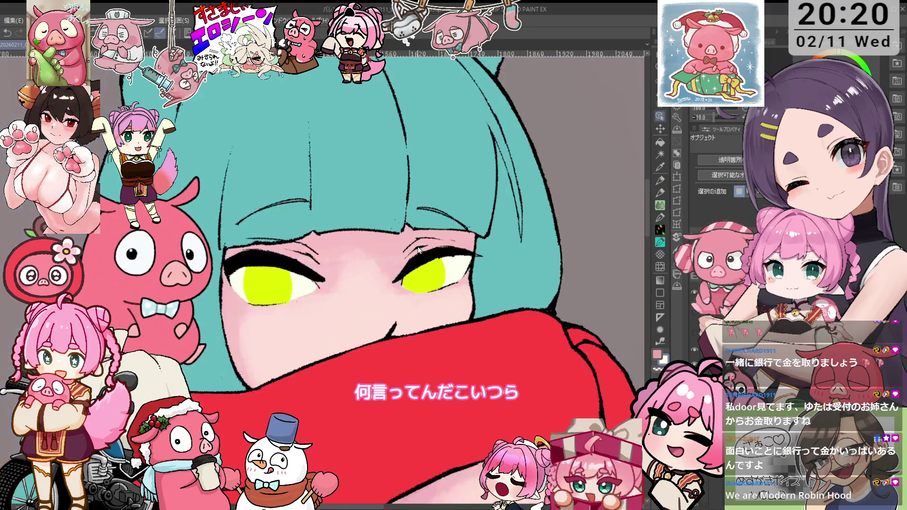
key("asciicircum")
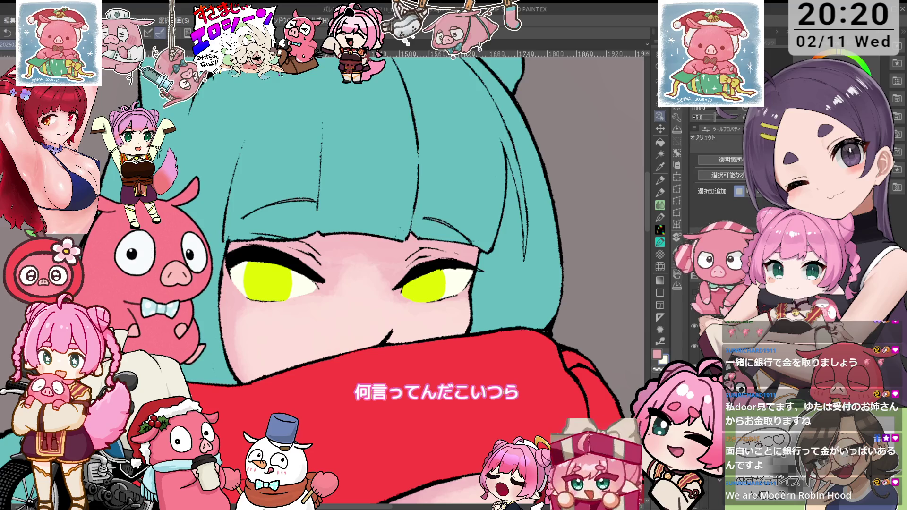
key("ctrl+y")
scroll(422, 261, "up", 3)
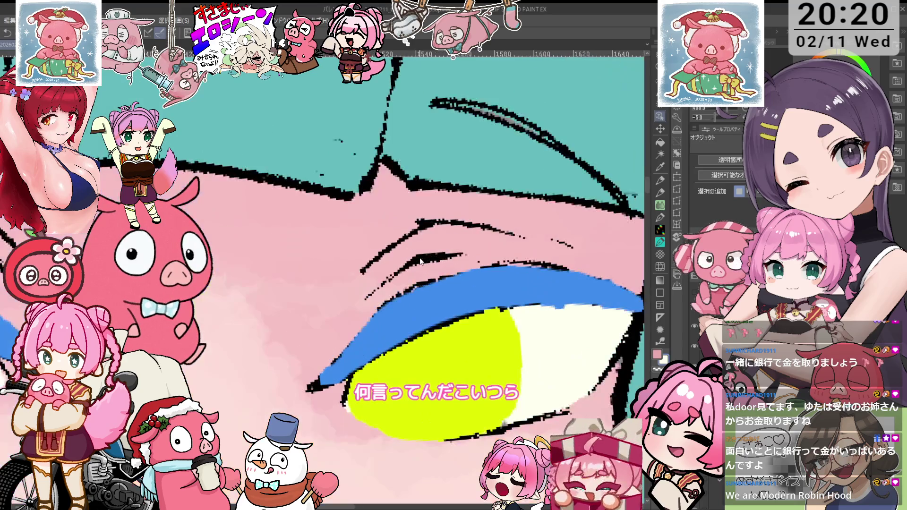
scroll(422, 261, "down", 1)
key("ctrl+z")
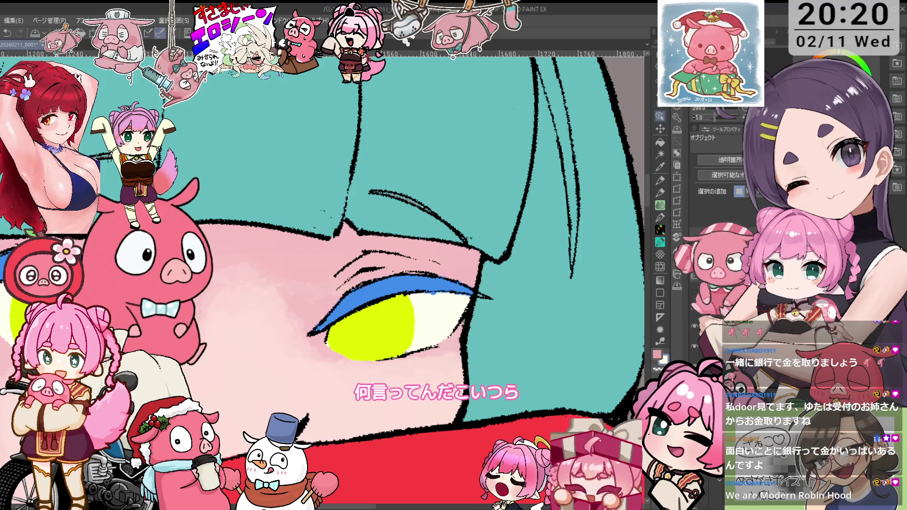
key("ctrl+z")
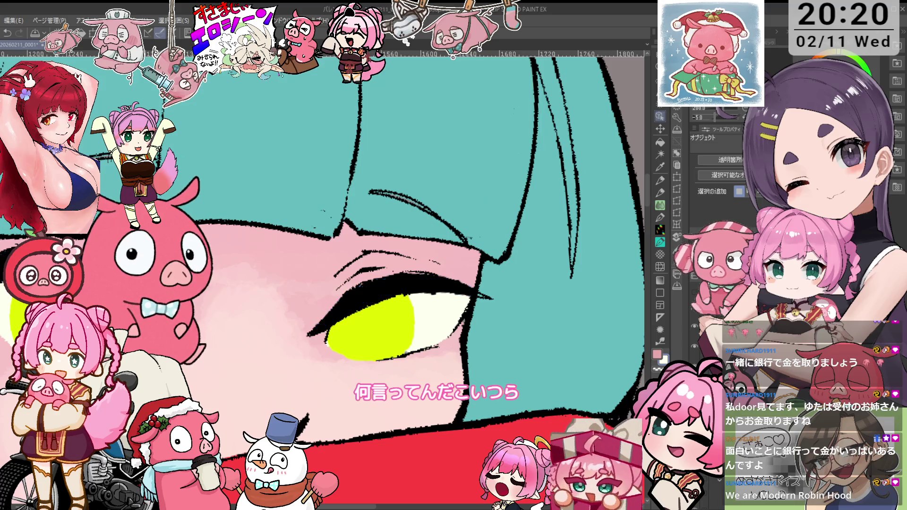
scroll(340, 284, "down", 1)
key("asciicircum")
key("p")
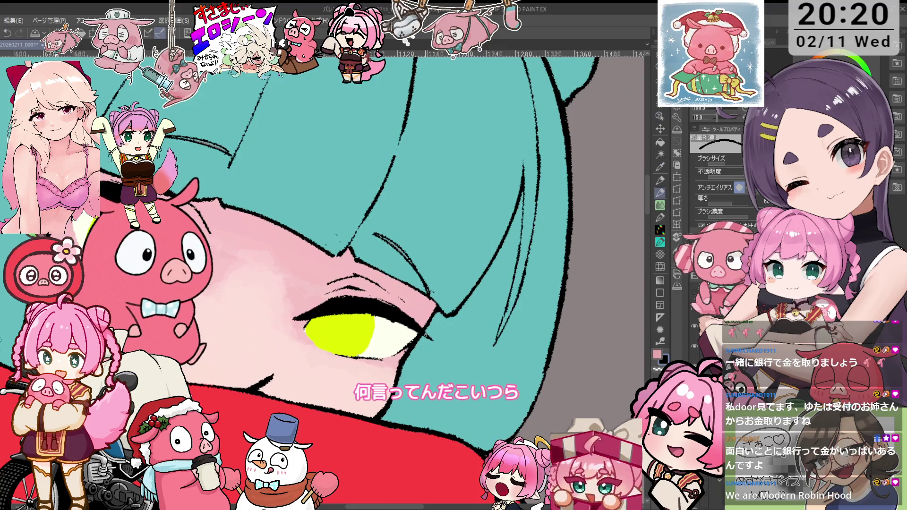
scroll(340, 283, "down", 3)
key("minus")
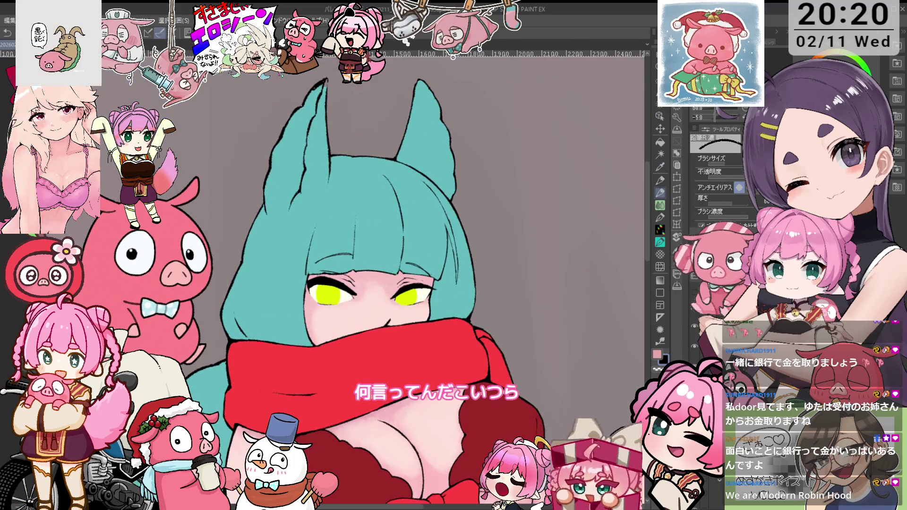
scroll(451, 297, "up", 1)
scroll(451, 298, "up", 1)
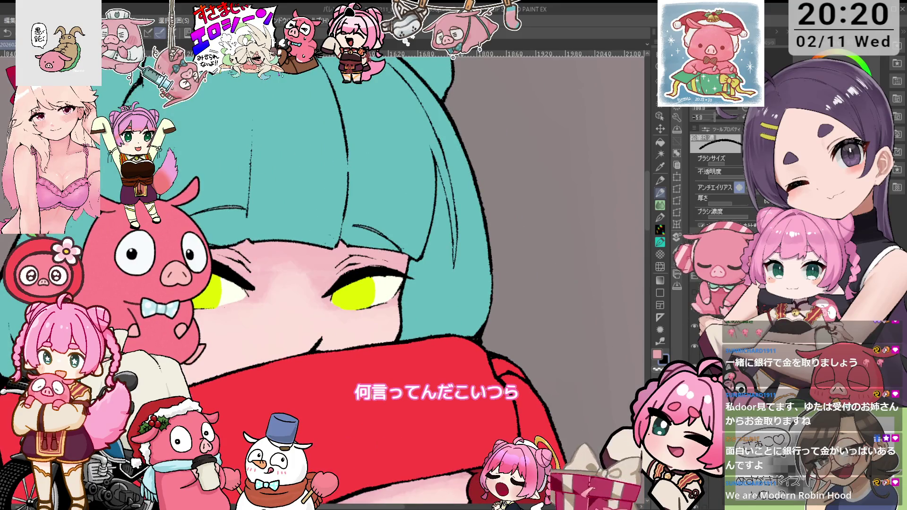
key("minus")
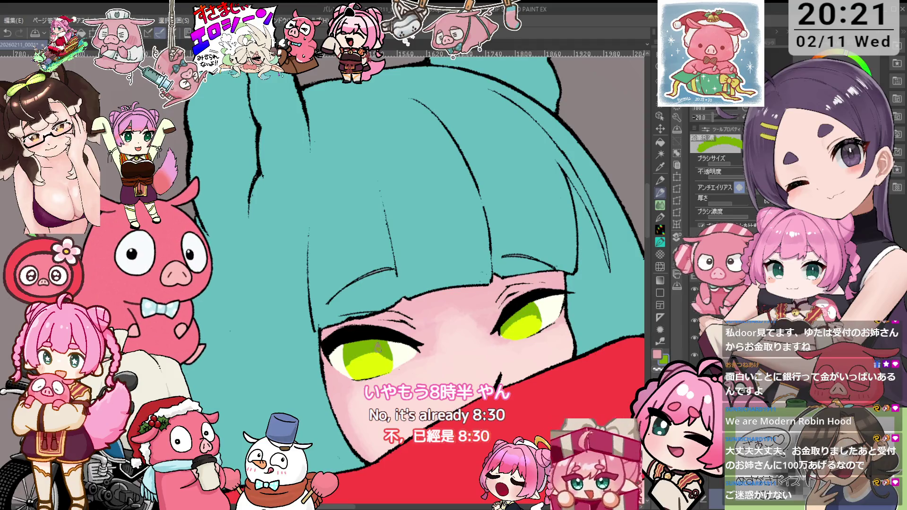
- Rotate the view and sample the iris yellow as the drawing colour
key("minus")
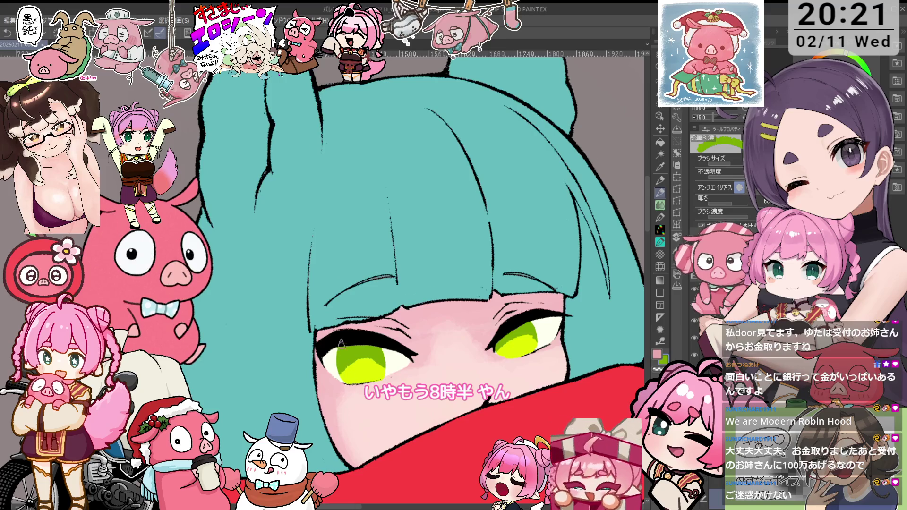
key("minus")
key("minus")
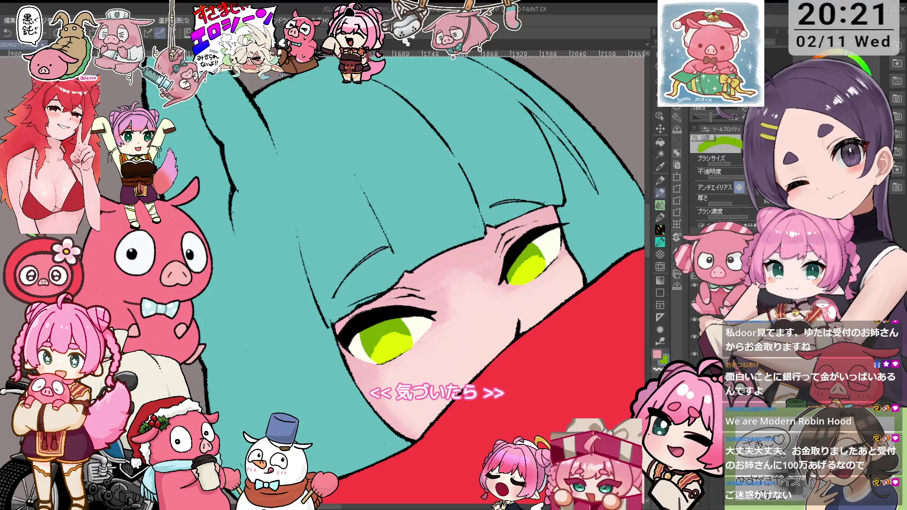
left_click(400, 342, "alt")
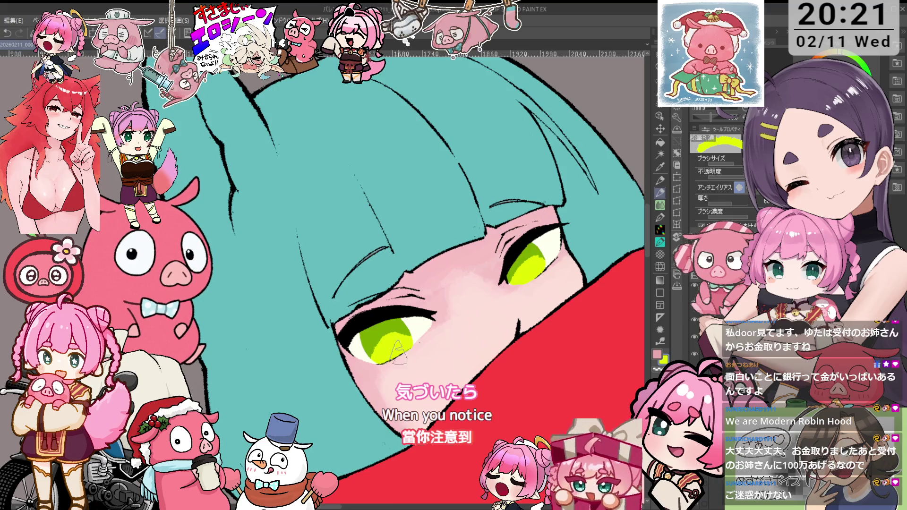
key("e")
key("minus")
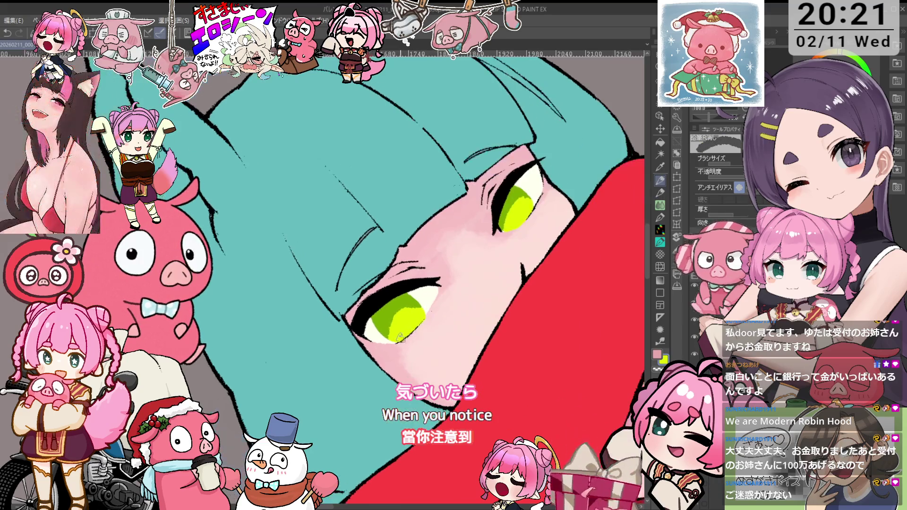
key("asciicircum")
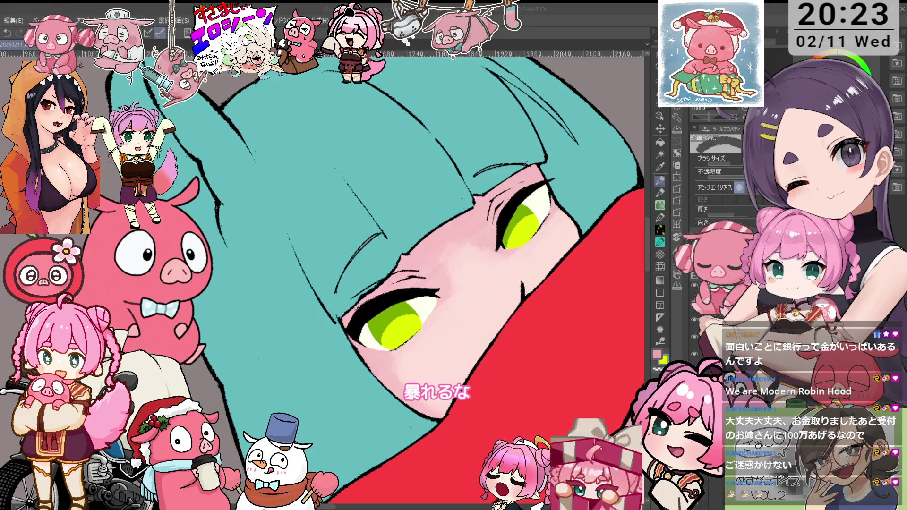
key("ctrl+@")
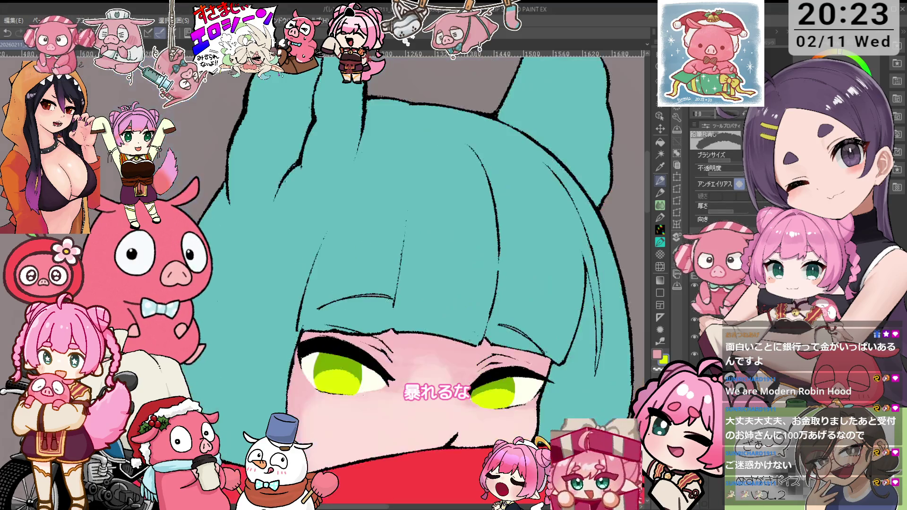
- Write トイレ in yellow with the dense pencil on the blank canvas beside the hair
left_click_drag(415, 283, 279, 297)
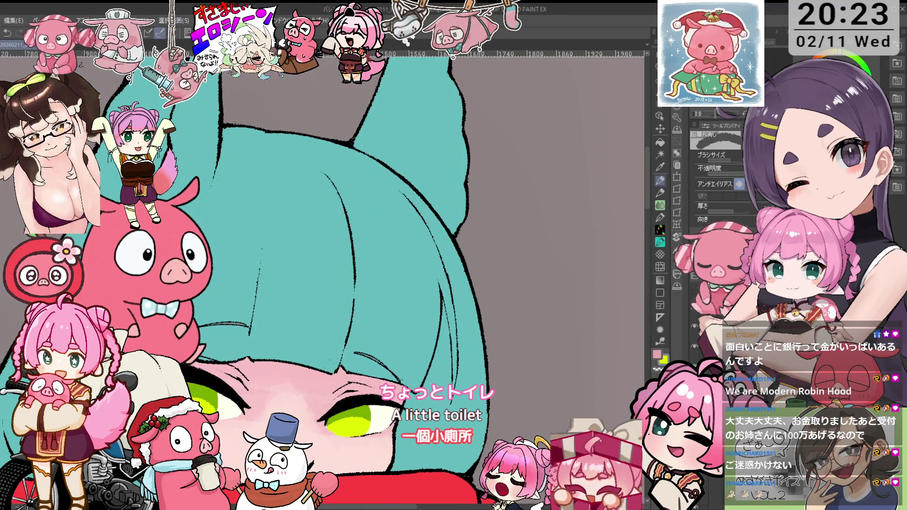
key("p")
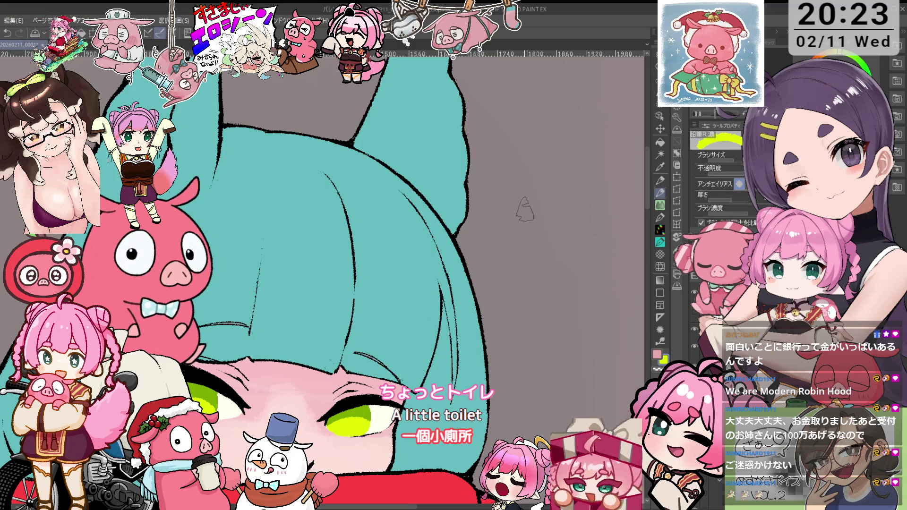
left_click_drag(514, 187, 521, 223)
left_click_drag(520, 201, 560, 216)
mouse_move(574, 188)
left_mouse_down()
mouse_move(578, 208)
mouse_move(597, 202)
left_mouse_up()
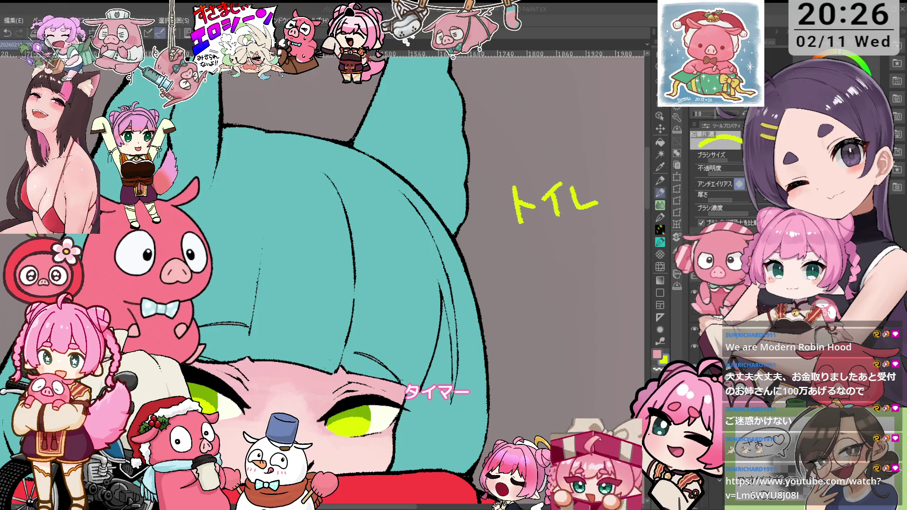
- Erase the yellow トイレ note, then zoom in toward the ears
scroll(411, 279, "down", 5)
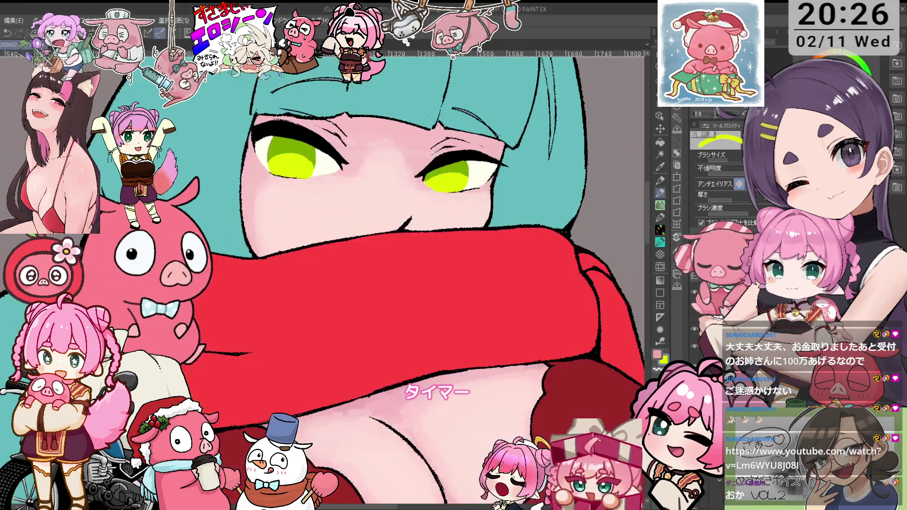
key("e")
scroll(467, 182, "up", 3)
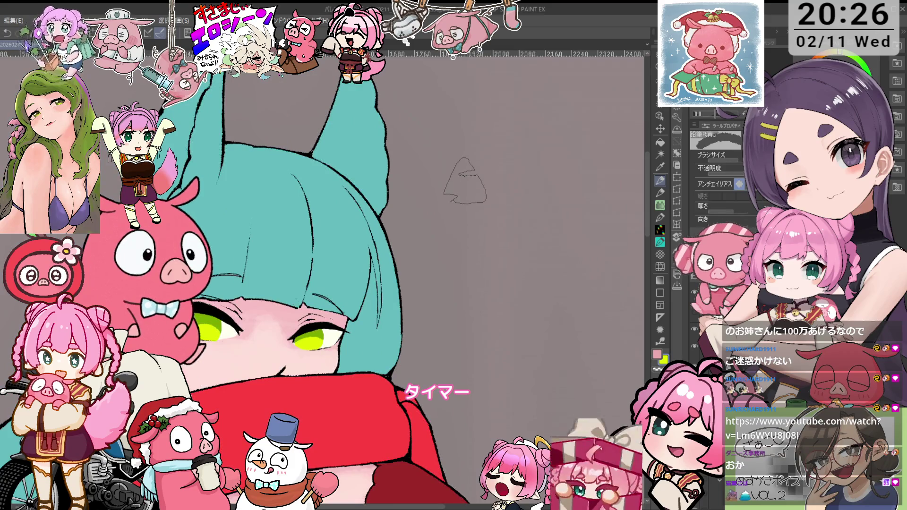
scroll(499, 204, "down", 1)
scroll(499, 203, "down", 2)
scroll(500, 204, "up", 2)
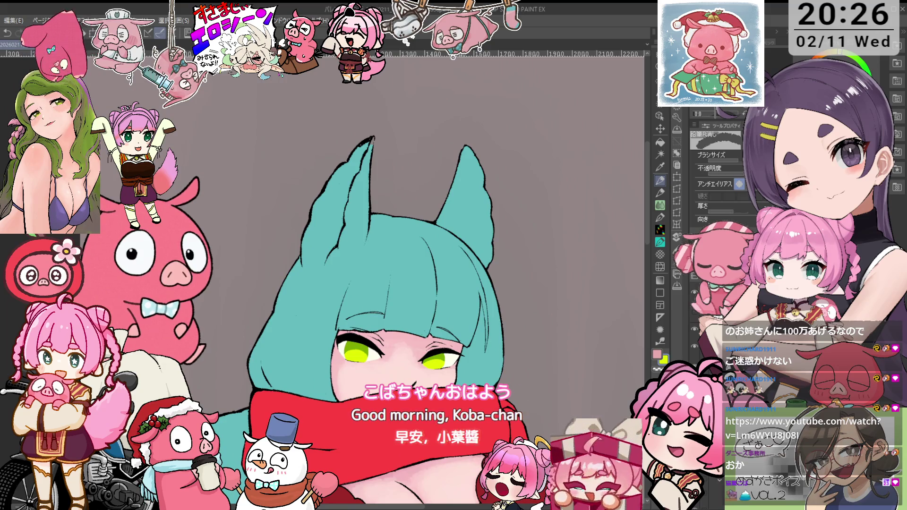
left_click_drag(380, 240, 394, 241)
key("o")
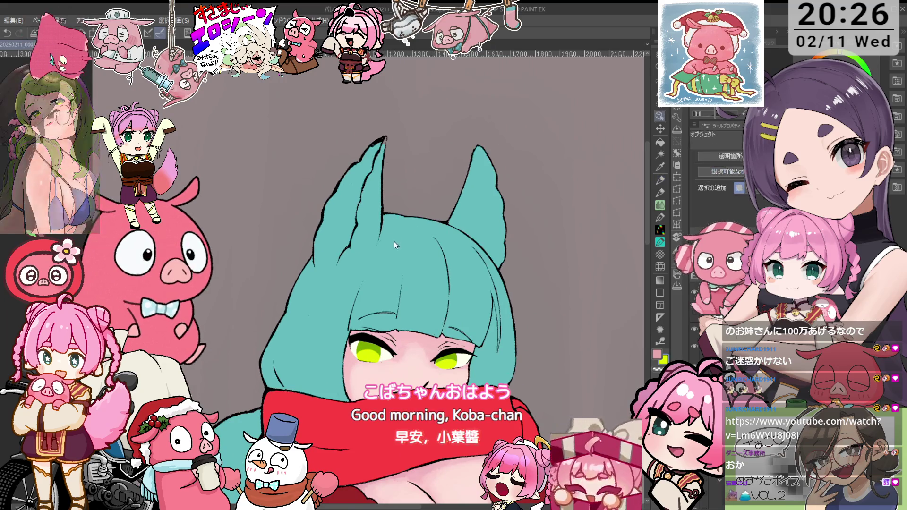
key("i")
scroll(384, 202, "up", 3)
- Stroke black along the left ear tip's outline with the pen
key("p")
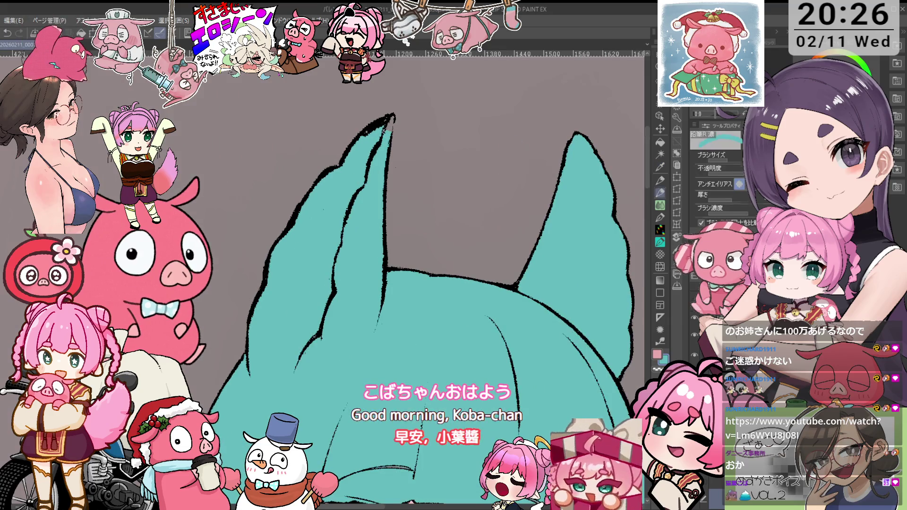
left_click_drag(381, 124, 380, 131)
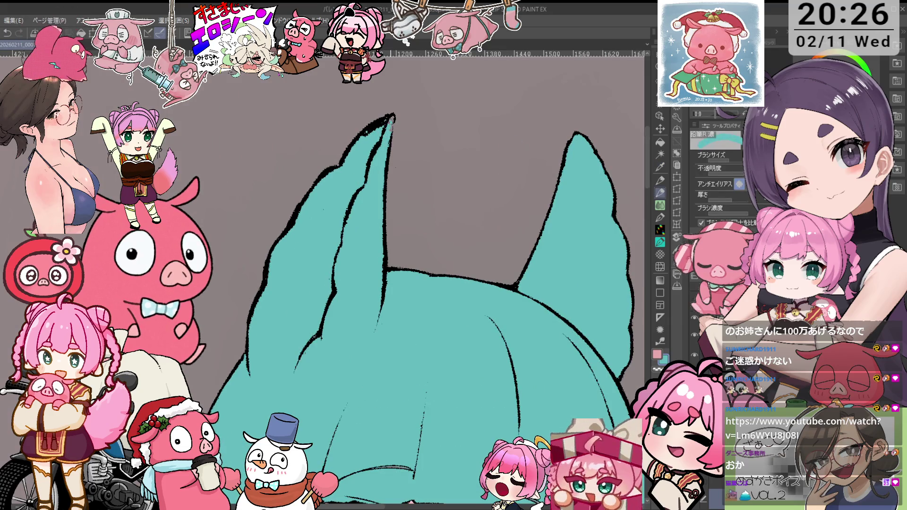
key("e")
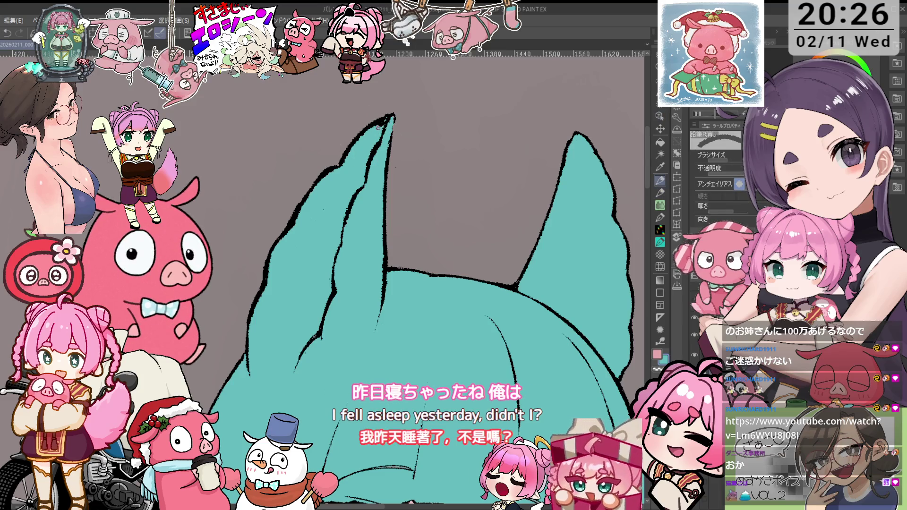
scroll(348, 173, "down", 1)
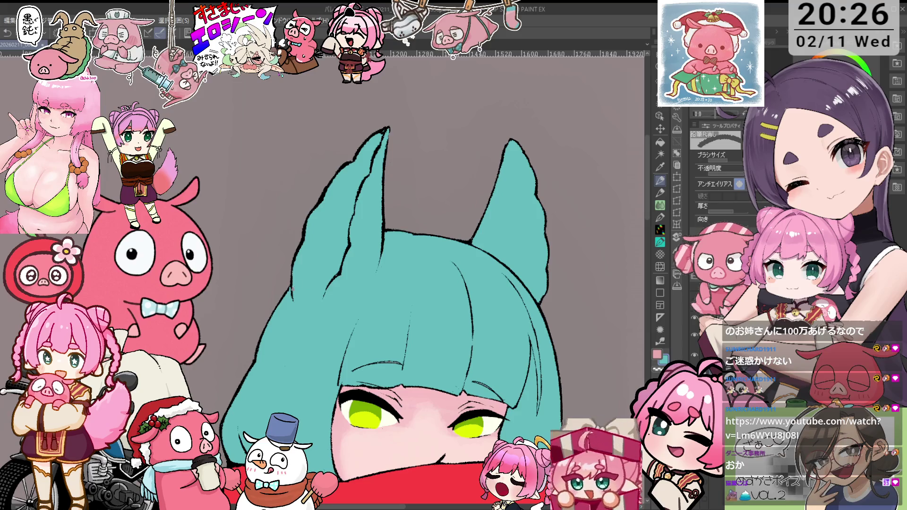
- Zoom out to the whole figure, then zoom in on the hips and panties
key("i")
key("p")
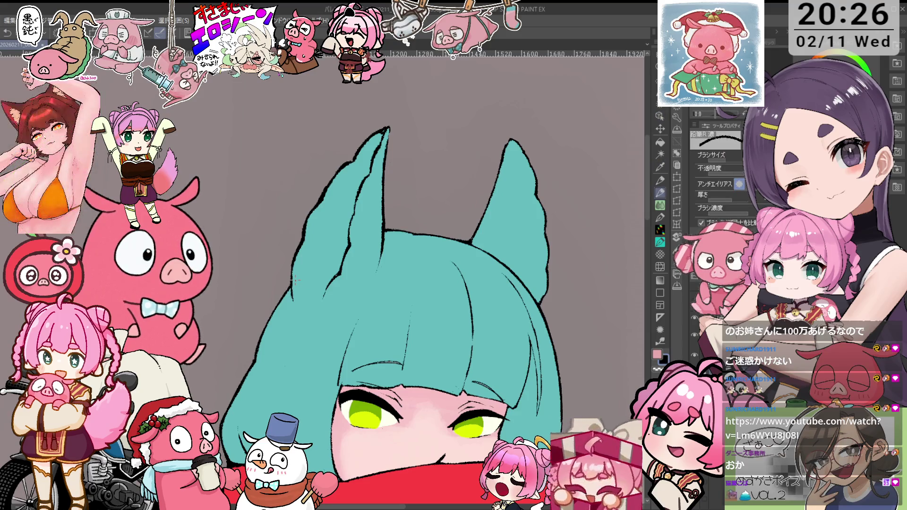
scroll(387, 279, "down", 5)
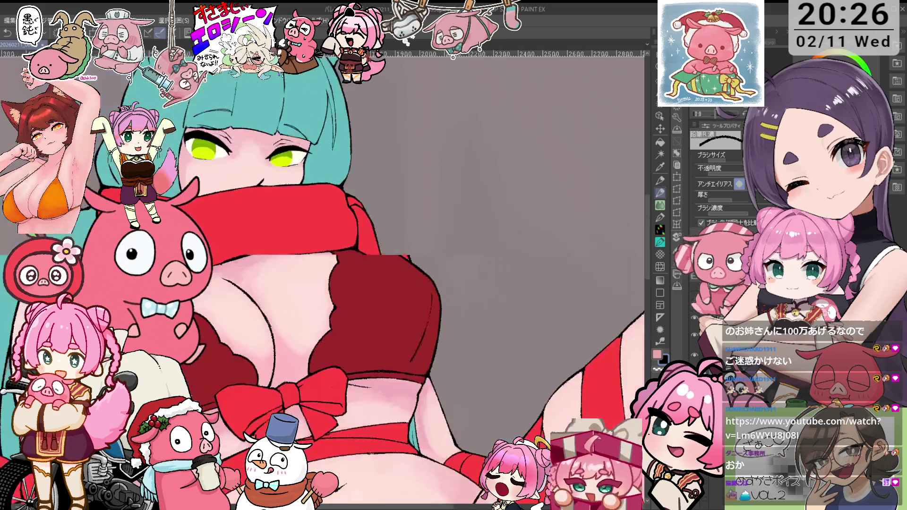
key("ctrl+minus")
scroll(395, 279, "down", 5)
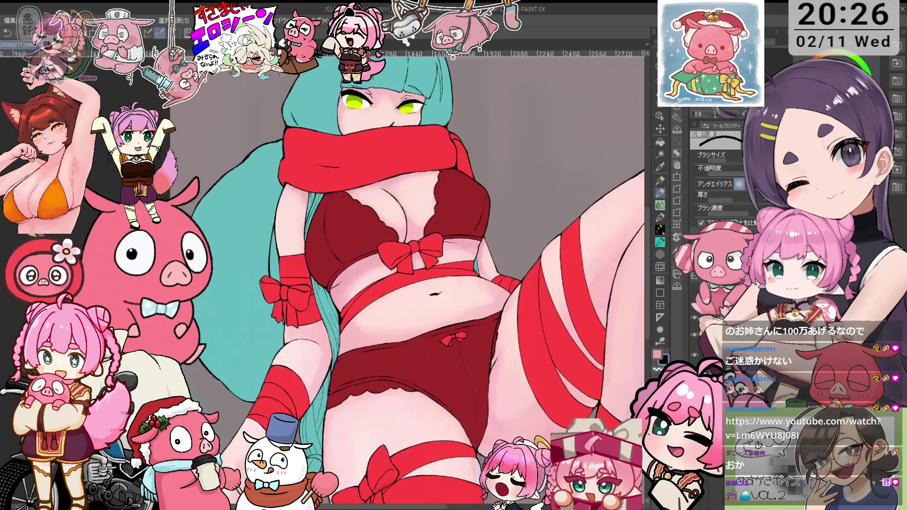
scroll(395, 279, "down", 5)
scroll(395, 279, "down", 3)
key("ctrl+plus")
key("e")
scroll(515, 283, "up", 2)
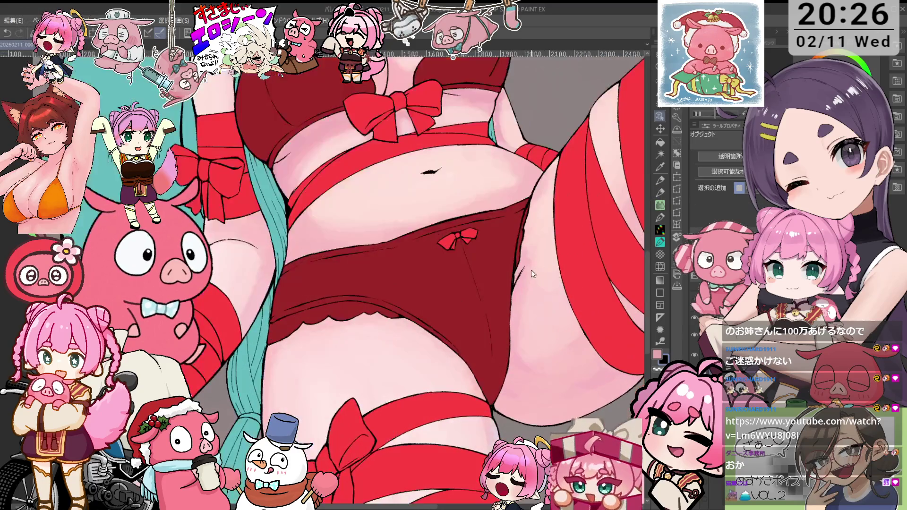
scroll(515, 283, "up", 3)
- Erase the jagged edge, redraw the thigh outline, and paint skin pink over stray lines
left_click_drag(512, 274, 510, 273)
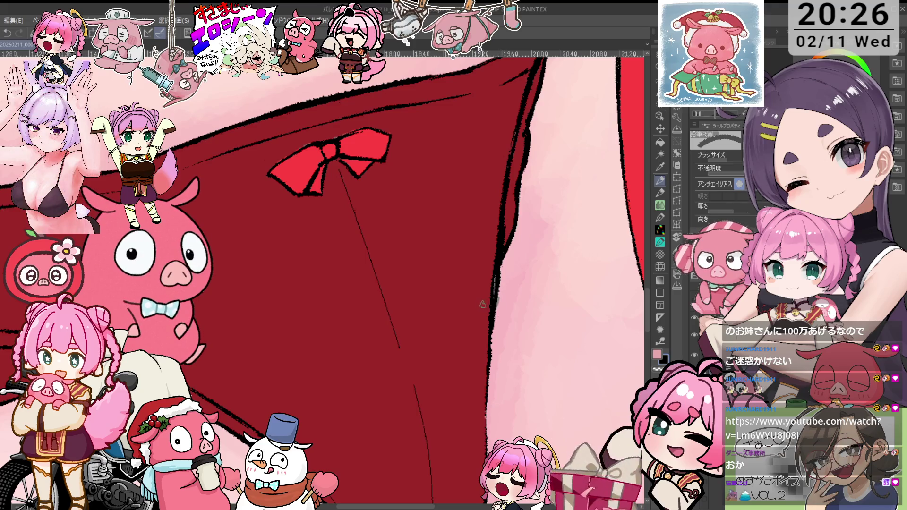
key("p")
left_click_drag(495, 277, 492, 299)
key("i")
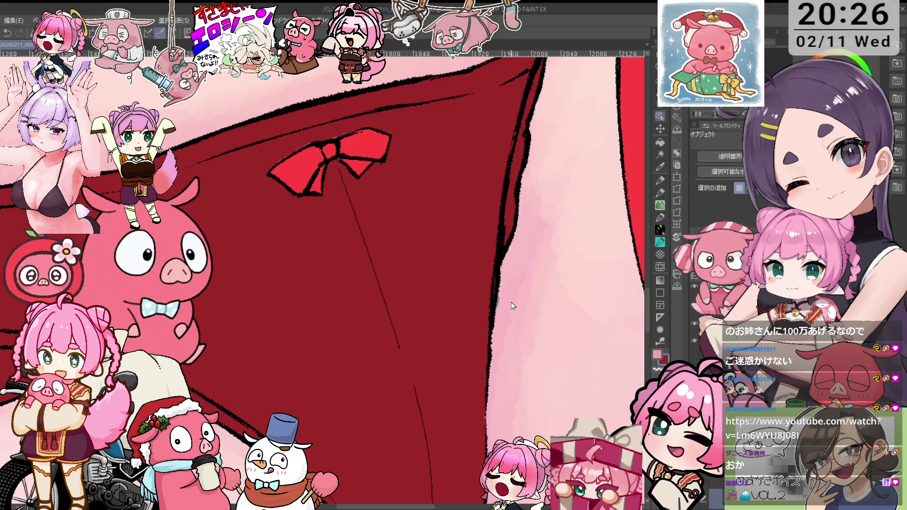
left_click(513, 293)
key("p")
left_click_drag(497, 305, 496, 324)
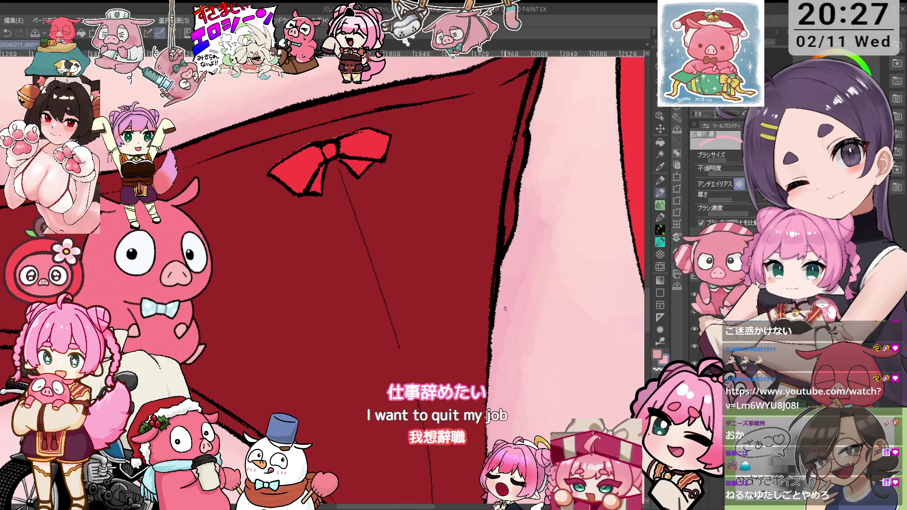
scroll(322, 279, "down", 2)
scroll(321, 278, "down", 2)
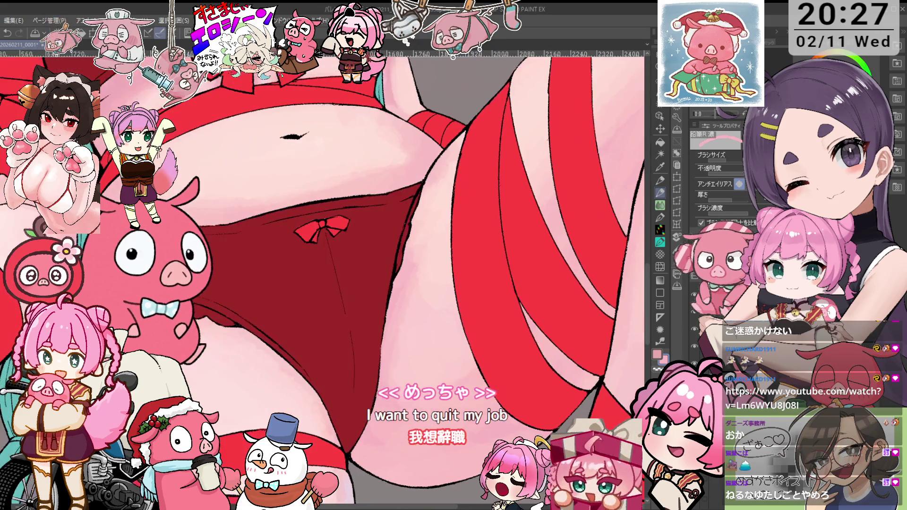
scroll(321, 279, "down", 2)
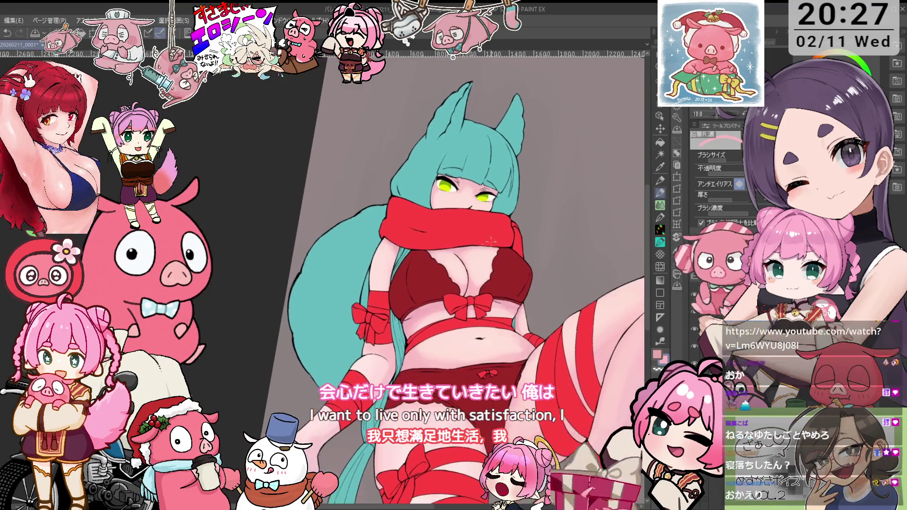
key("o")
key("p")
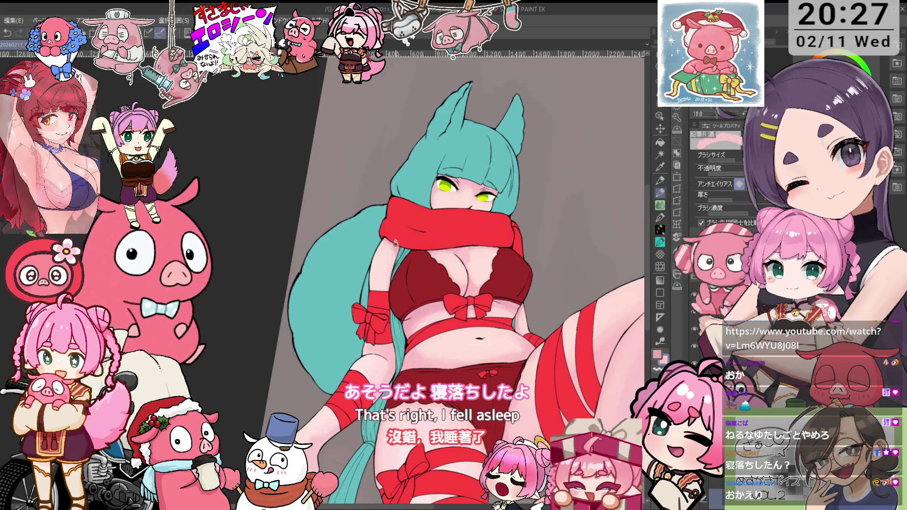
key("i")
key("p")
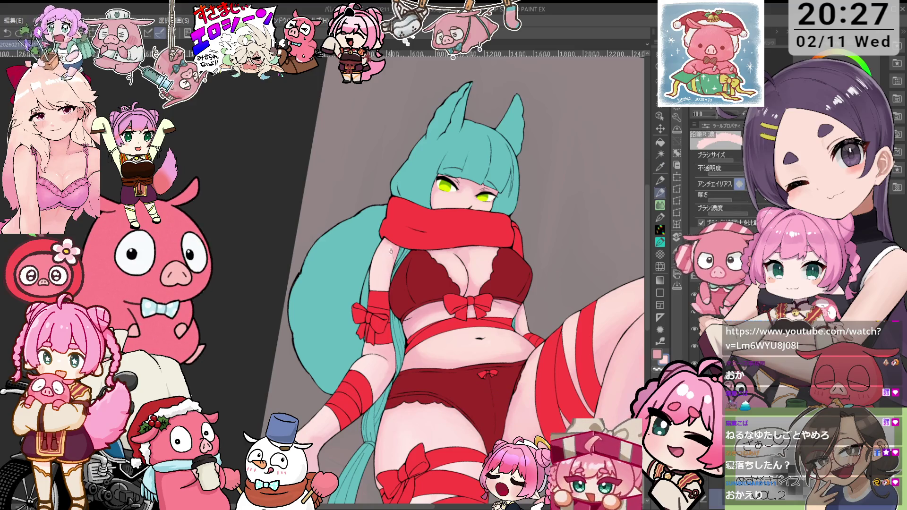
key("i")
left_click(383, 348)
key("p")
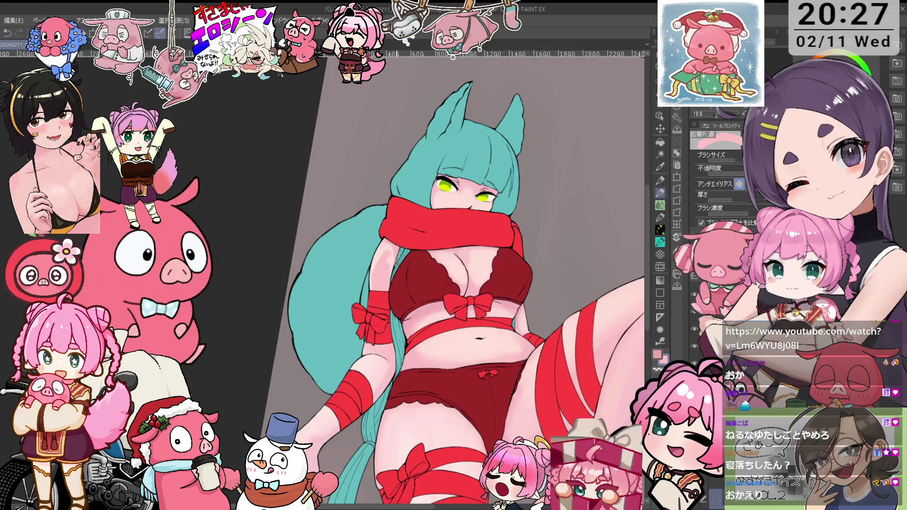
key("i")
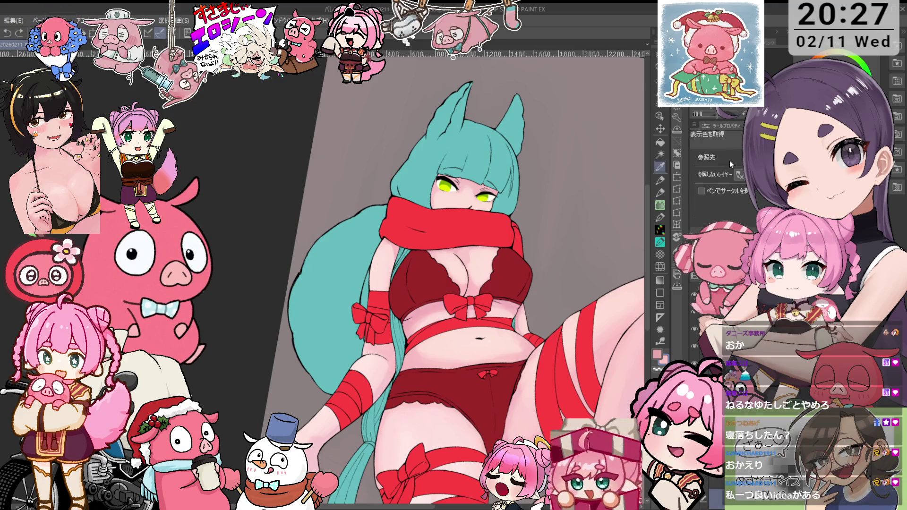
key("p")
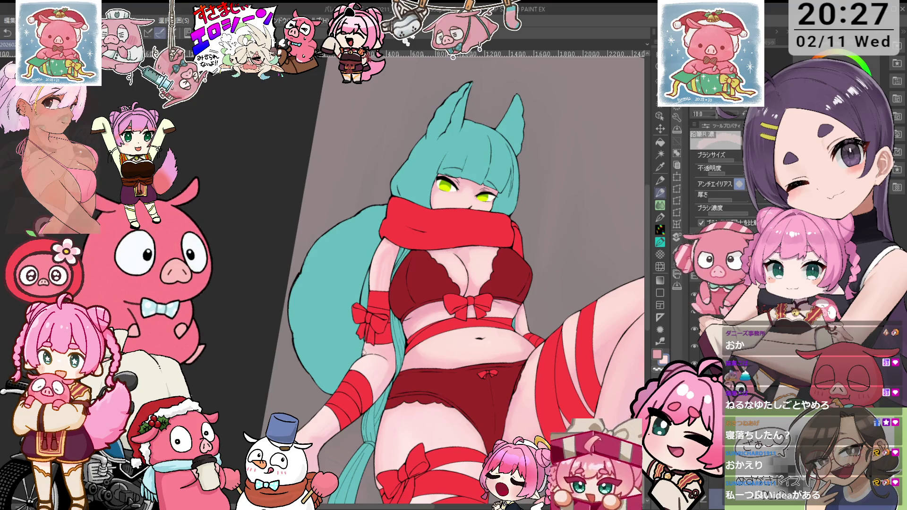
key("i")
key("p")
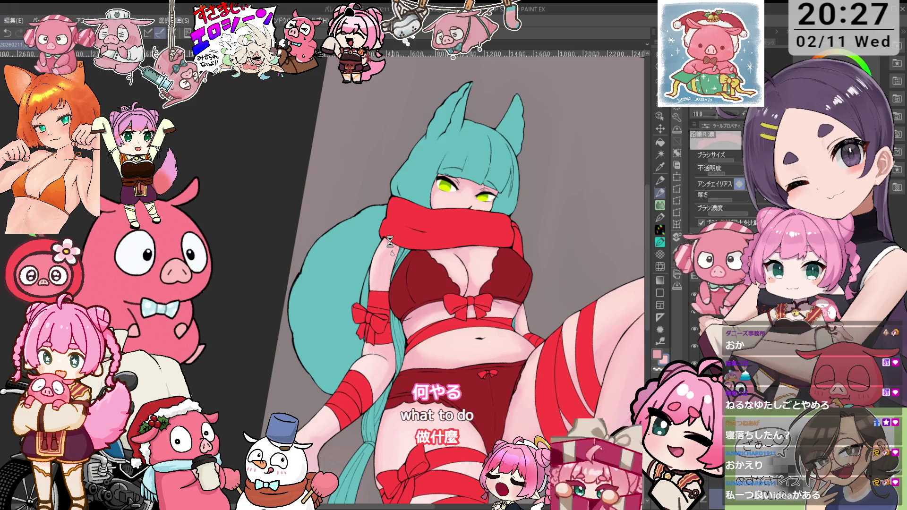
key("i")
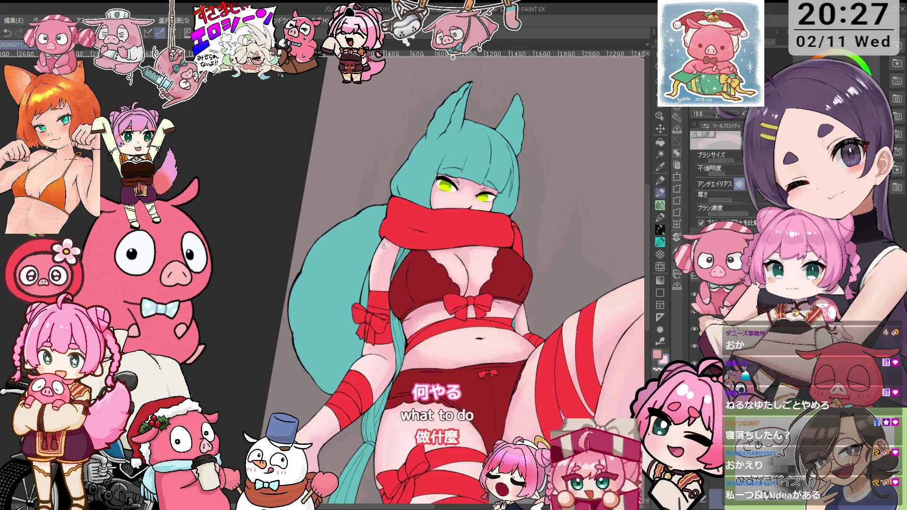
key("p")
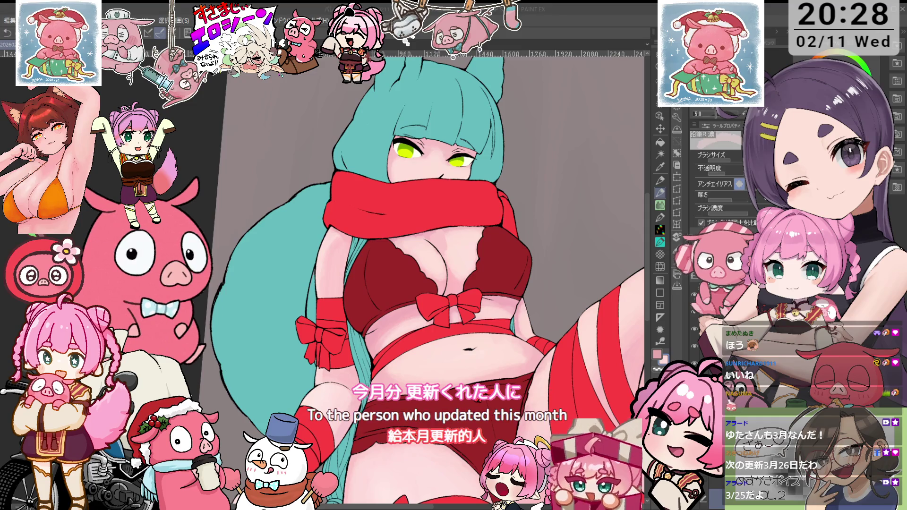
- Switch to the boot sketch reference document with Ctrl+Tab
key("ctrl+Tab")
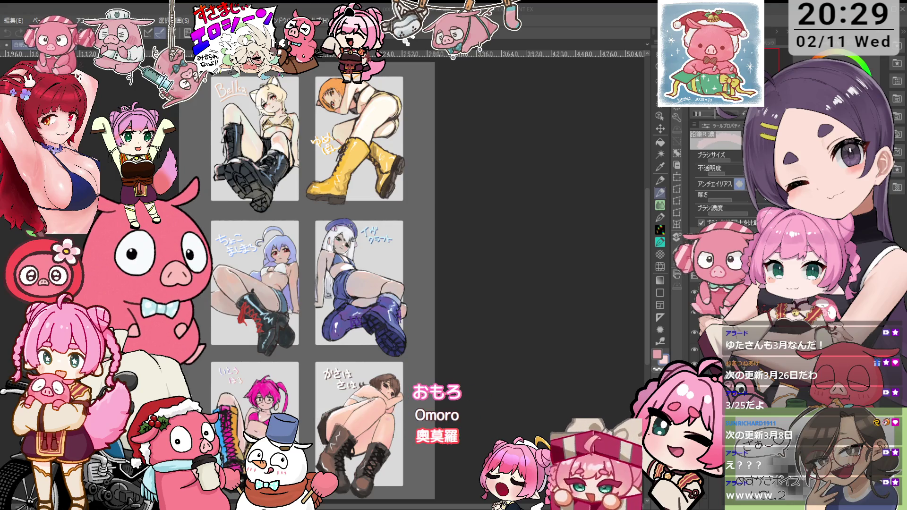
- Pan and zoom around the boot sheet, then switch back to the red-scarf illustration
mouse_move(327, 279)
left_mouse_down()
mouse_move(362, 270)
mouse_move(402, 284)
left_mouse_up()
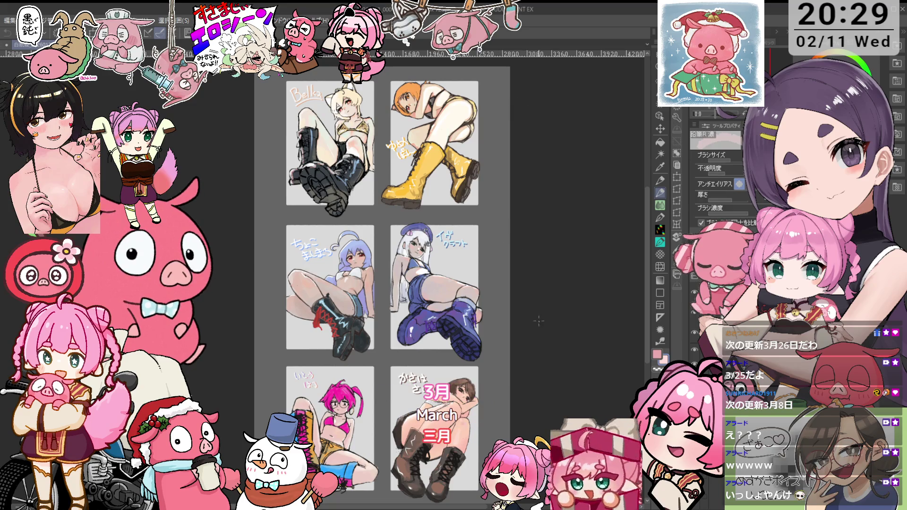
scroll(400, 157, "up", 3)
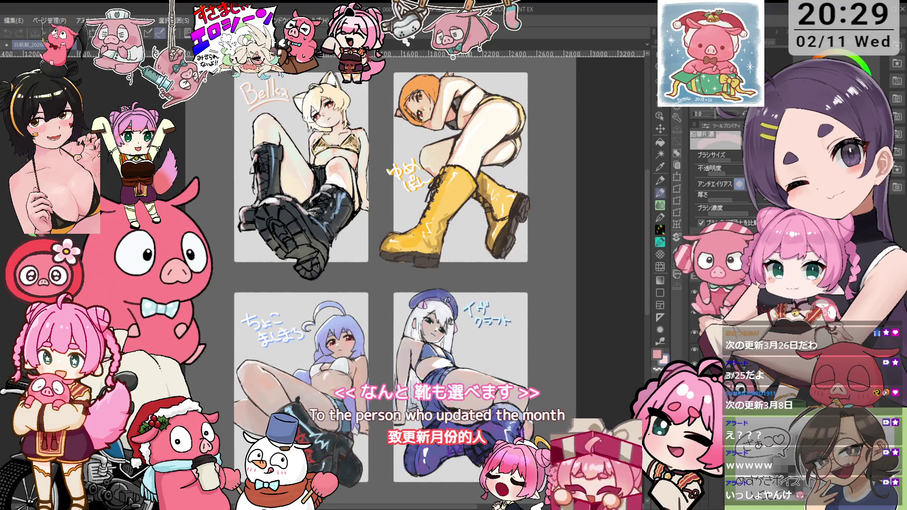
scroll(416, 284, "down", 3)
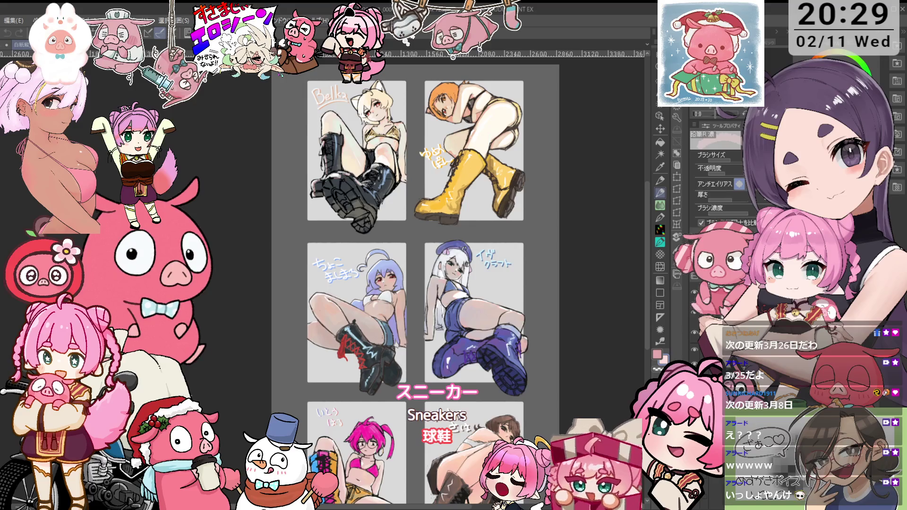
key("ctrl+Tab")
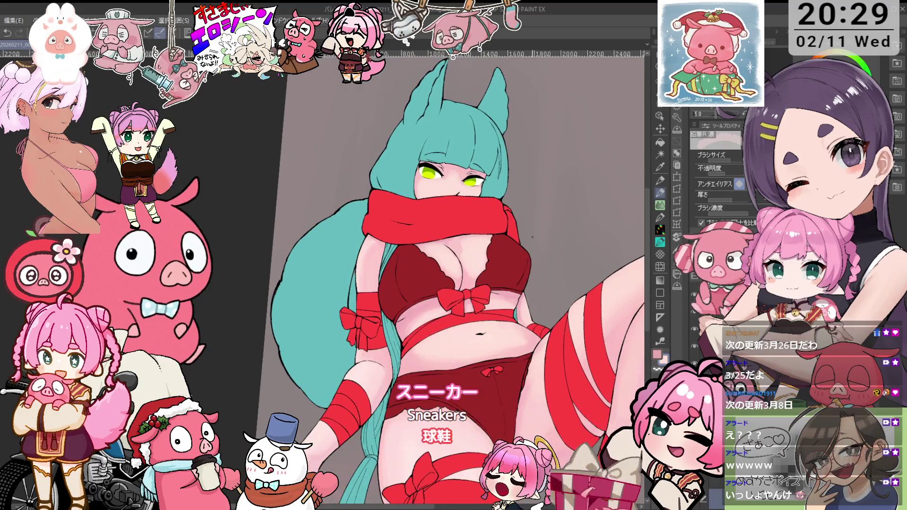
key("minus")
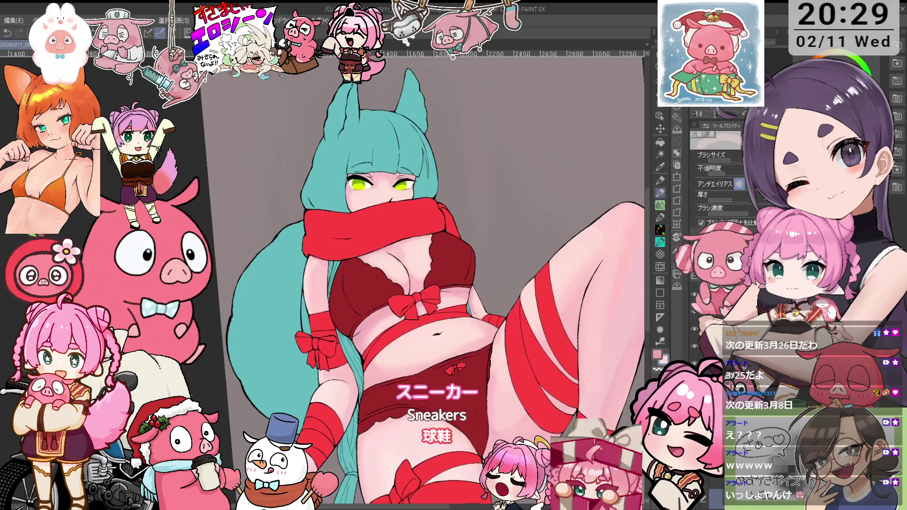
key("ctrl+plus")
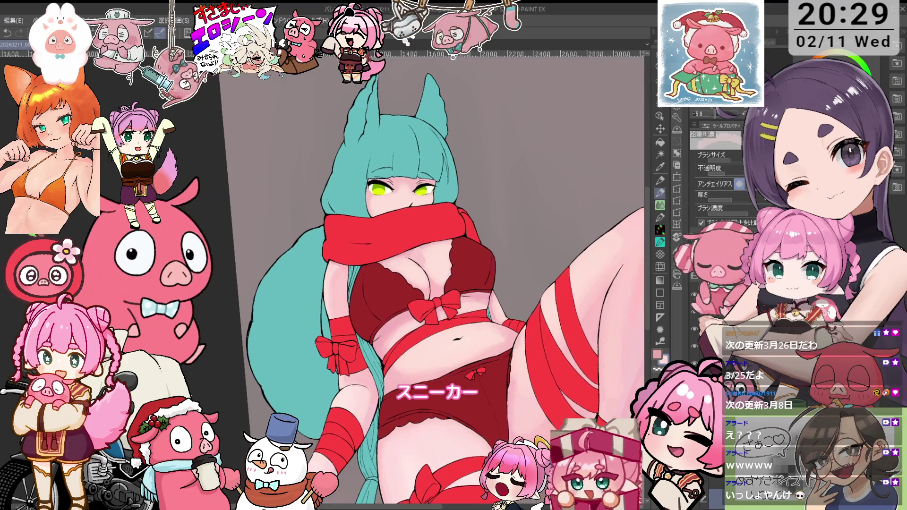
key("ctrl+plus")
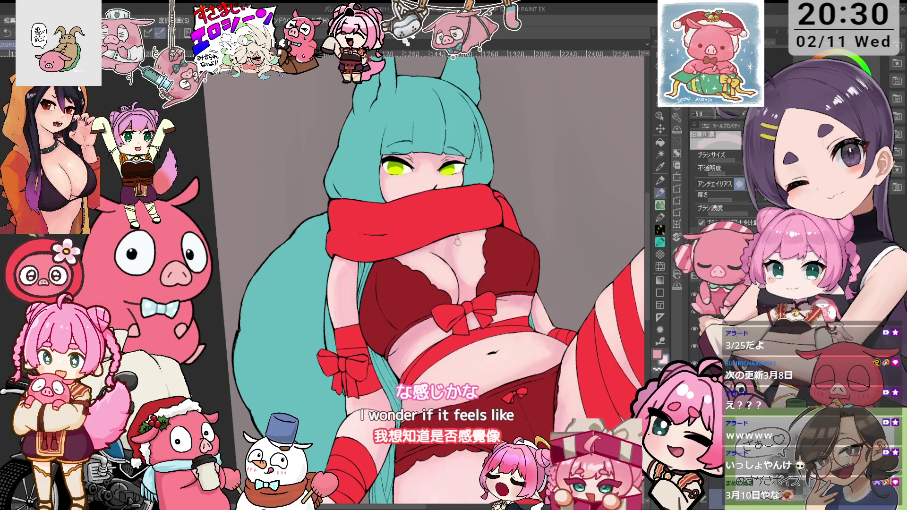
scroll(458, 253, "up", 1)
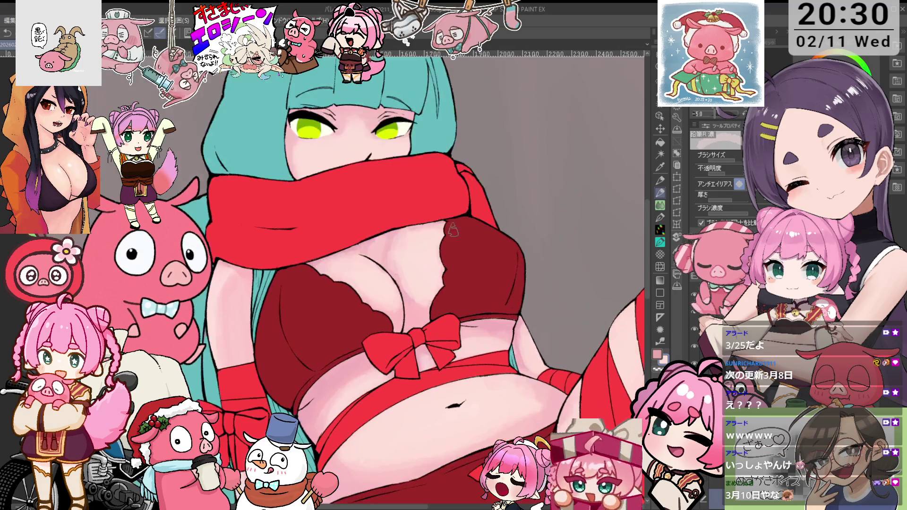
scroll(390, 238, "up", 1)
key("i")
key("p")
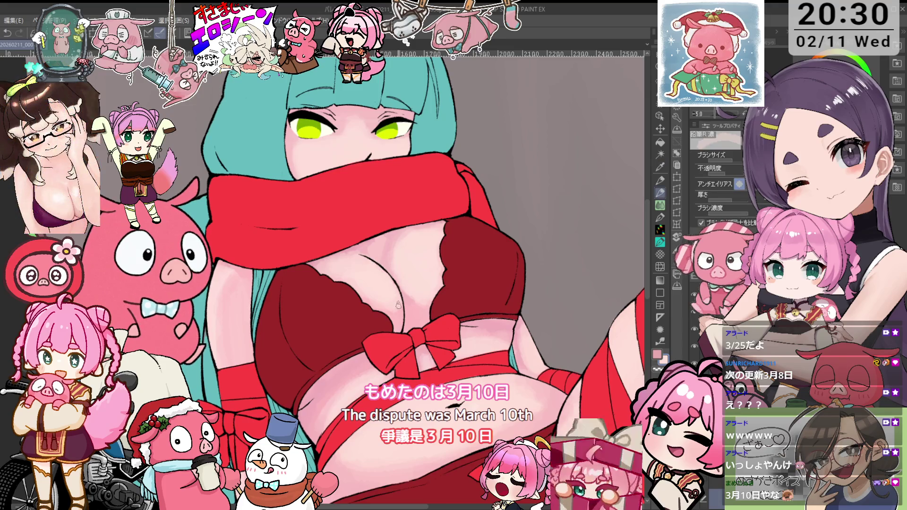
key("minus")
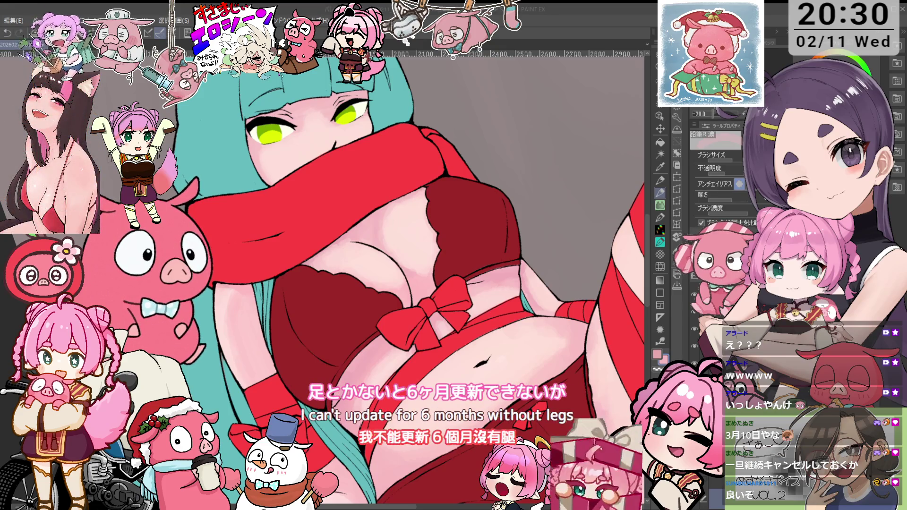
left_click_drag(406, 265, 434, 281)
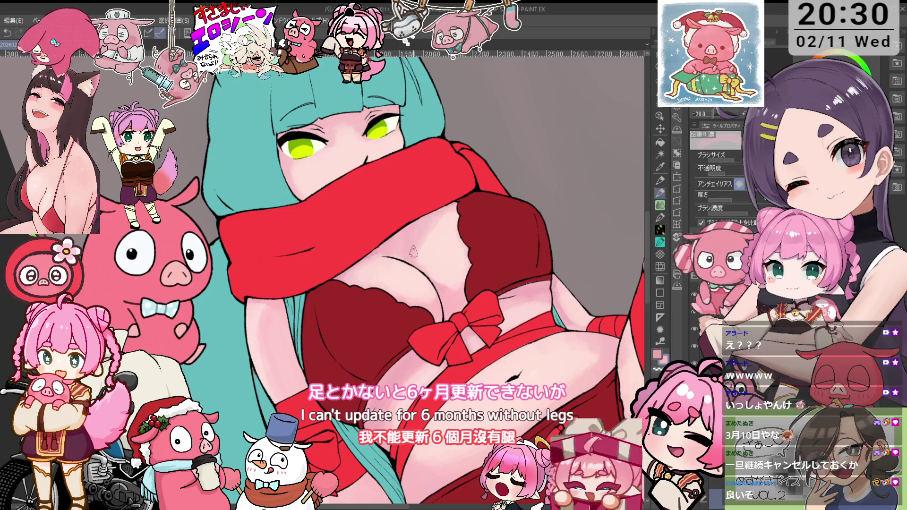
key("asciicircum")
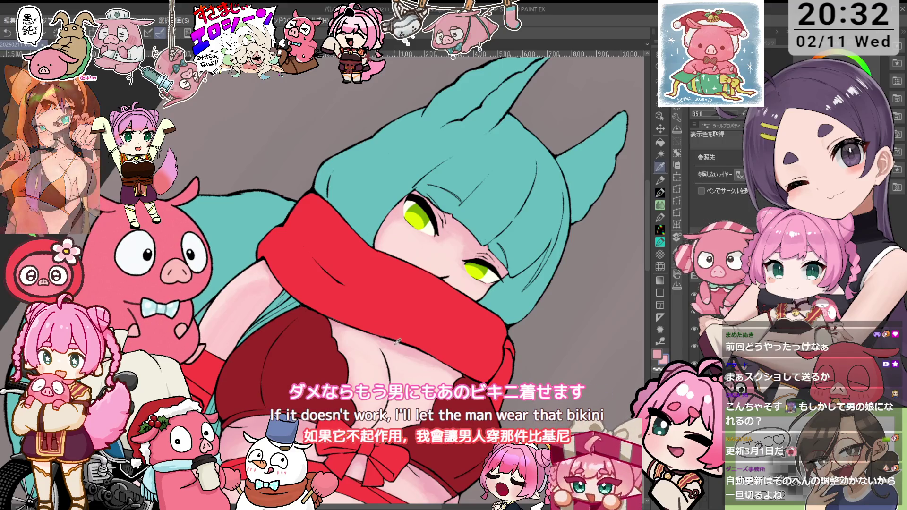
- Sketch a grey guide stroke on the chest with the 鉛筆R pencil at size 10, then undo it
key("minus")
key("p")
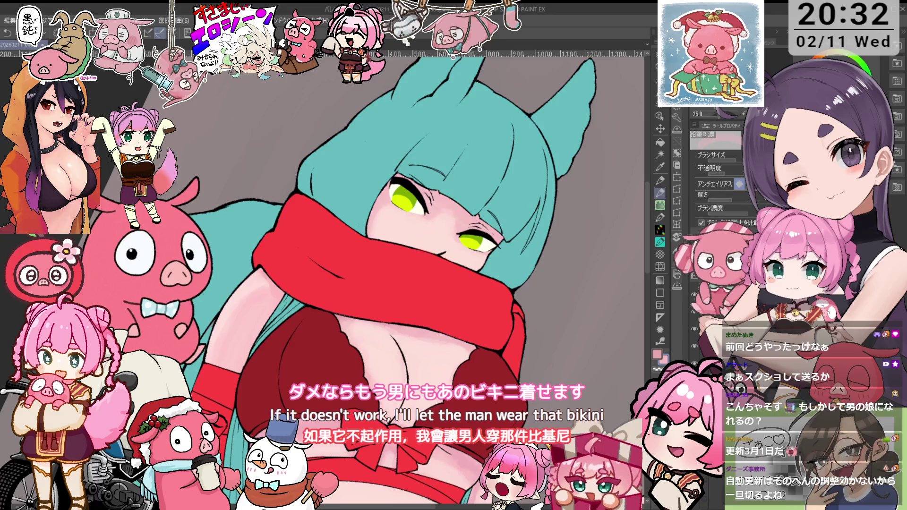
key("asciicircum")
key("ctrl+z")
key("asciicircum")
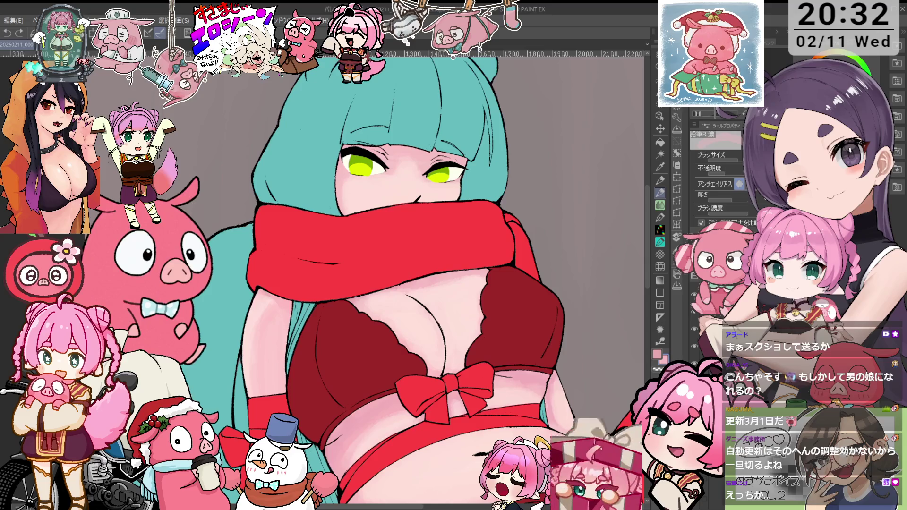
mouse_move(475, 286)
left_mouse_down()
mouse_move(470, 315)
mouse_move(494, 340)
left_mouse_up()
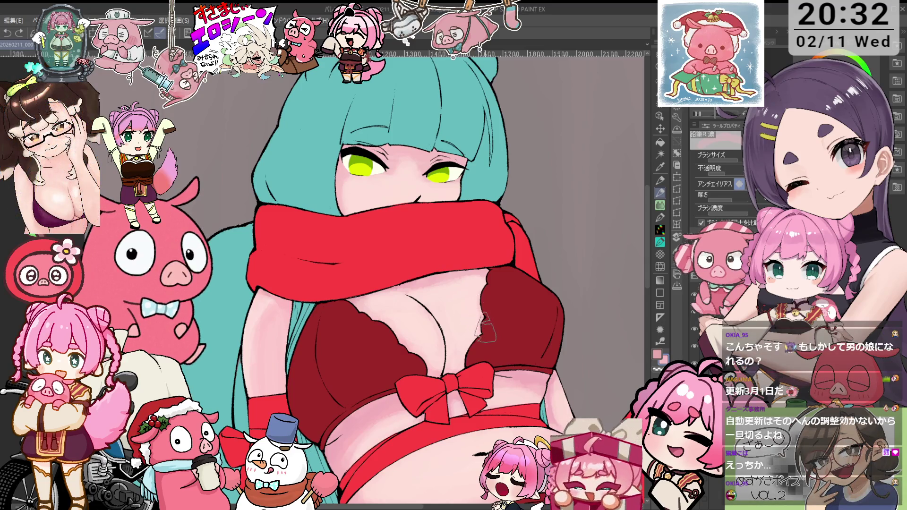
key("ctrl+z")
- Redraw the faint chest guide stroke on a rotated canvas, undo it, and switch to the fox-eared woman illustration
key("i")
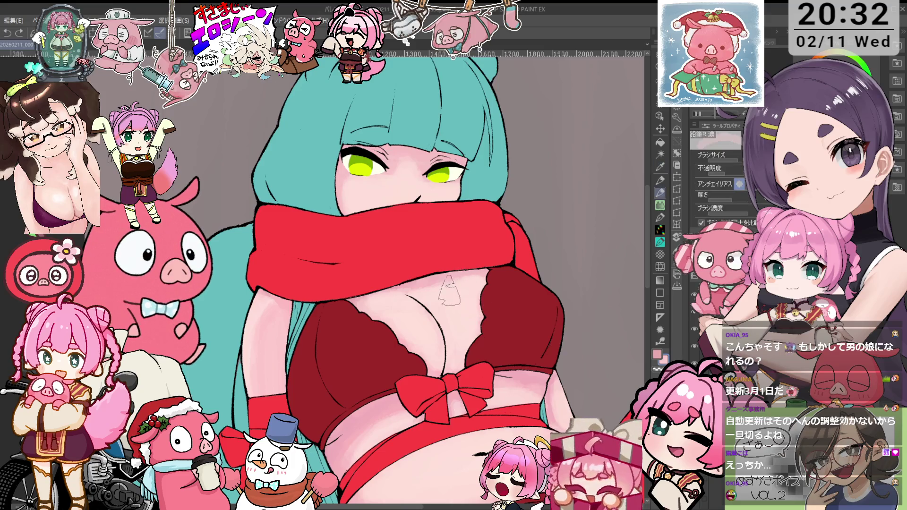
key("asciicircum")
key("o")
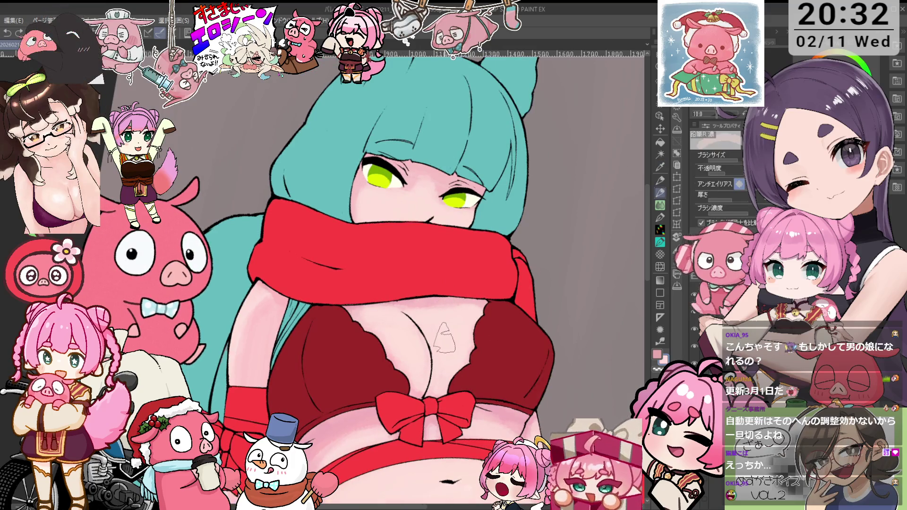
key("p")
mouse_move(416, 325)
left_mouse_down()
mouse_move(418, 297)
mouse_move(473, 312)
mouse_move(466, 338)
left_mouse_up()
key("ctrl+z")
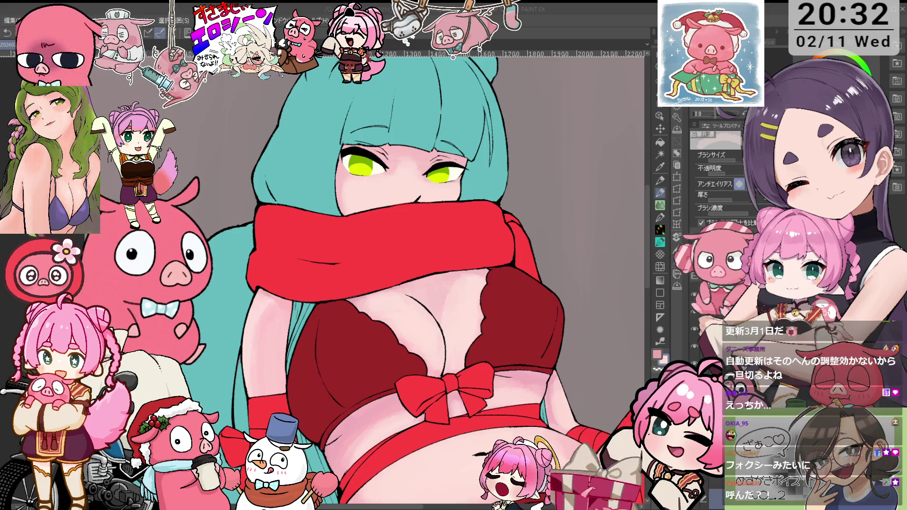
key("ctrl+Tab")
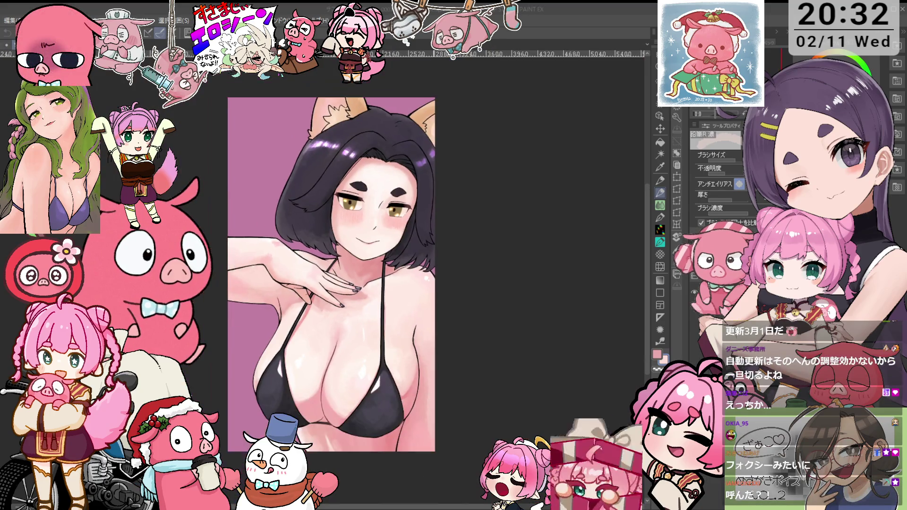
scroll(360, 279, "up", 2)
scroll(359, 279, "up", 1)
scroll(360, 278, "up", 2)
scroll(373, 269, "up", 1)
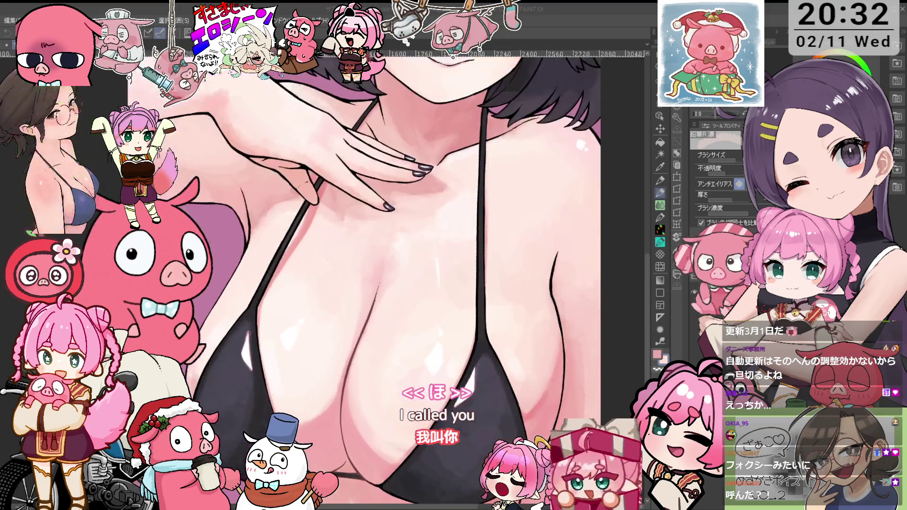
scroll(373, 269, "down", 2)
scroll(374, 269, "down", 1)
scroll(374, 270, "down", 1)
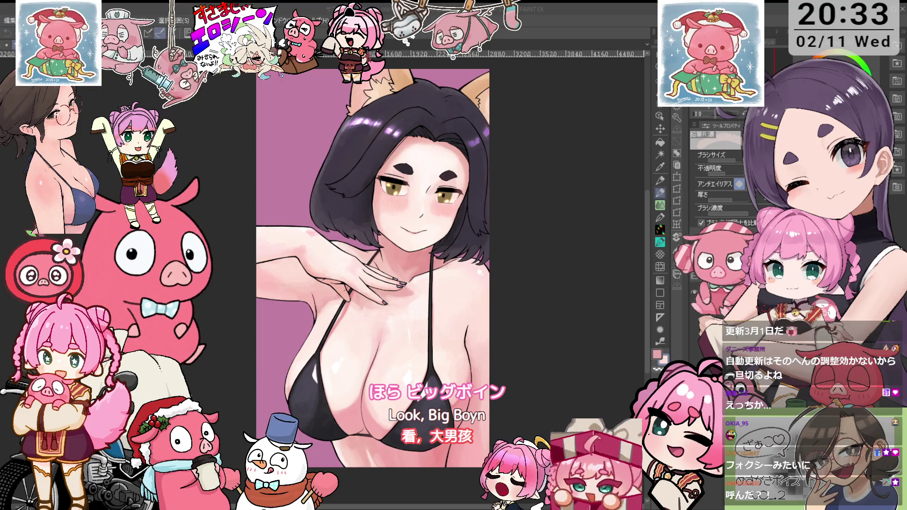
key("ctrl+Tab")
key("ctrl+minus")
key("ctrl+minus")
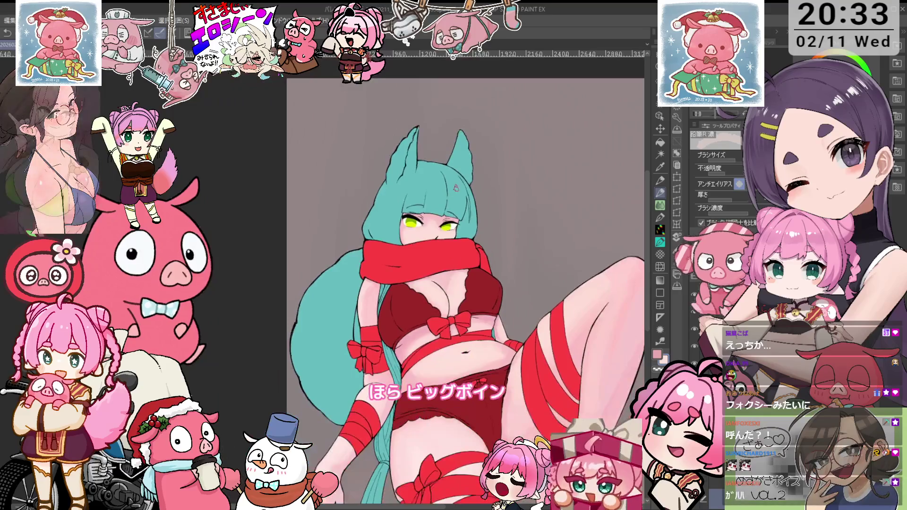
key("ctrl+minus")
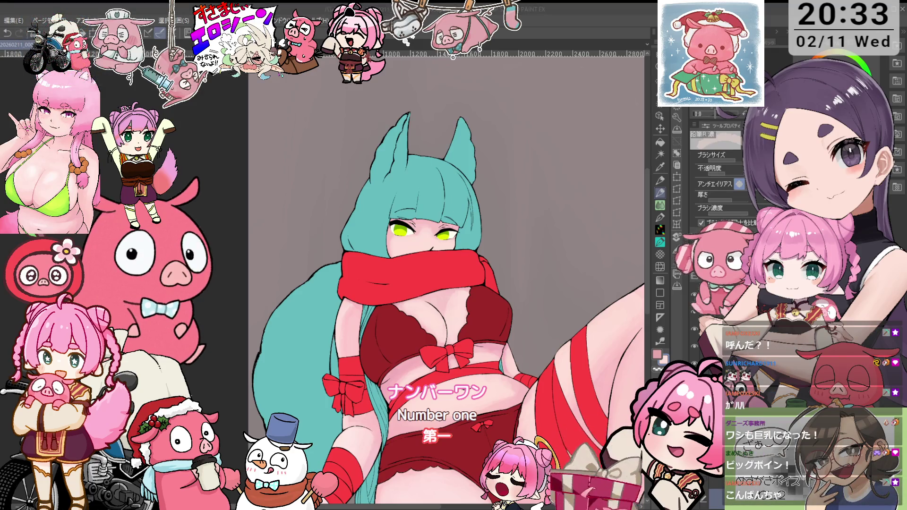
key("ctrl+Tab")
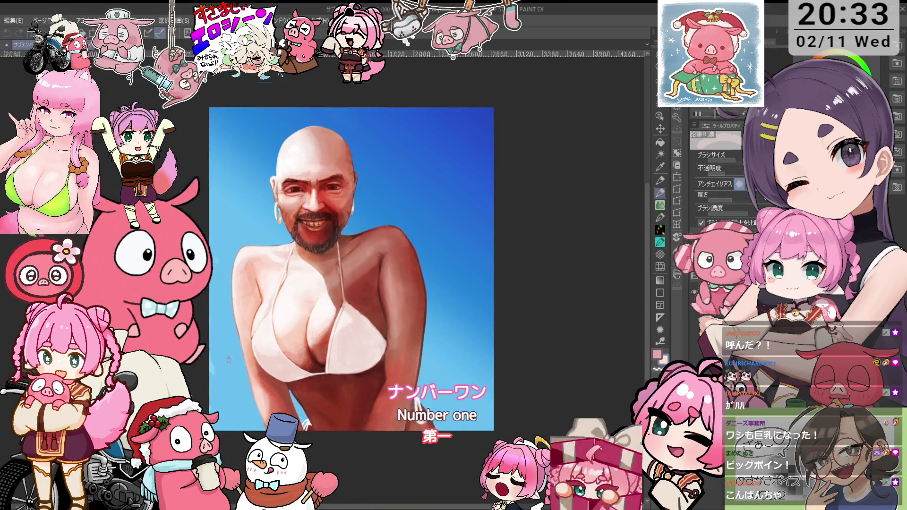
scroll(284, 341, "up", 5)
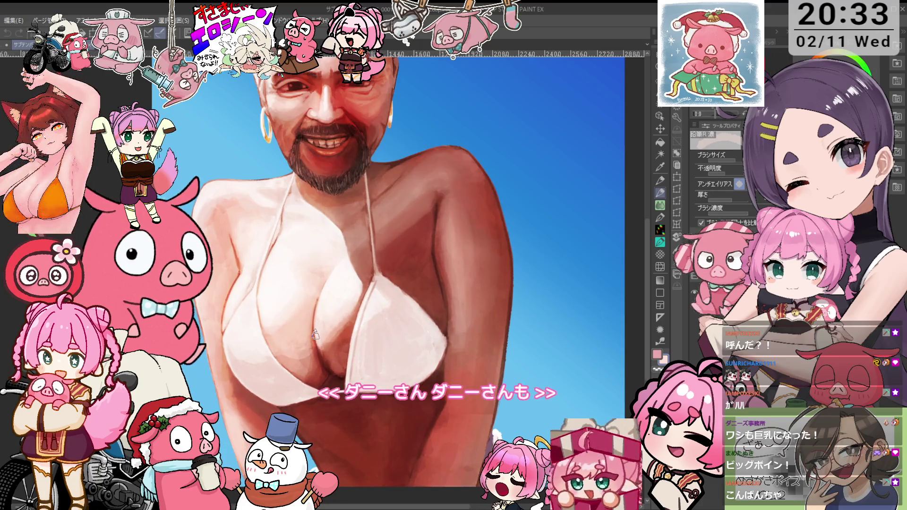
scroll(315, 336, "up", 3)
scroll(316, 337, "down", 4)
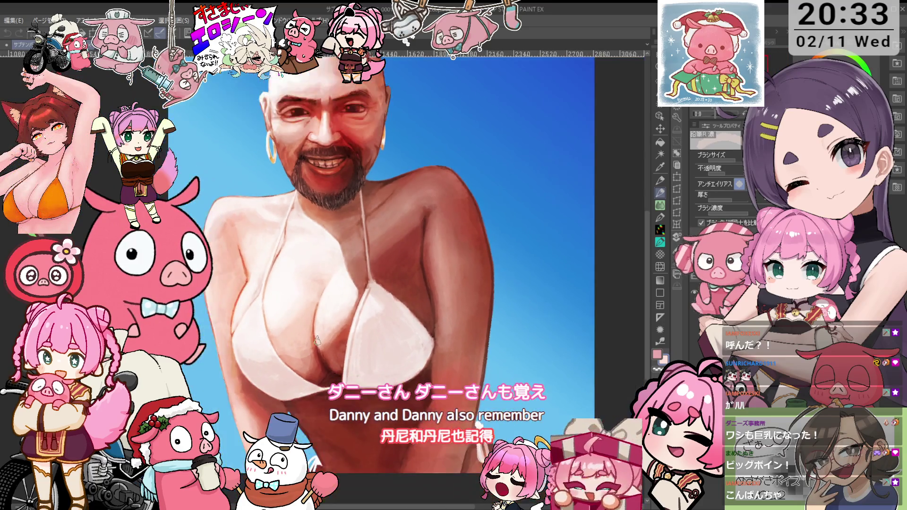
scroll(317, 340, "down", 1)
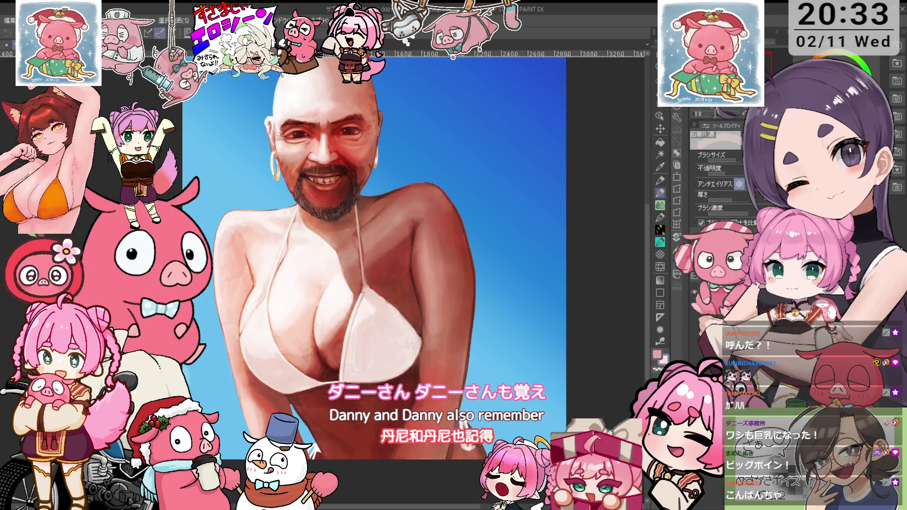
key("ctrl+Tab")
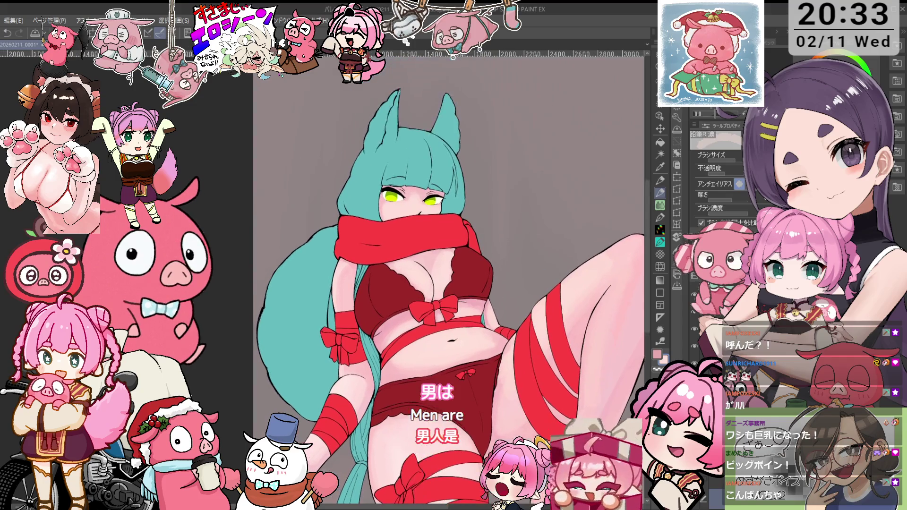
key("o")
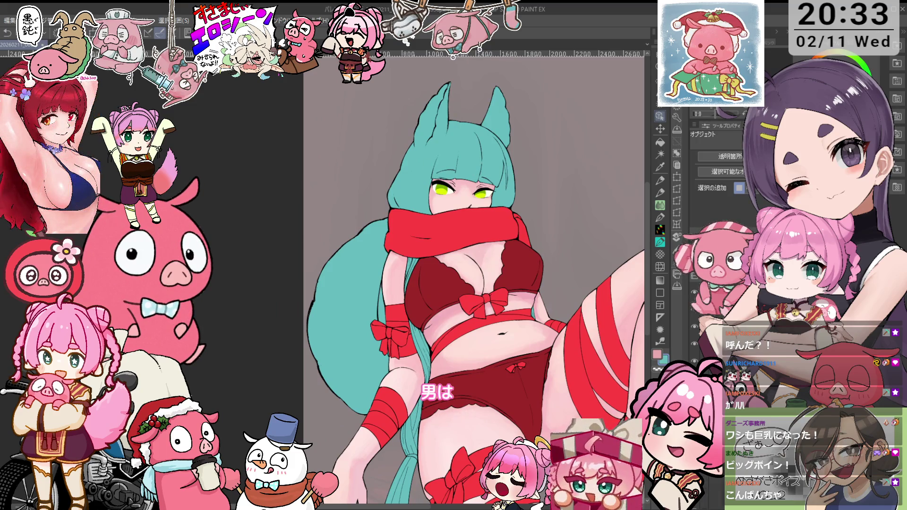
key("p")
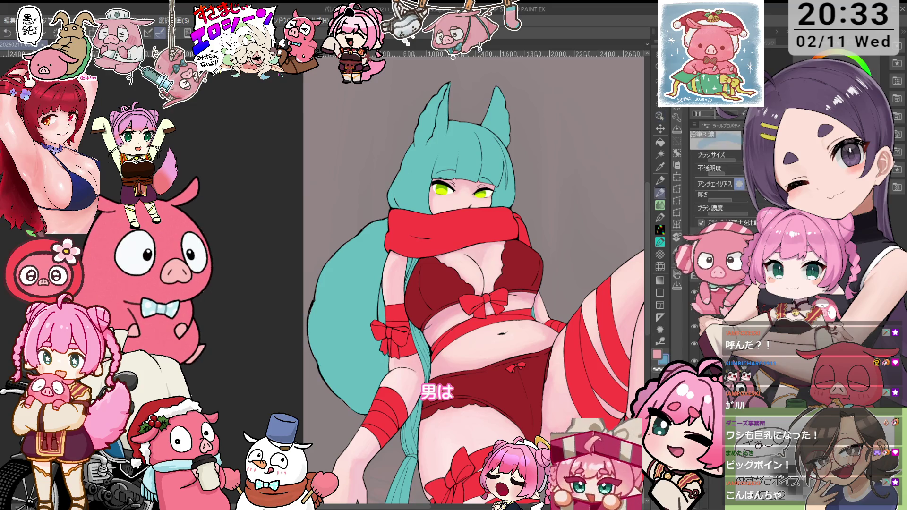
key("o")
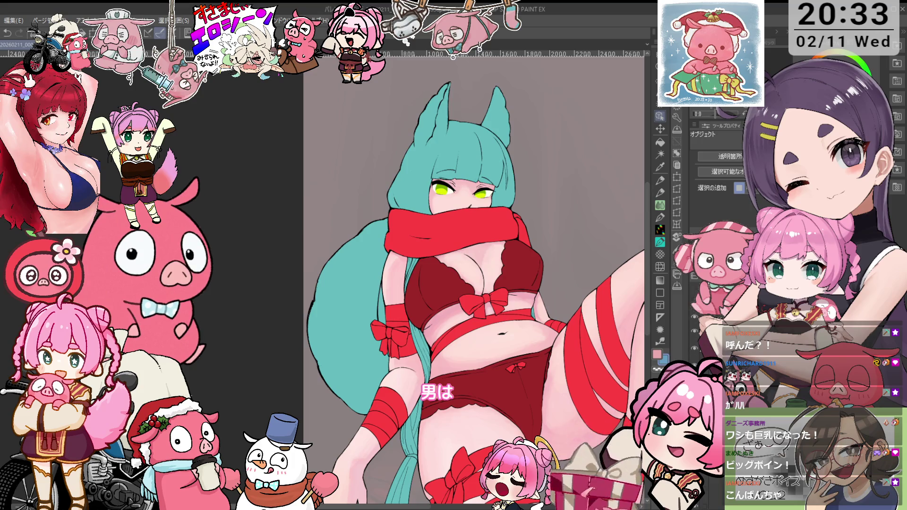
left_click(681, 258, "ctrl")
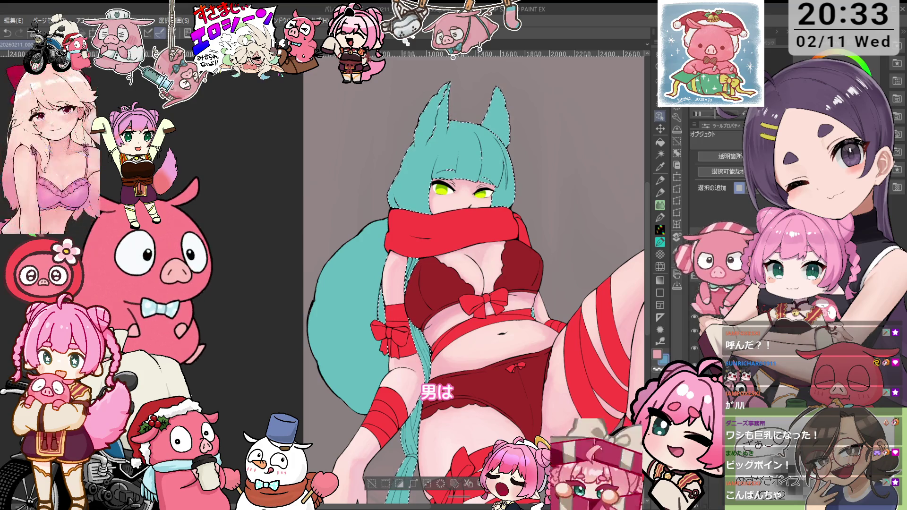
key("ctrl+d")
key("p")
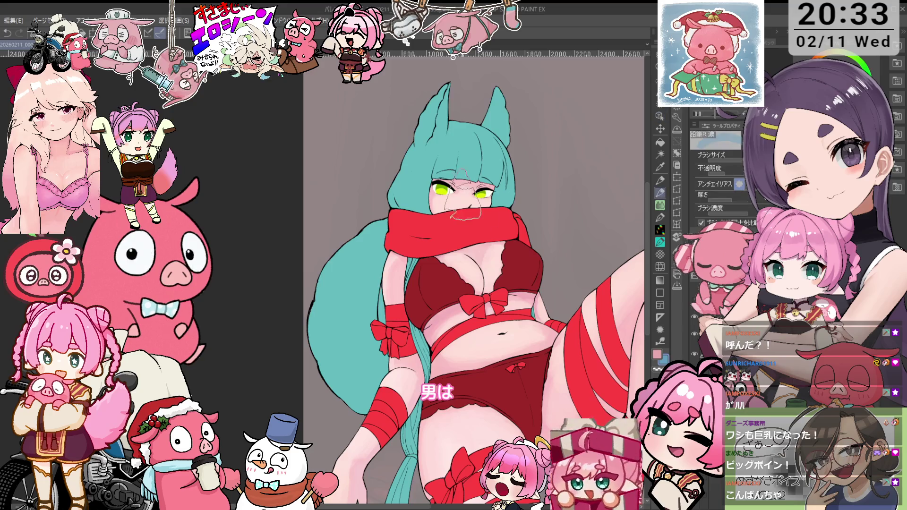
left_click_drag(543, 261, 547, 221)
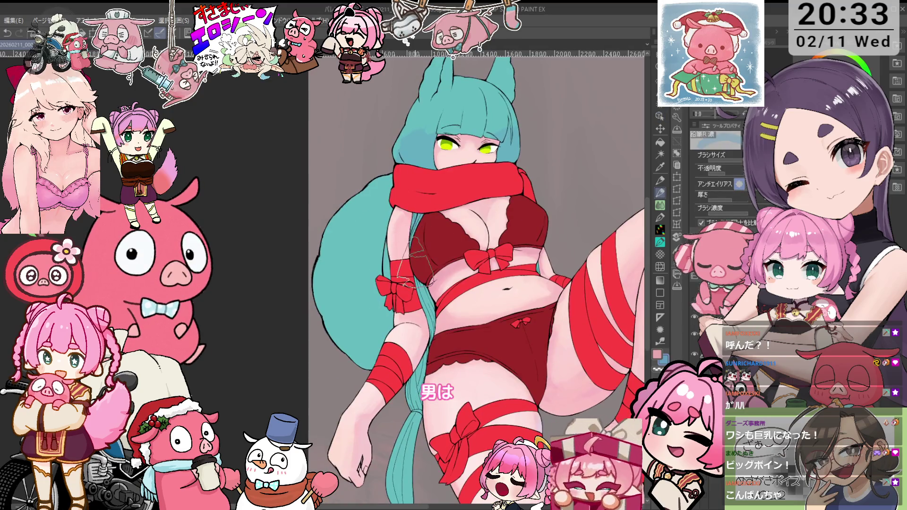
left_click_drag(491, 344, 489, 244)
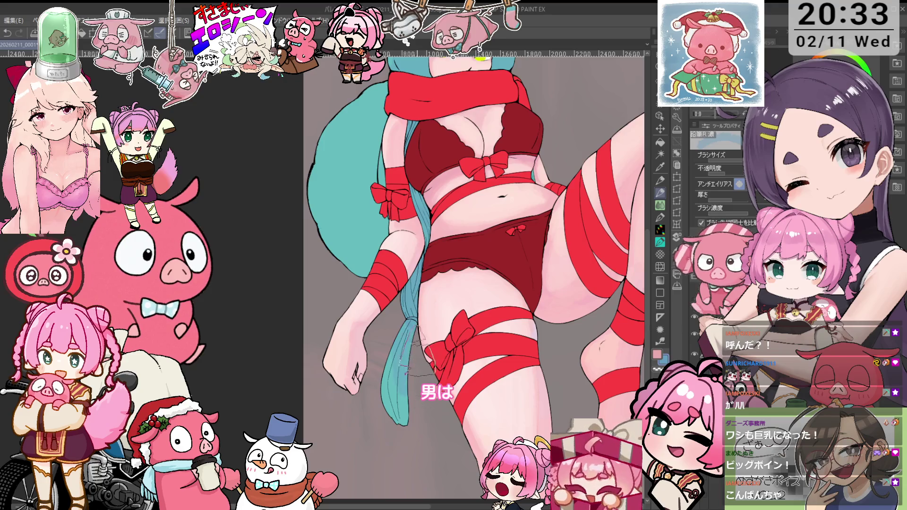
mouse_move(536, 122)
left_mouse_down()
mouse_move(490, 233)
mouse_move(490, 302)
left_mouse_up()
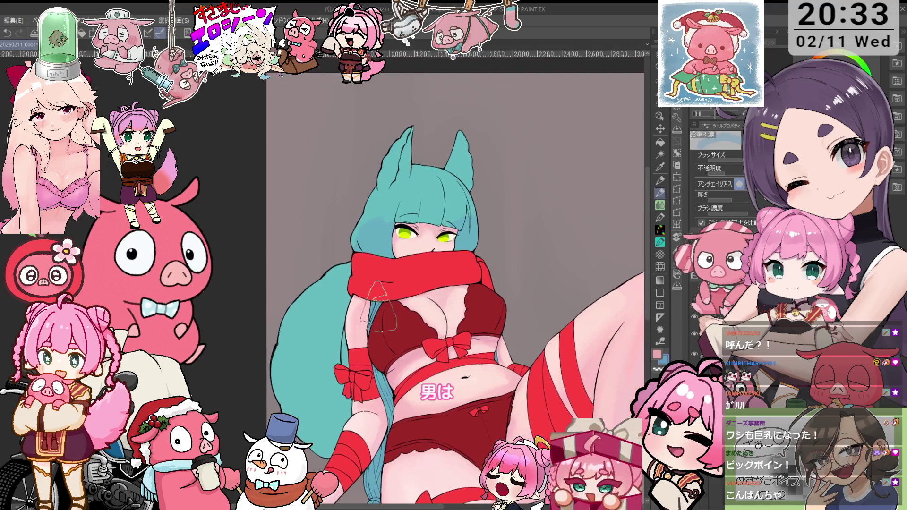
left_click_drag(449, 220, 456, 268)
key("ctrl+z")
left_click_drag(418, 213, 431, 210)
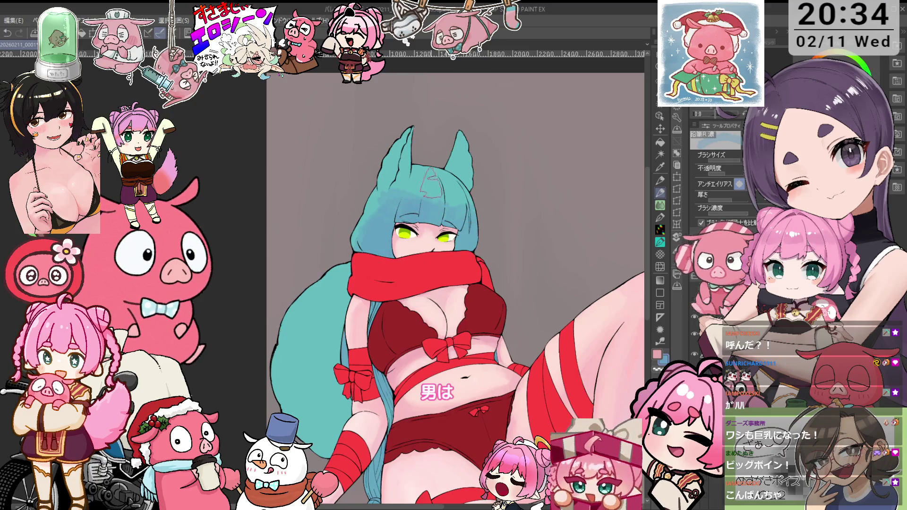
key("ctrl+z")
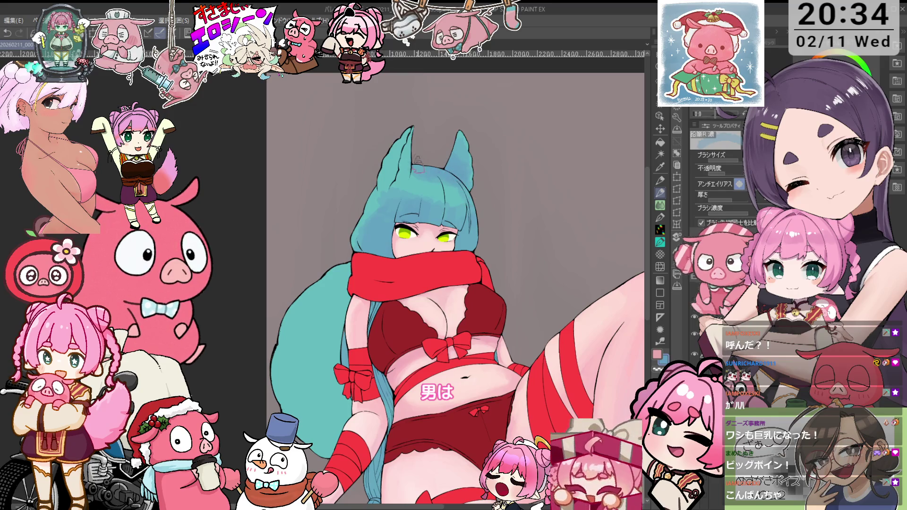
scroll(393, 251, "down", 3)
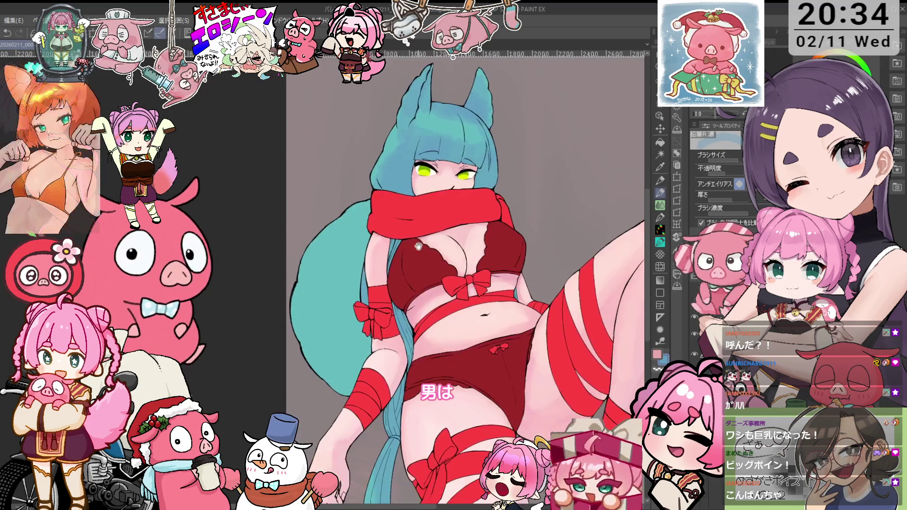
- Zoom out and pan right until the teal-haired girl shows from ears to thighs
scroll(466, 279, "down", 3)
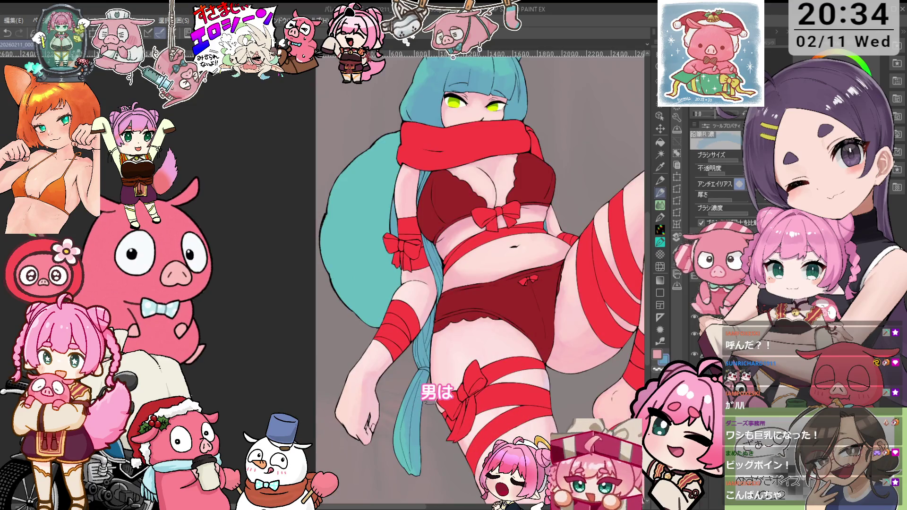
scroll(361, 378, "up", 5)
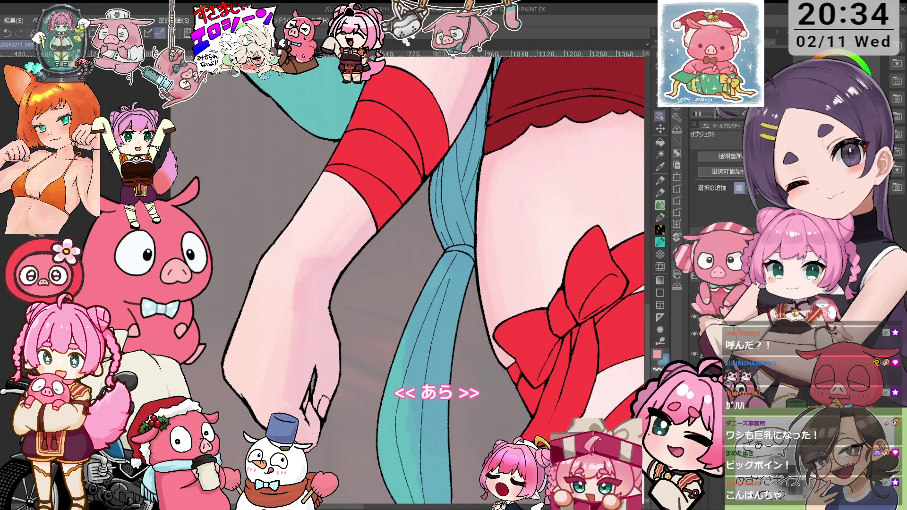
scroll(362, 379, "down", 2)
scroll(361, 378, "down", 2)
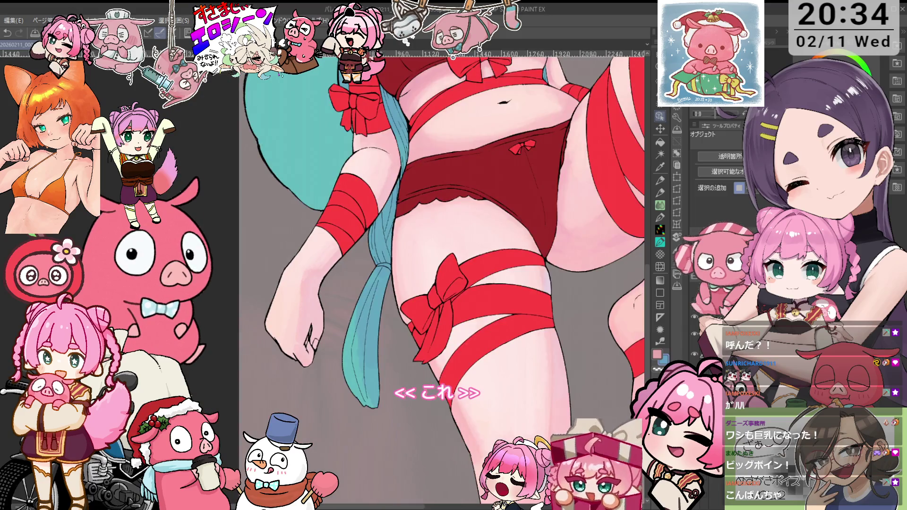
scroll(523, 201, "up", 1)
scroll(524, 201, "up", 3)
scroll(524, 201, "up", 1)
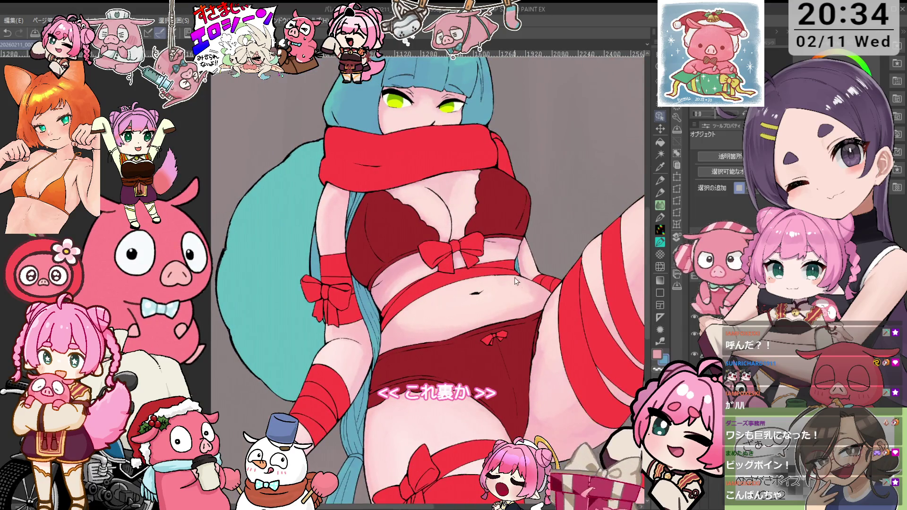
scroll(515, 283, "down", 1)
scroll(536, 262, "up", 1)
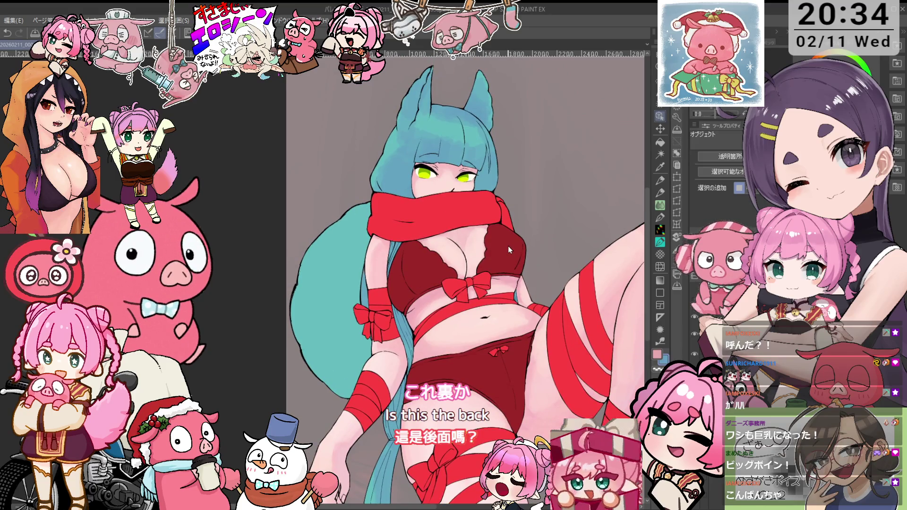
scroll(646, 199, "right", 2)
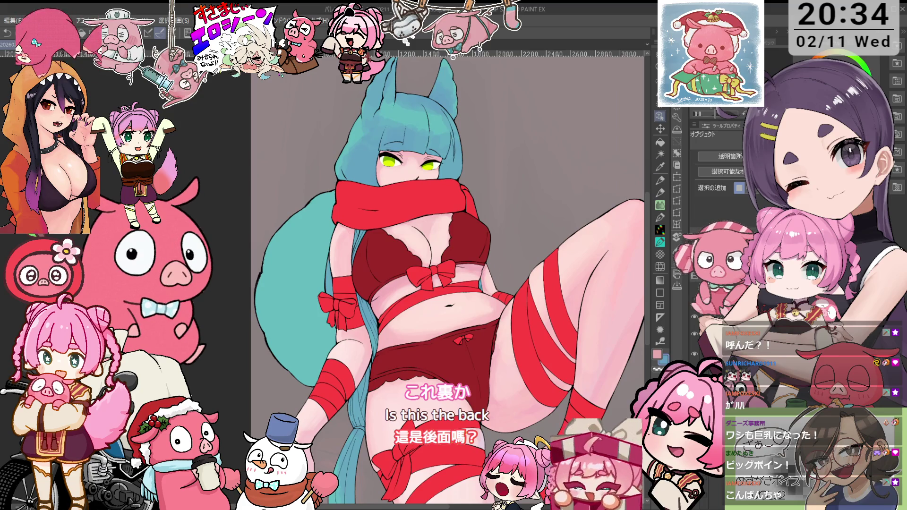
- Load the red lingerie layer's selection, then deselect it
left_click(708, 333, "ctrl")
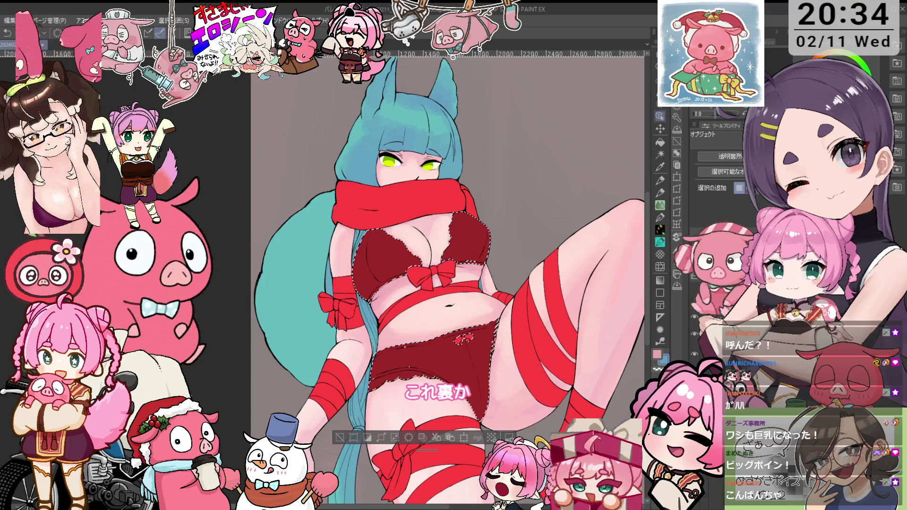
key("p")
left_click(340, 437)
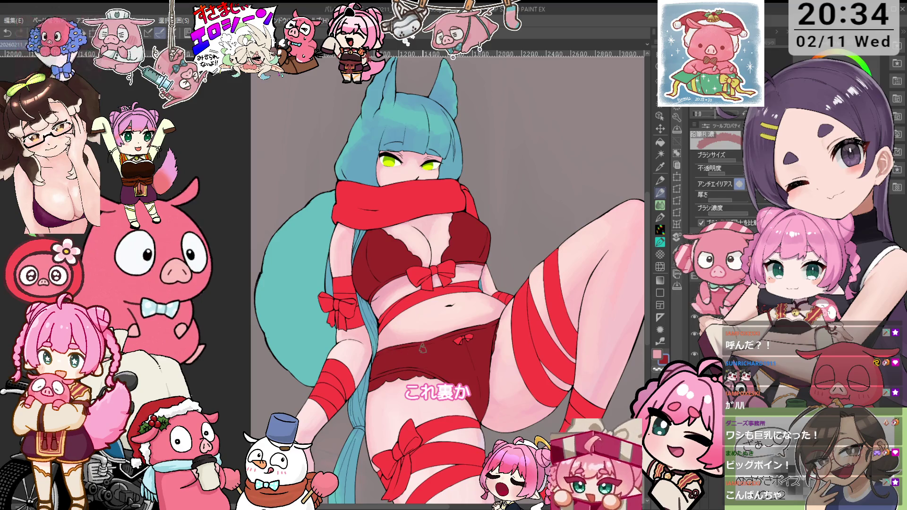
key("ctrl+z")
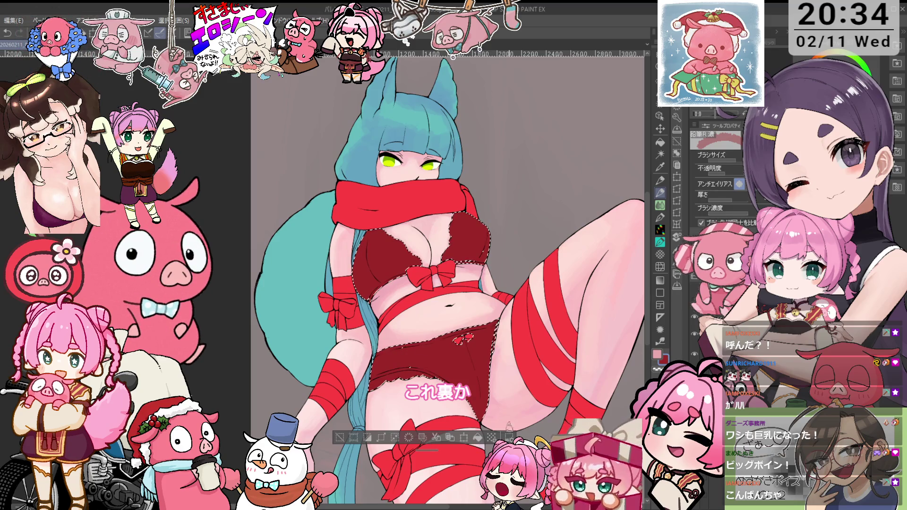
left_click(339, 437)
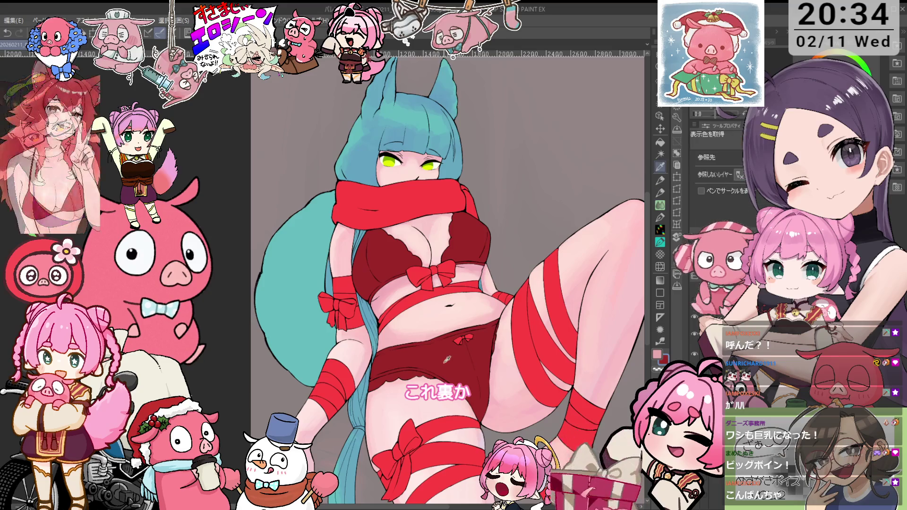
key("b")
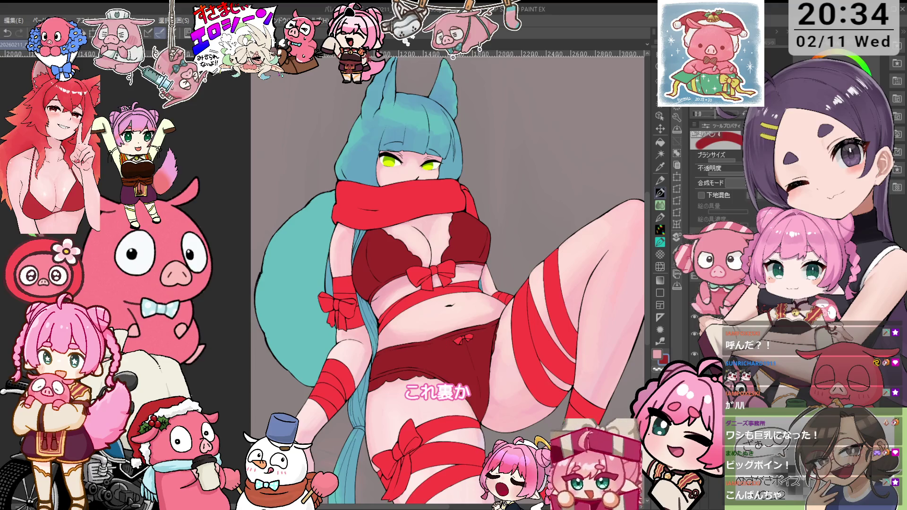
left_click(430, 340)
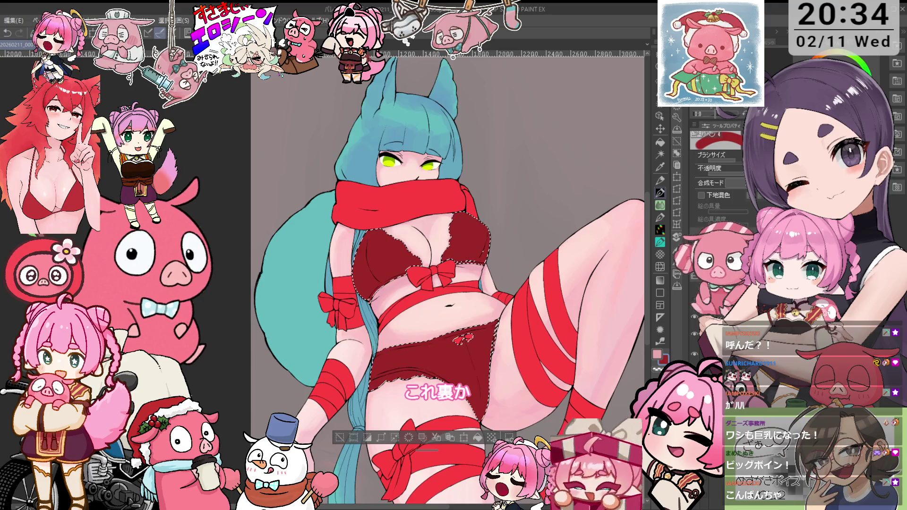
key("ctrl+d")
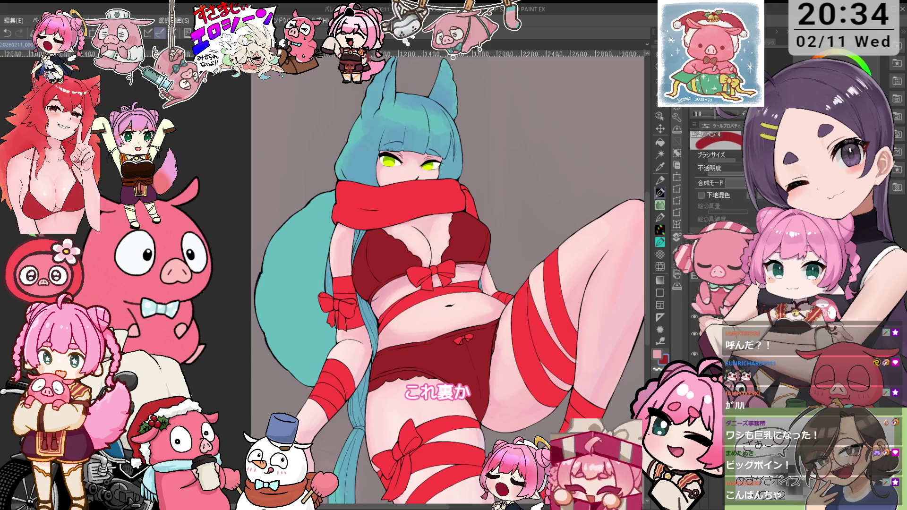
key("ctrl+z")
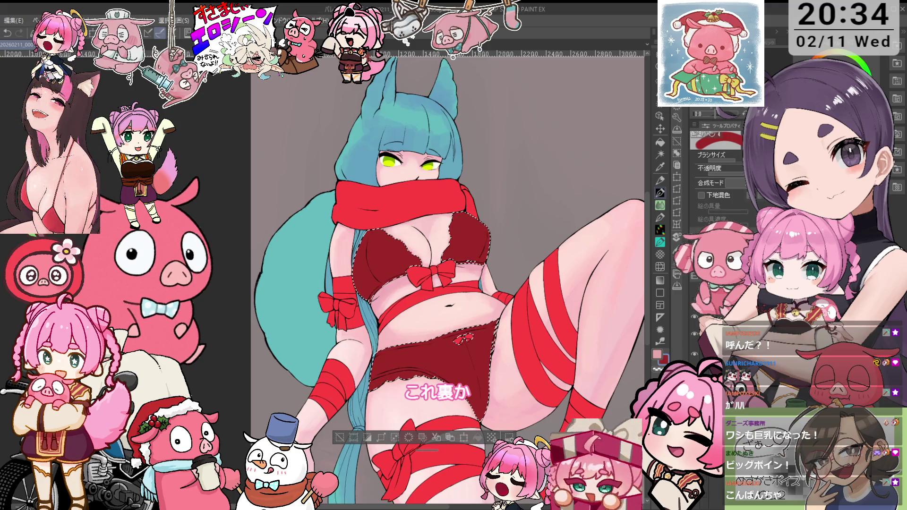
key("ctrl+d")
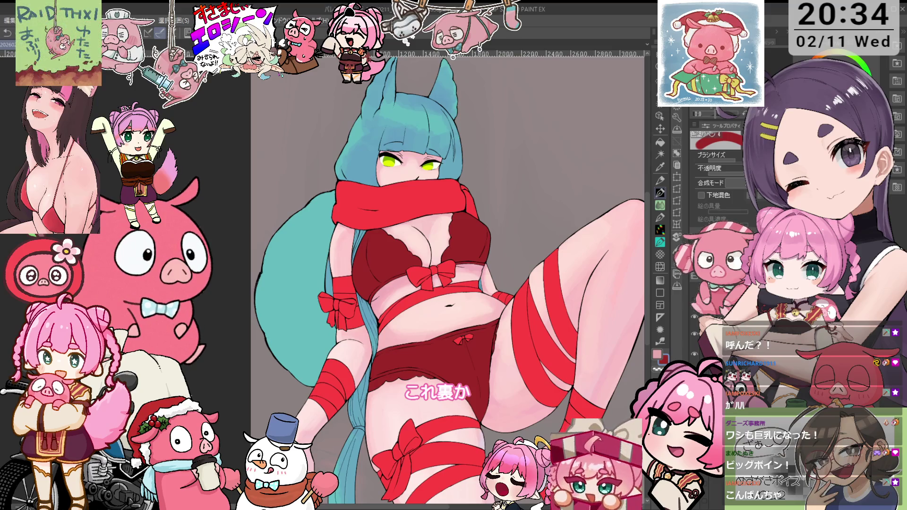
- Sample a colour and paint a light pink highlight stroke across the panties
key("i")
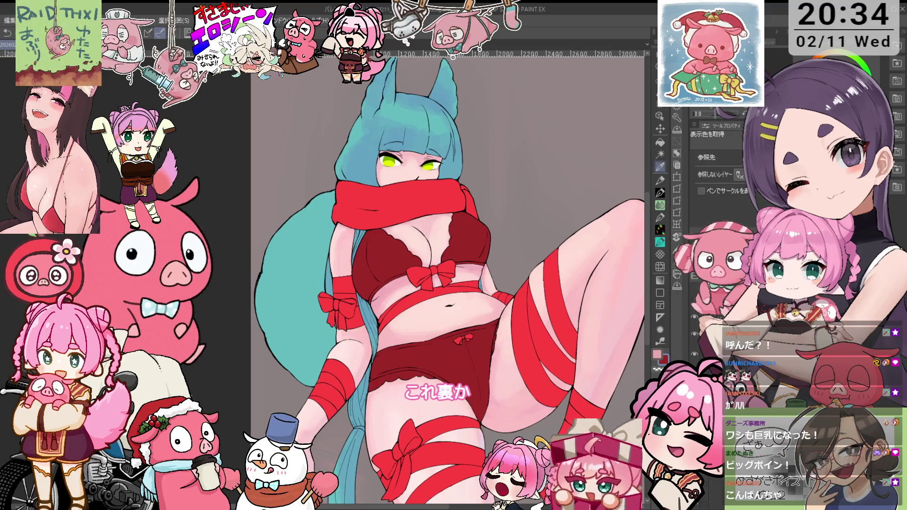
key("p")
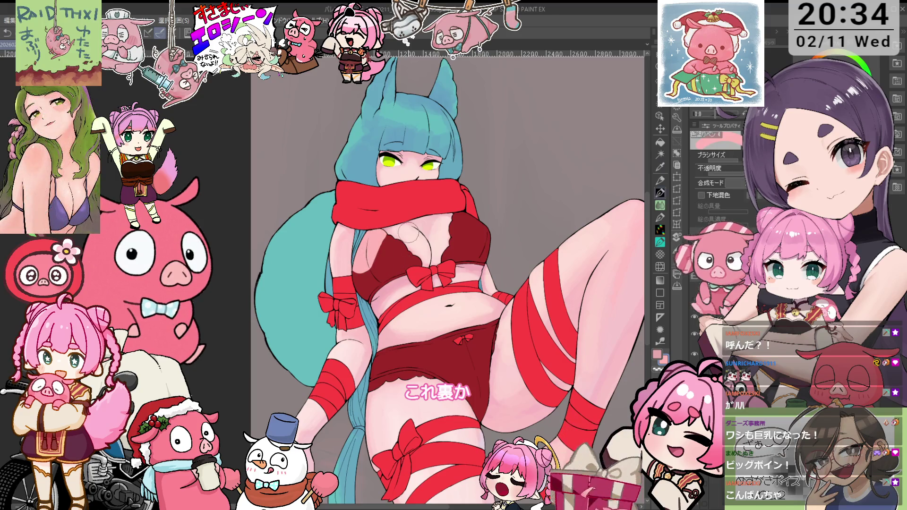
left_click_drag(378, 354, 461, 356)
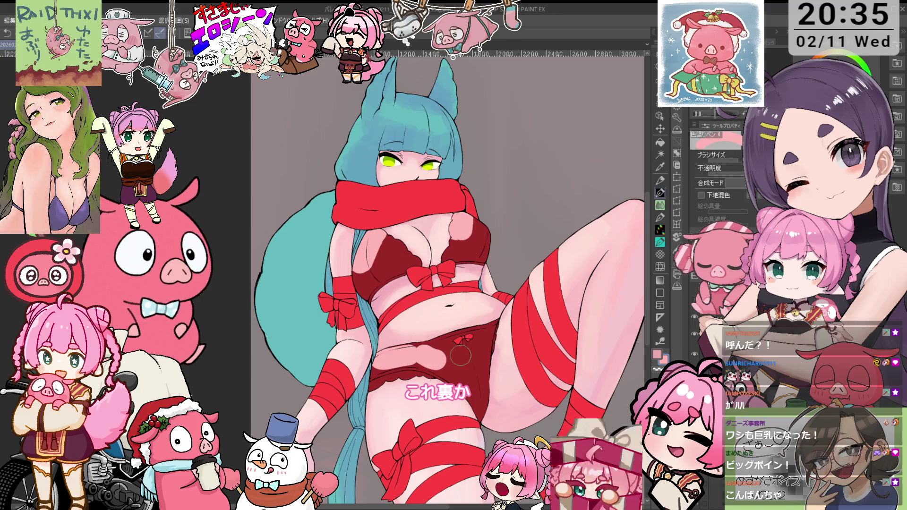
- Blur the pink highlights on the chest, panties and both bra cups with MaaBlur Brush
key("j")
mouse_move(392, 246)
left_mouse_down()
mouse_move(464, 224)
mouse_move(466, 302)
mouse_move(489, 281)
left_mouse_up()
mouse_move(478, 331)
left_mouse_down()
mouse_move(416, 327)
mouse_move(496, 346)
left_mouse_up()
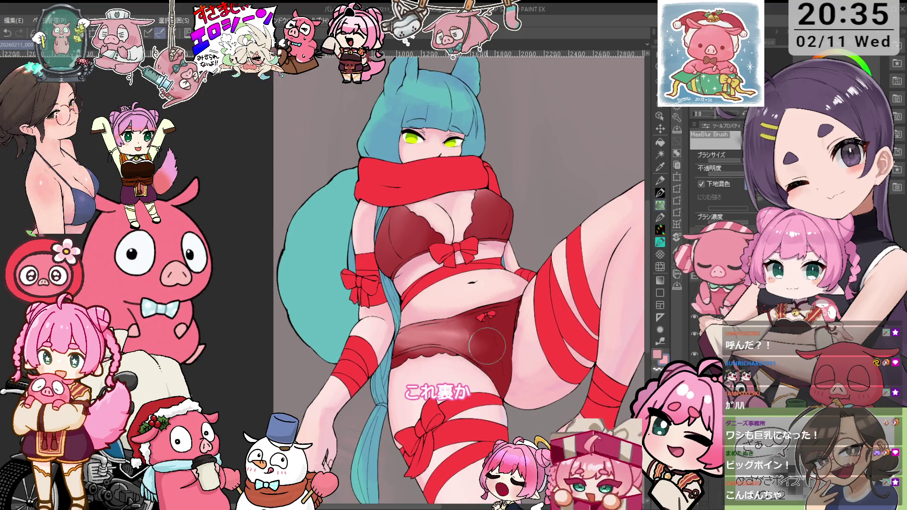
left_click_drag(414, 333, 503, 372)
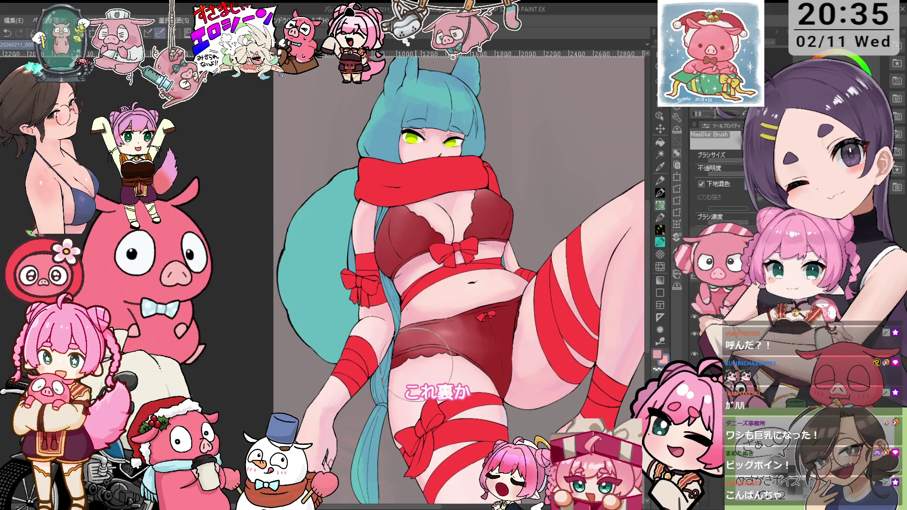
left_click_drag(441, 242, 379, 255)
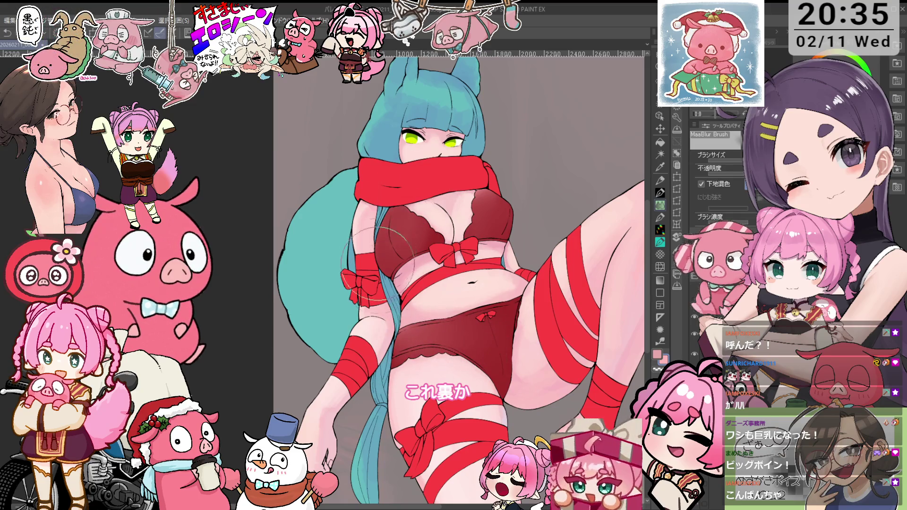
left_click_drag(482, 222, 493, 239)
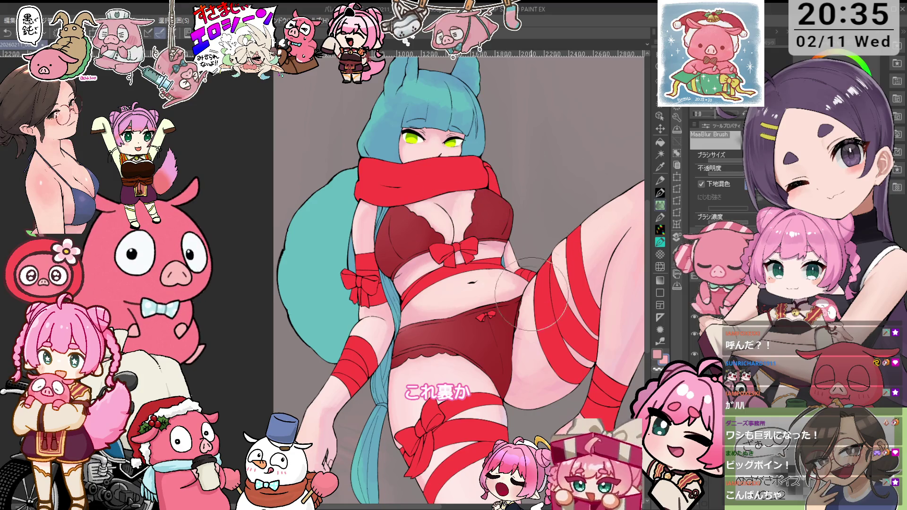
- Keep refining the lingerie sheen, alternating between the colouring pen and MaaBlur Brush on a tilted view
key("p")
key("minus")
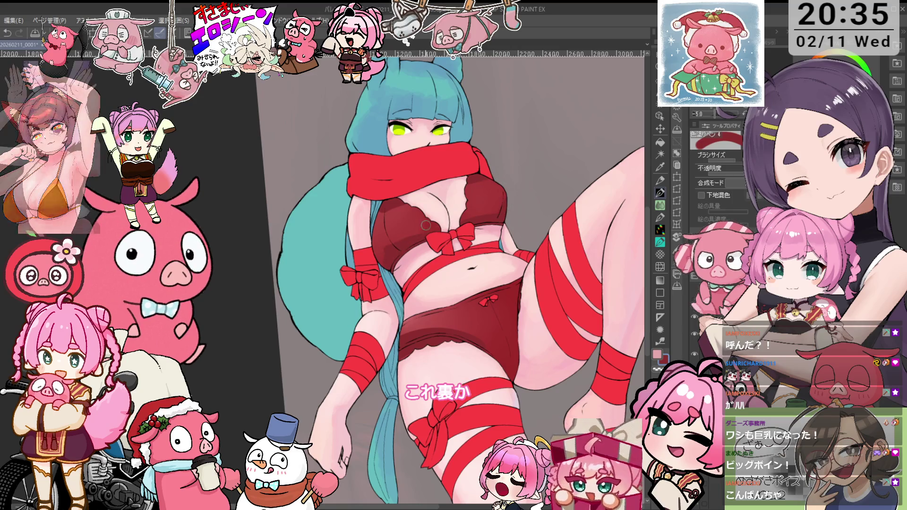
key("j")
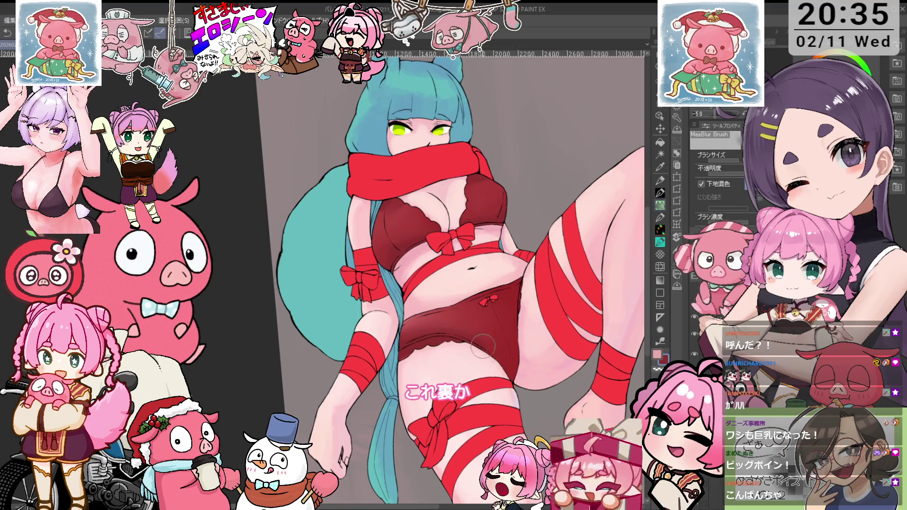
key("p")
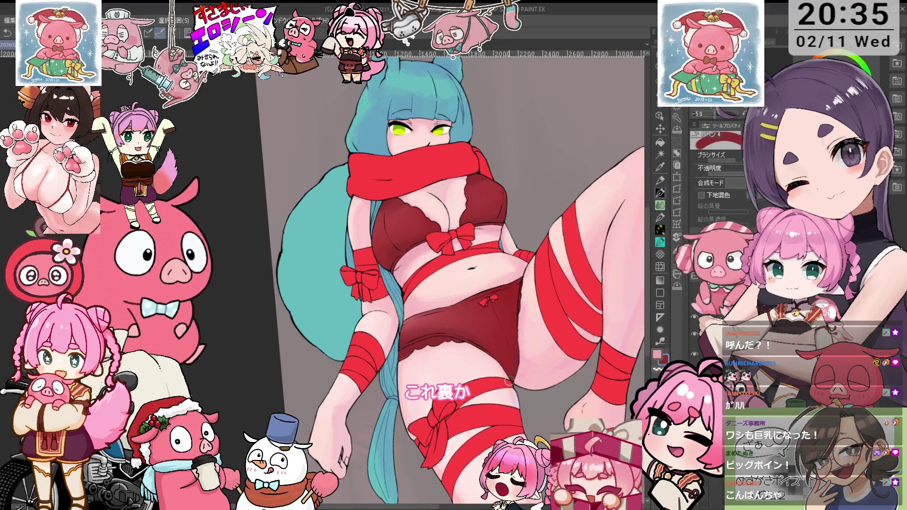
key("j")
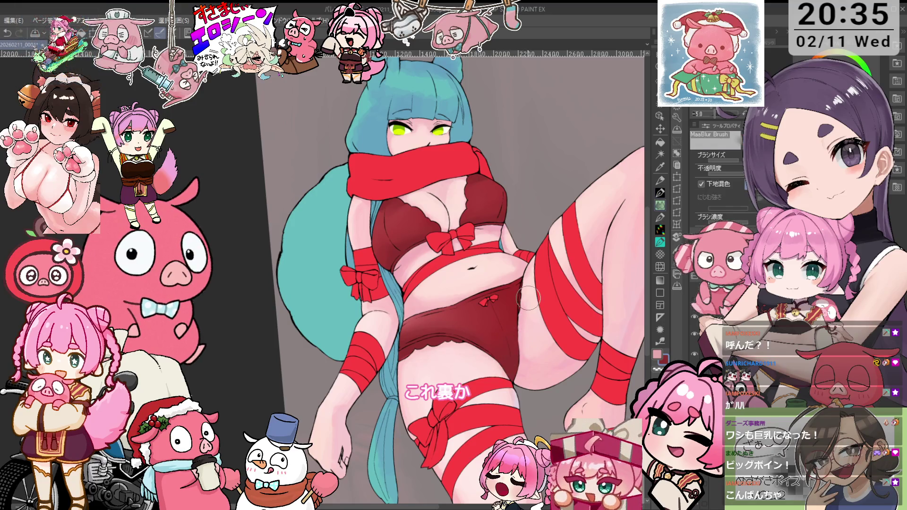
key("p")
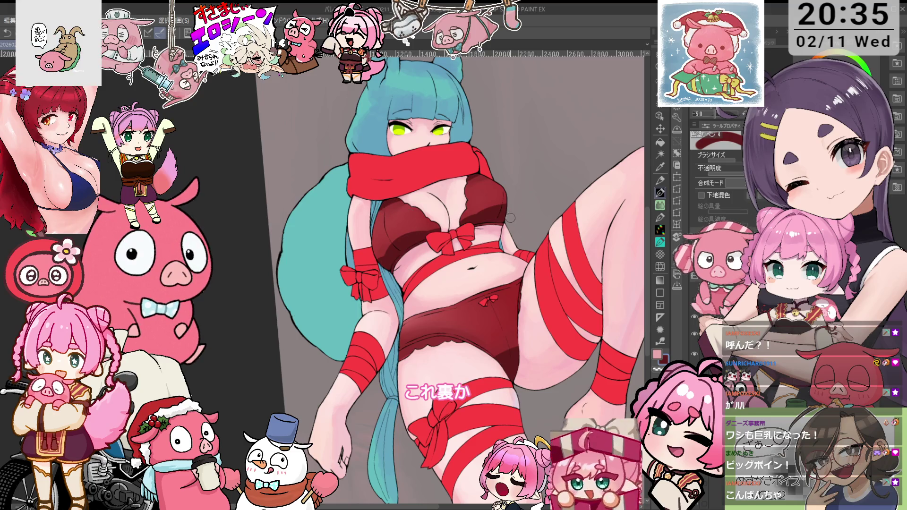
key("j")
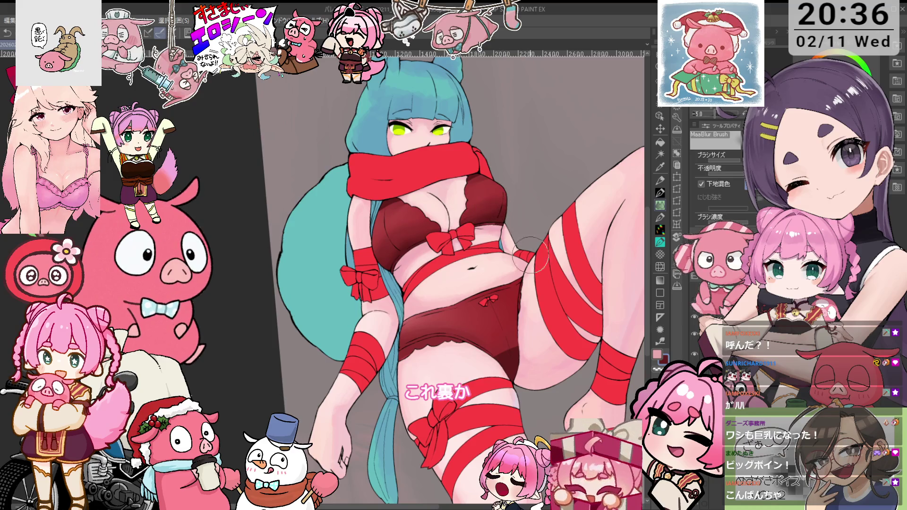
scroll(531, 320, "up", 1)
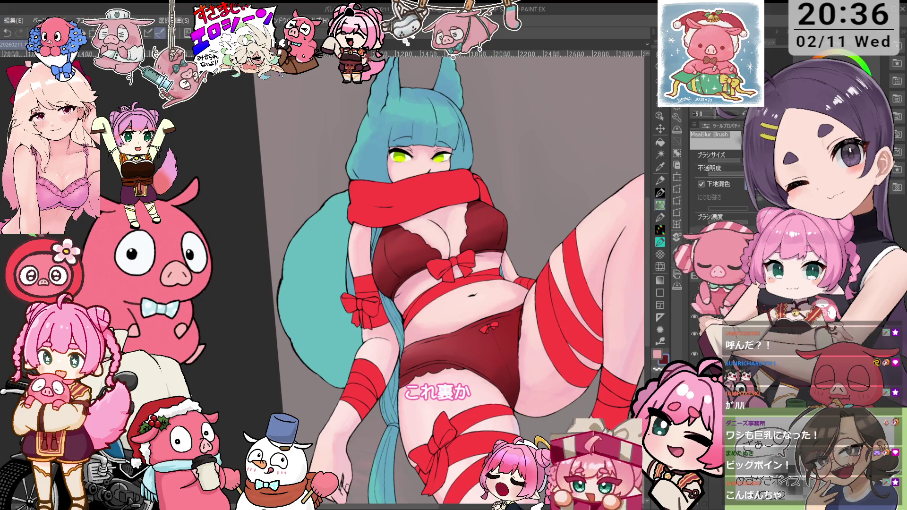
- Repaint the bra and panties a brighter, more saturated red
mouse_move(401, 252)
left_mouse_down()
mouse_move(416, 390)
mouse_move(531, 368)
left_mouse_up()
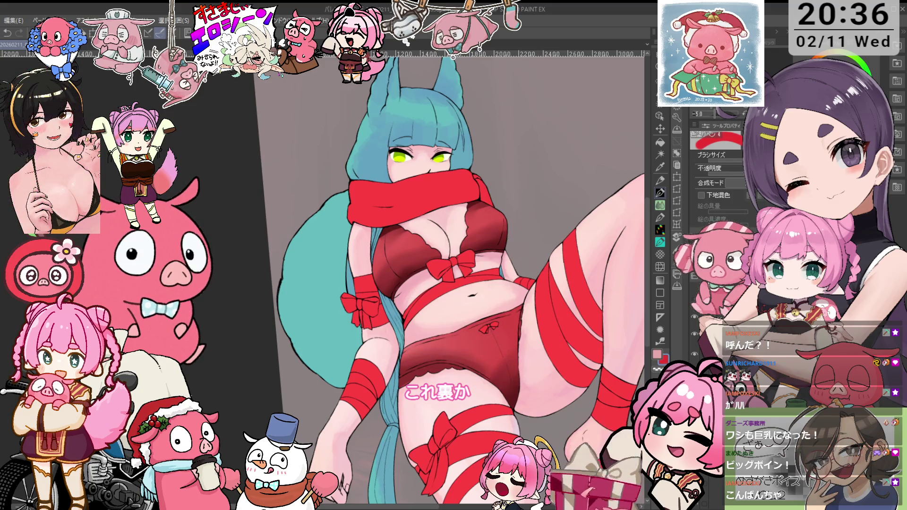
left_click_drag(454, 321, 496, 406)
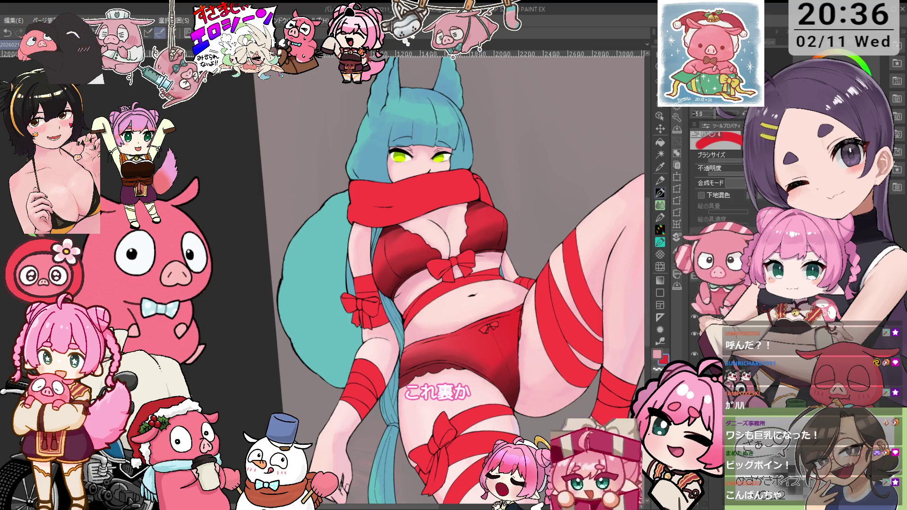
key("j")
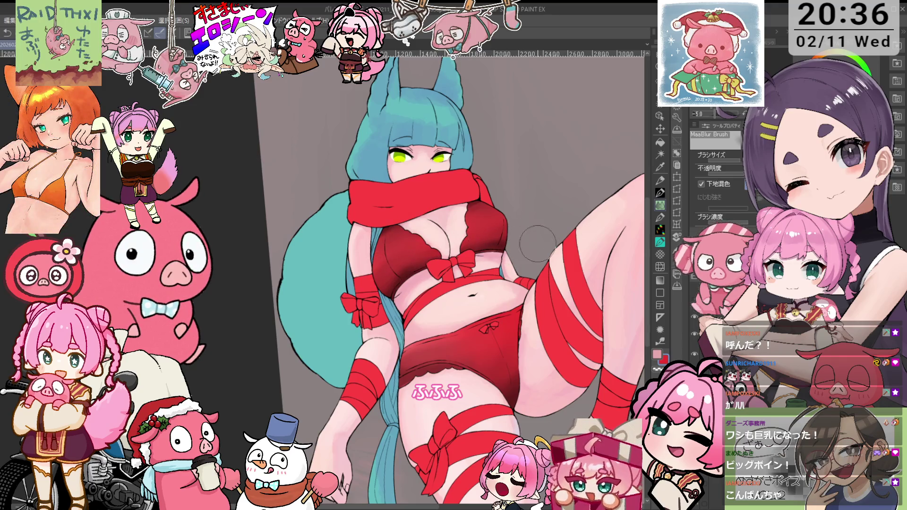
left_click_drag(523, 257, 522, 303)
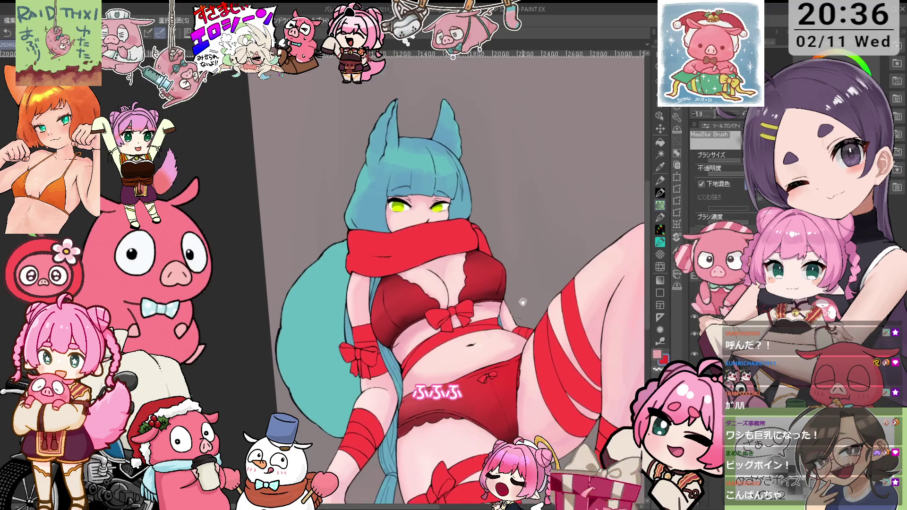
scroll(447, 314, "up", 3)
- Sample the bra's red and blend its shading with a smaller MaaBlur Brush on a rotated canvas
key("alt")
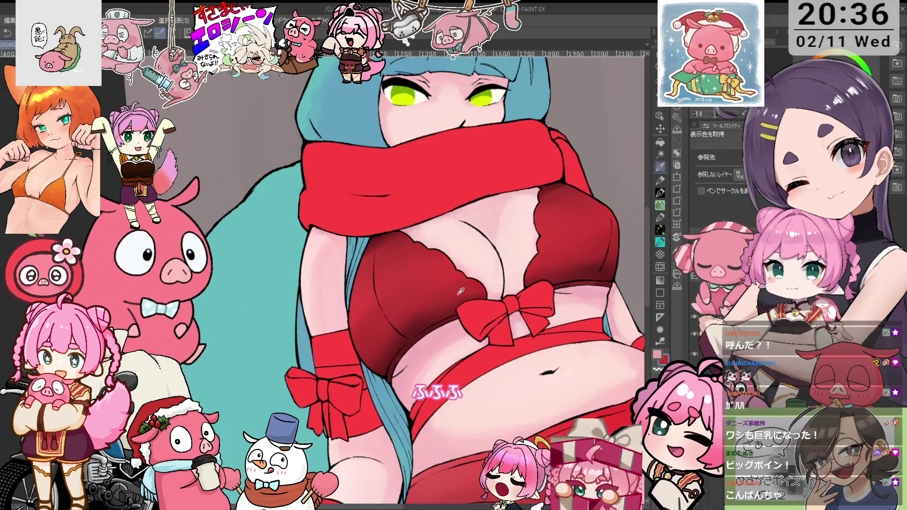
left_click(460, 290, "alt")
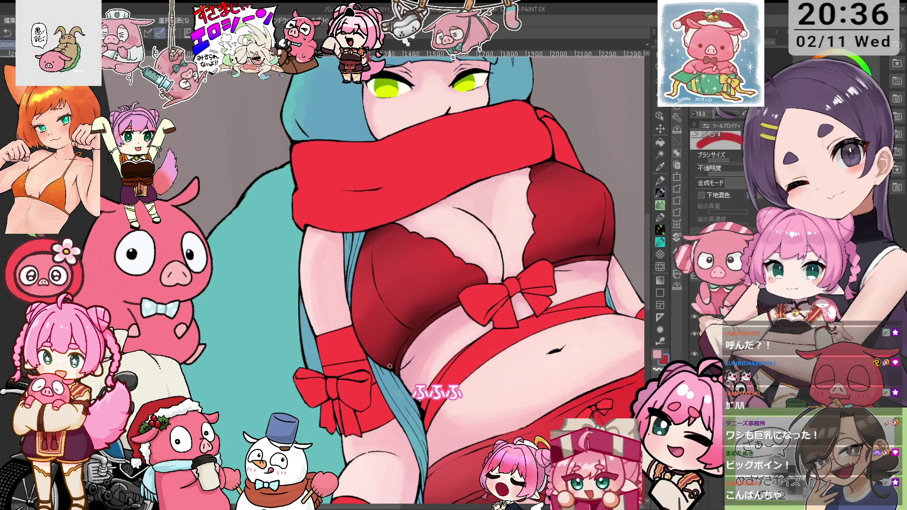
key("alt")
left_click(411, 338, "alt")
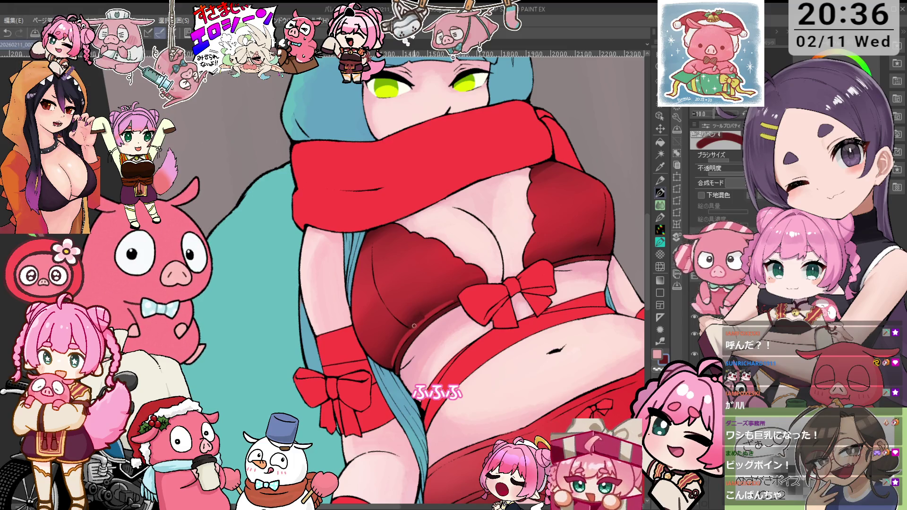
key("asciicircum")
key("asciicircum")
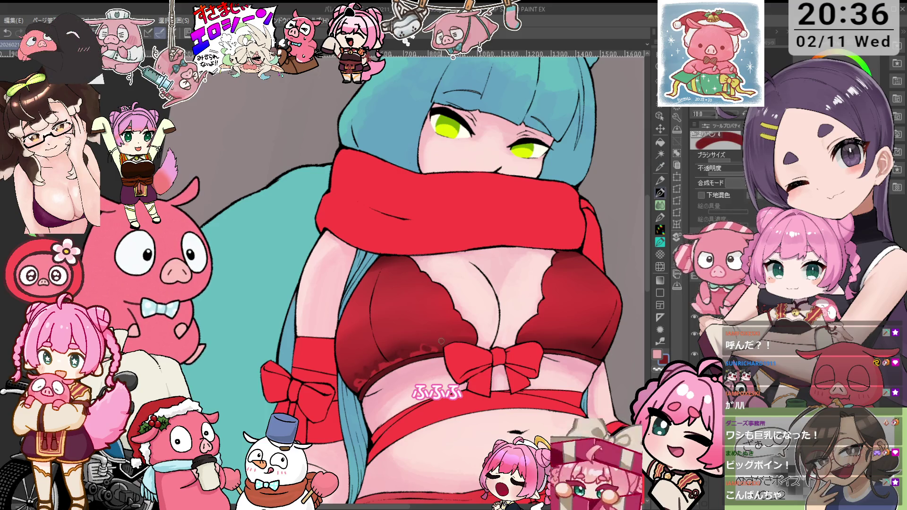
key("j")
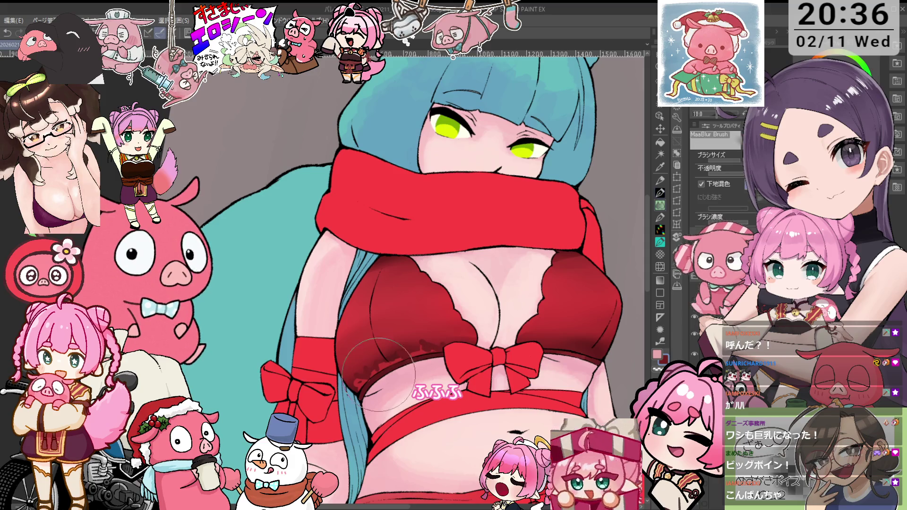
key("bracketleft")
key("bracketleft")
key("bracketleft")
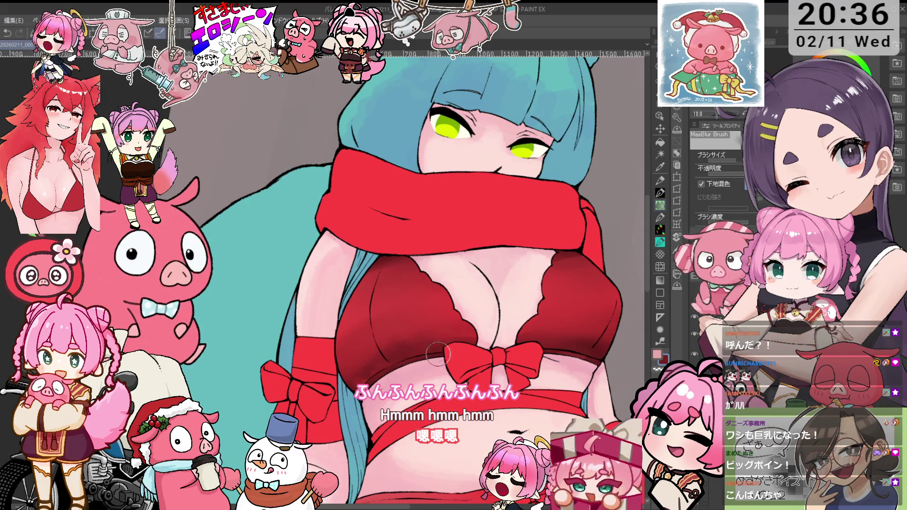
key("minus")
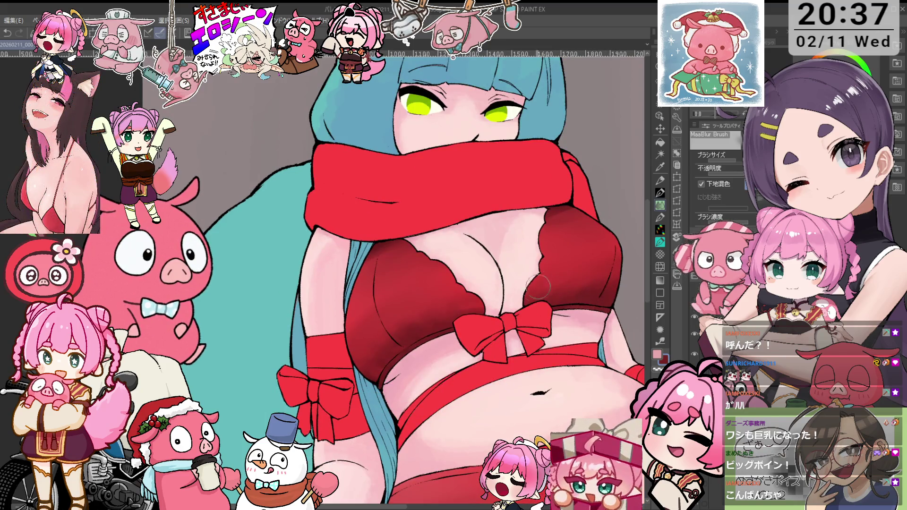
key("ctrl+minus")
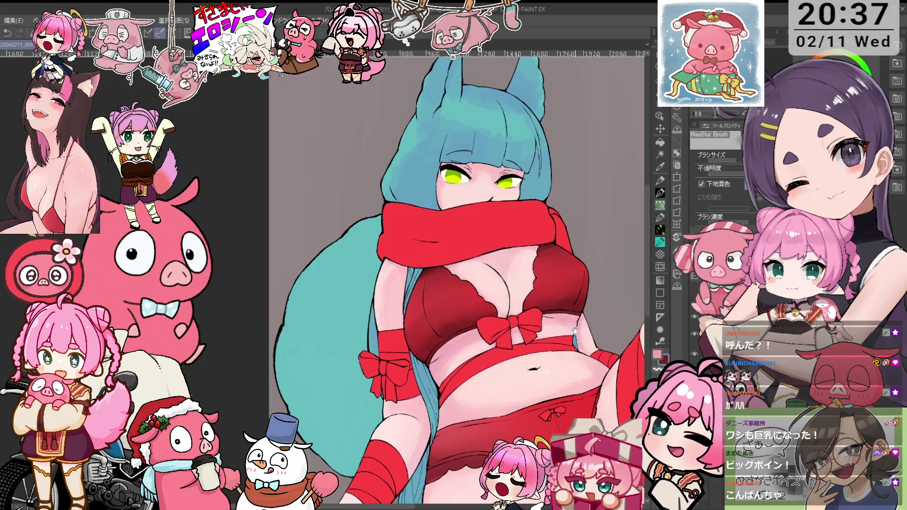
- Zoom out to the legs and blend the red stripe edge on the raised thigh
key("ctrl+minus")
left_click_drag(504, 372, 532, 203)
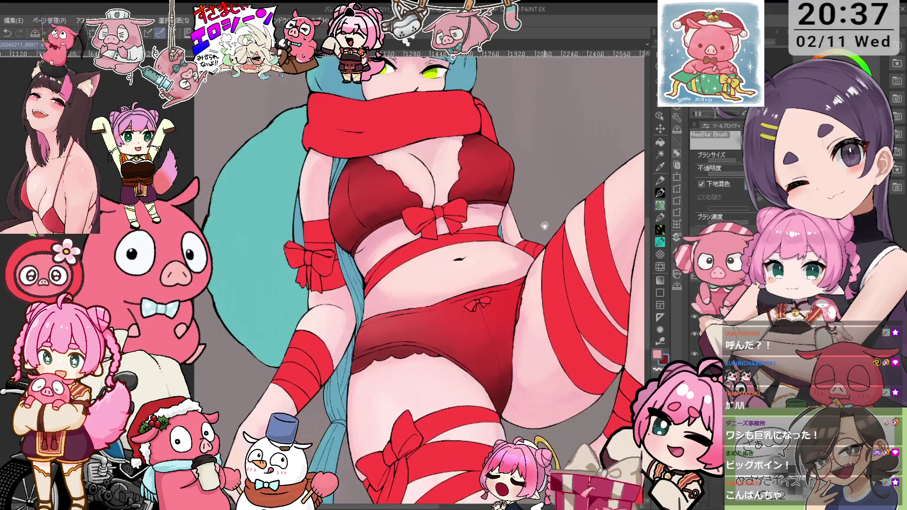
key("ctrl+minus")
key("o")
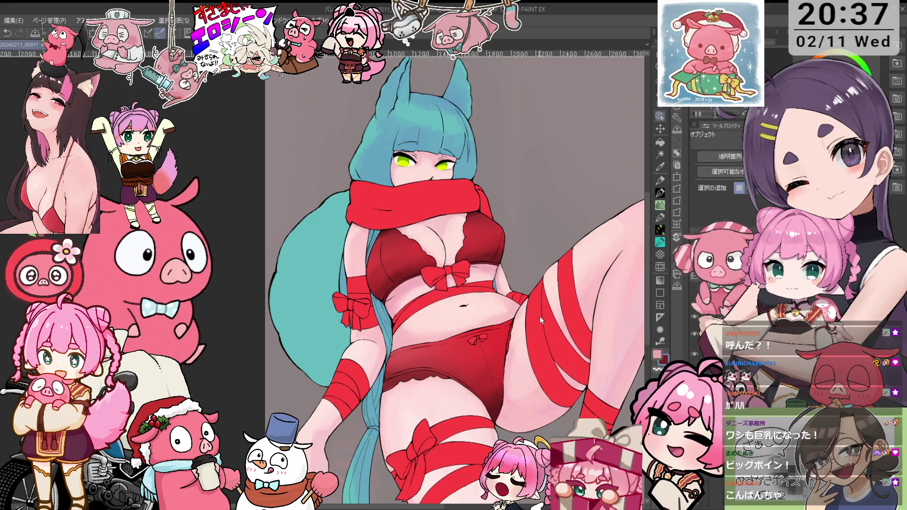
key("j")
left_click_drag(365, 264, 346, 194)
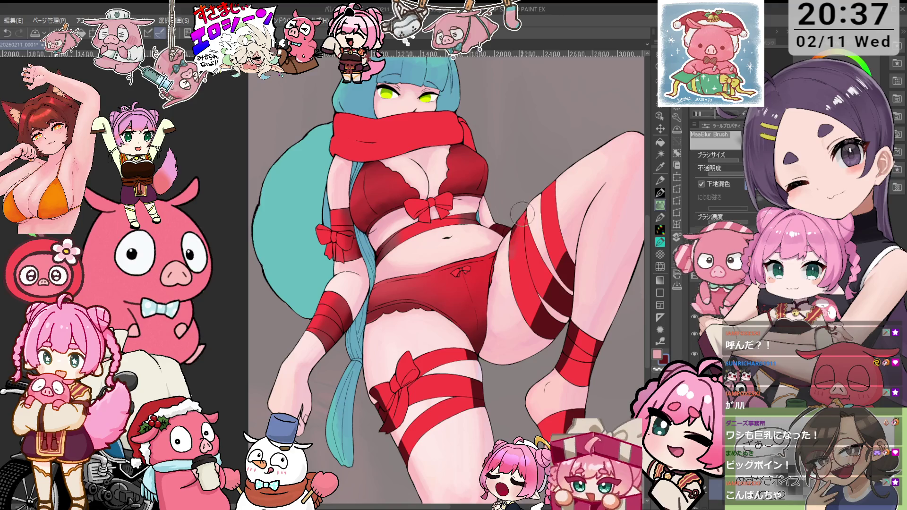
left_click_drag(548, 290, 536, 317)
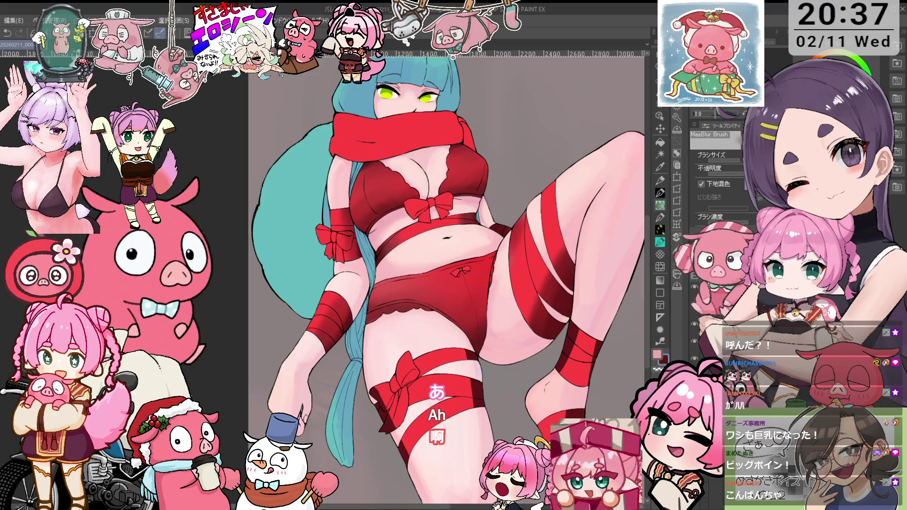
- Soften the thigh stripes into darker-edged gradients, alternating between colouring pen and MaaBlur Brush
key("p")
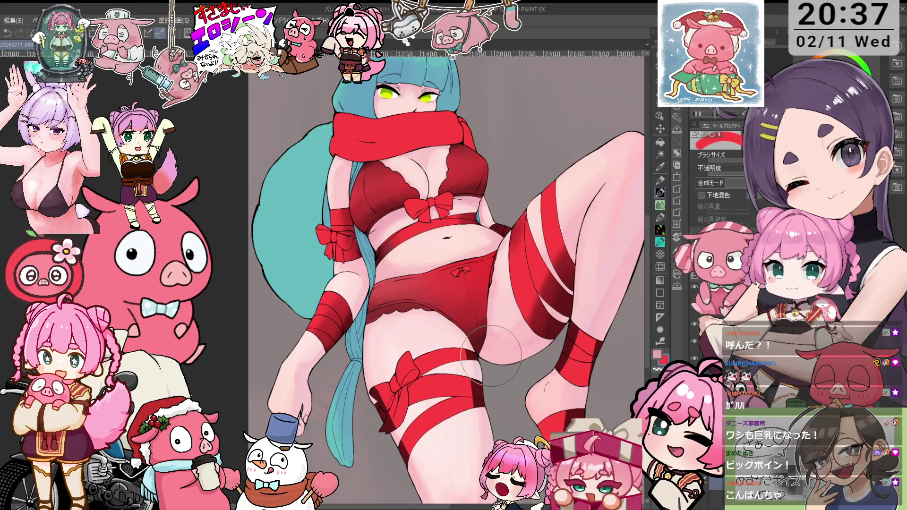
key("b")
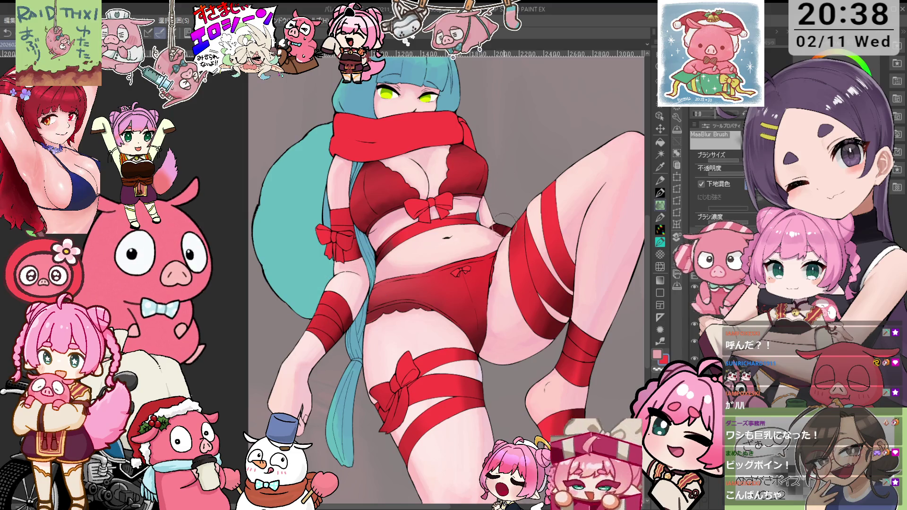
scroll(508, 217, "up", 3)
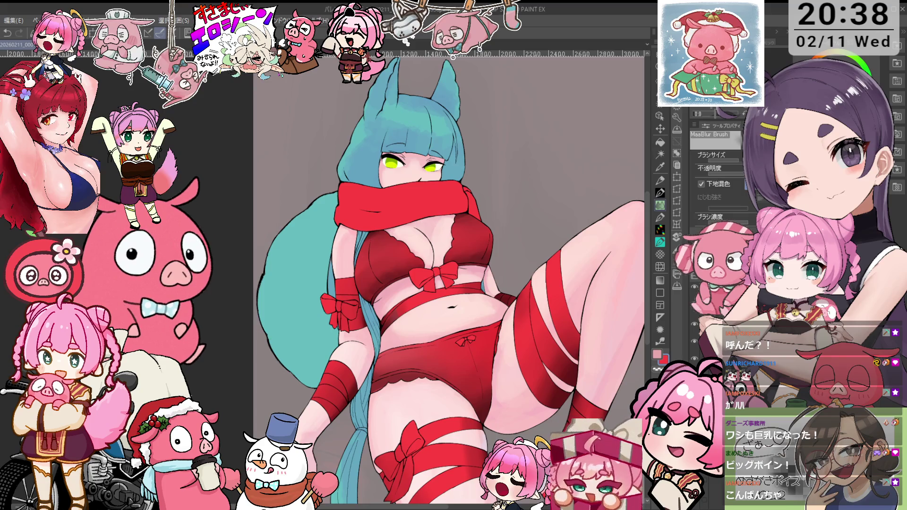
key("o")
key("p")
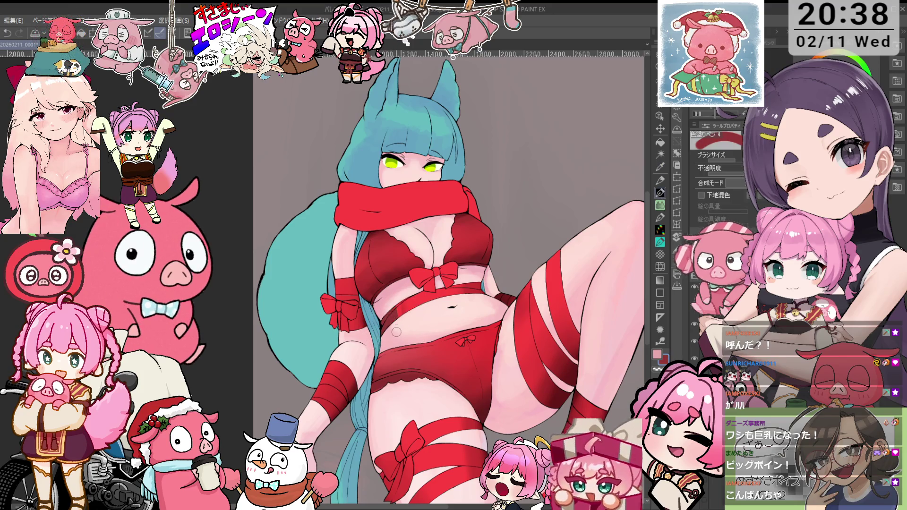
key("j")
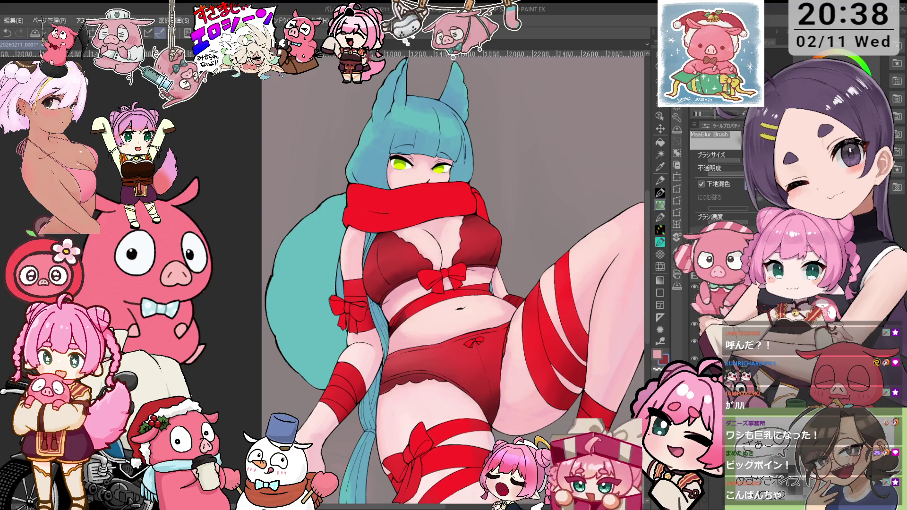
key("p")
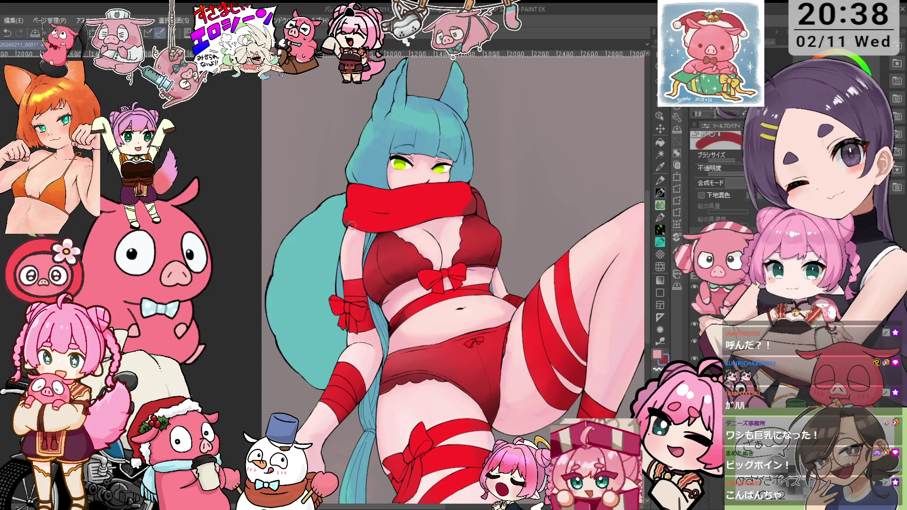
key("j")
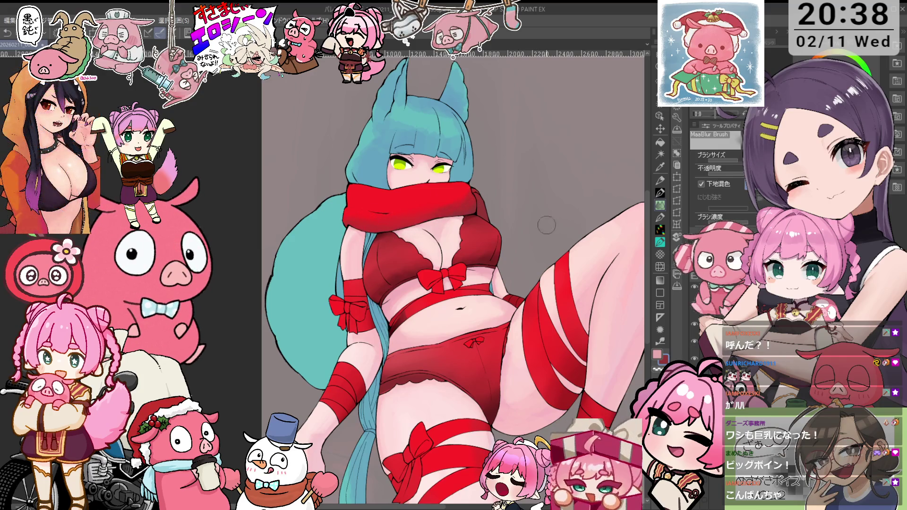
left_click_drag(552, 202, 547, 217)
key("p")
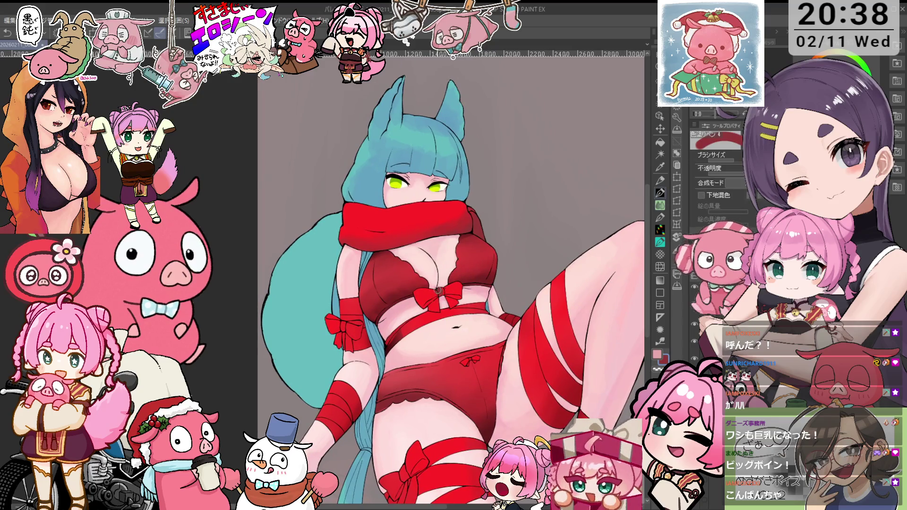
key("j")
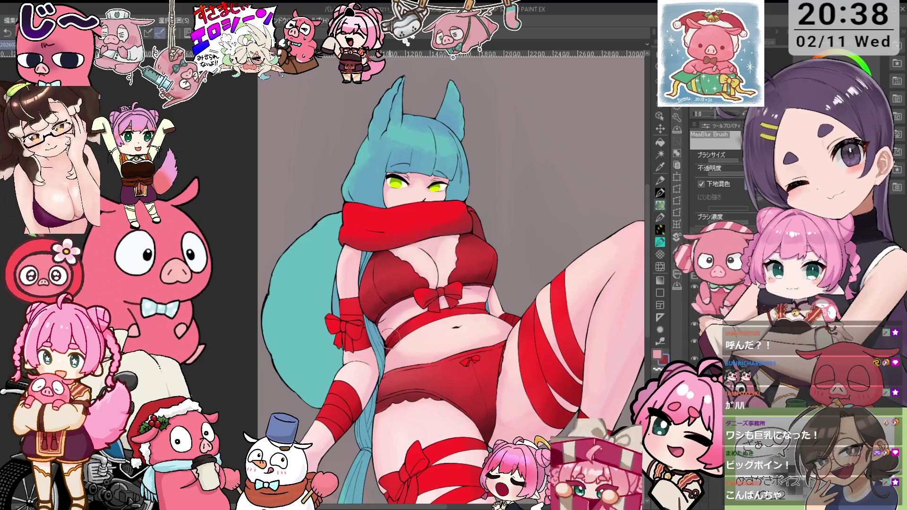
scroll(550, 314, "down", 2)
scroll(550, 314, "down", 3)
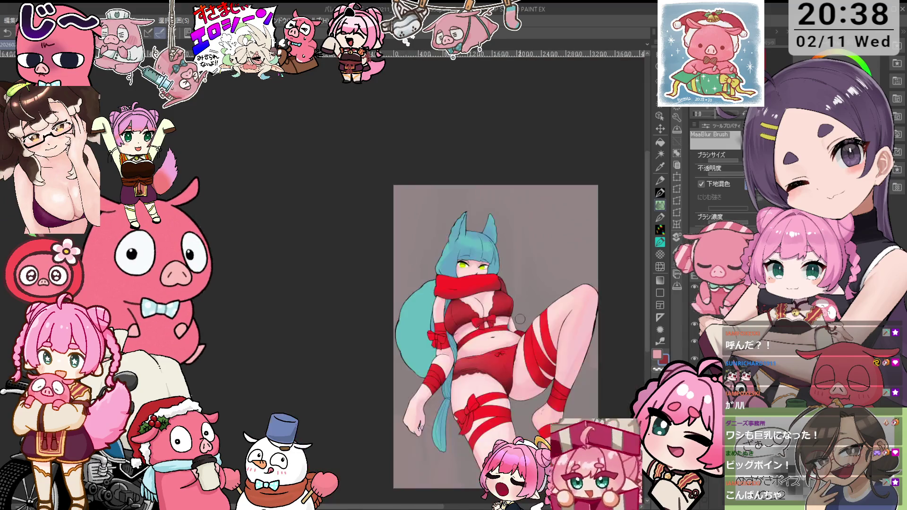
- Pan over the figure and blend the shorts shading with MaaBlur Brush on a tilted canvas
scroll(548, 321, "up", 5)
mouse_move(548, 327)
left_mouse_down()
mouse_move(486, 327)
mouse_move(494, 225)
left_mouse_up()
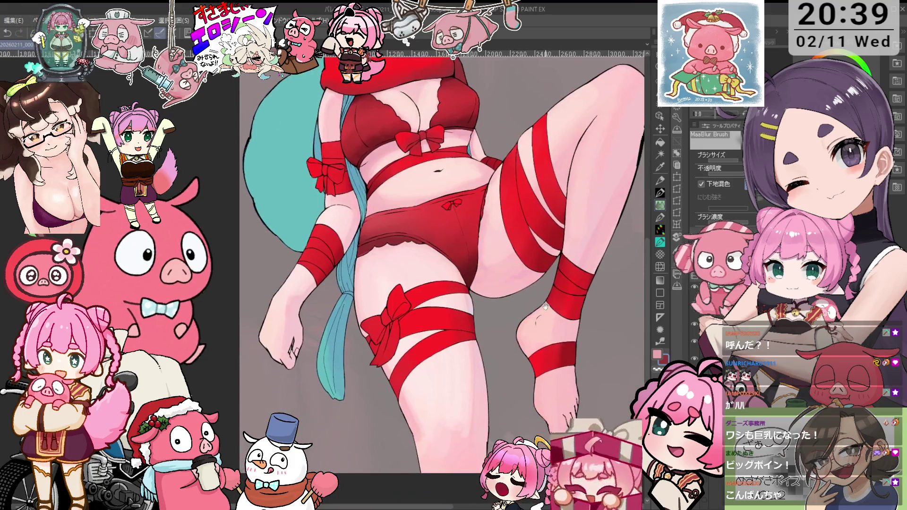
left_click_drag(539, 269, 545, 310)
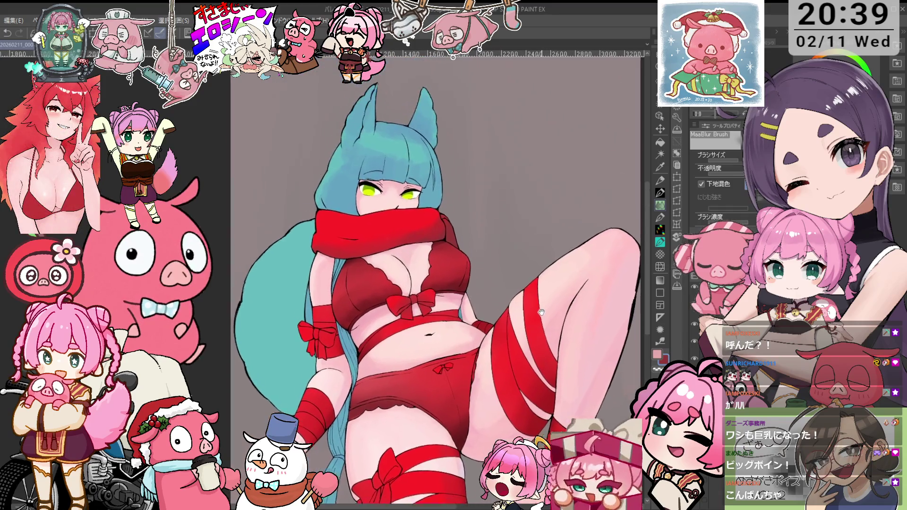
key("o")
key("j")
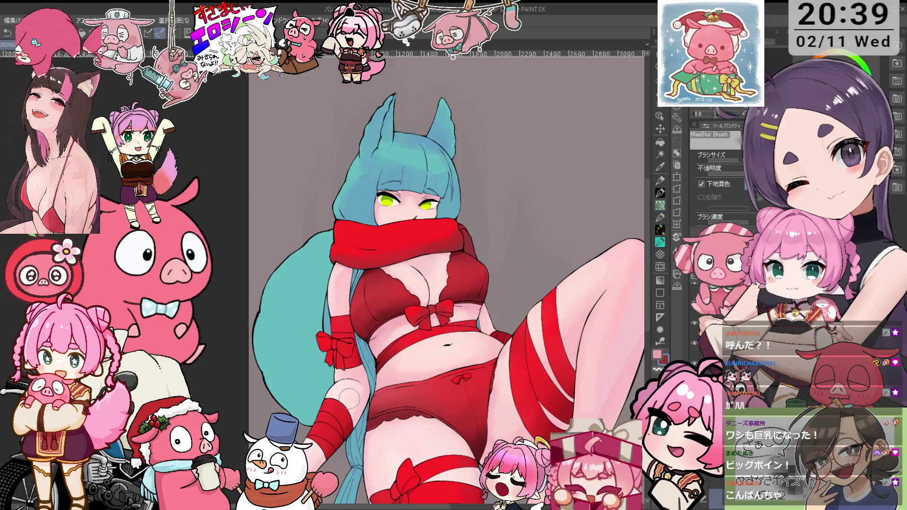
key("minus")
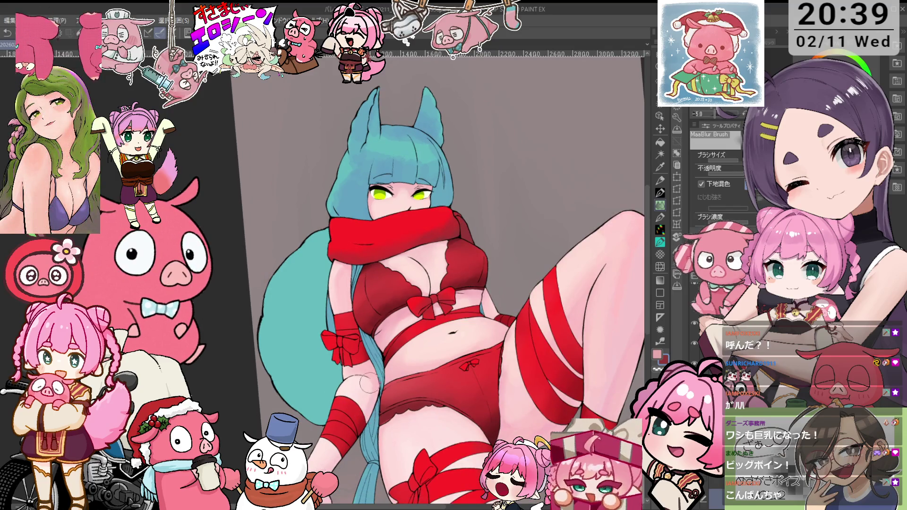
scroll(596, 362, "up", 1)
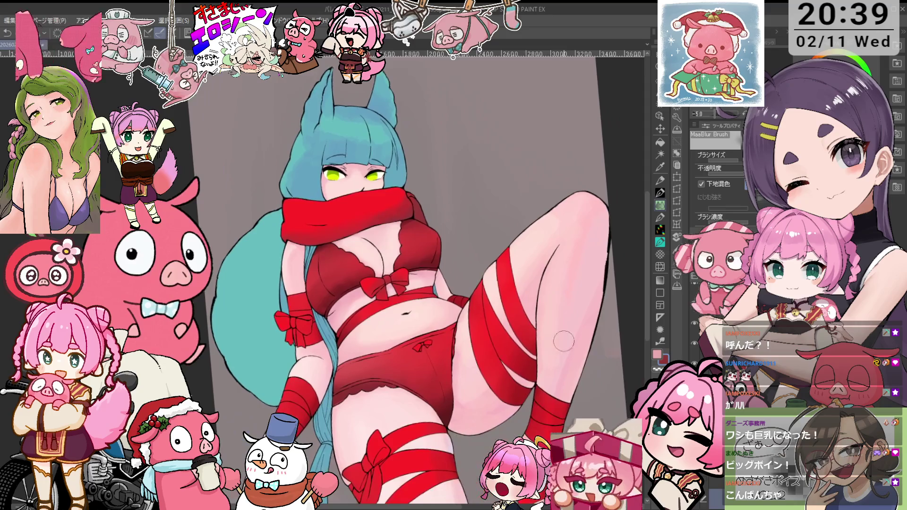
- Paint two faint light highlight strokes along the thigh and blend them in
key("p")
left_click_drag(561, 259, 554, 326)
left_click_drag(548, 290, 565, 254)
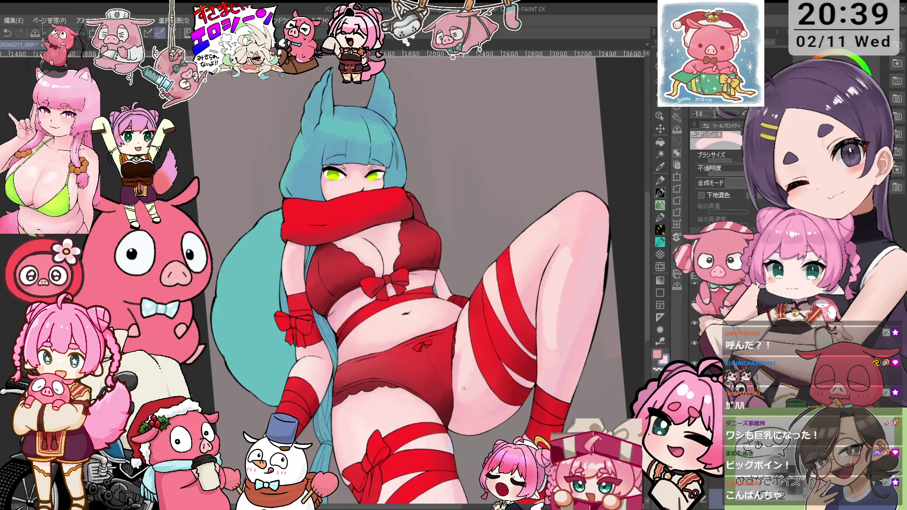
key("j")
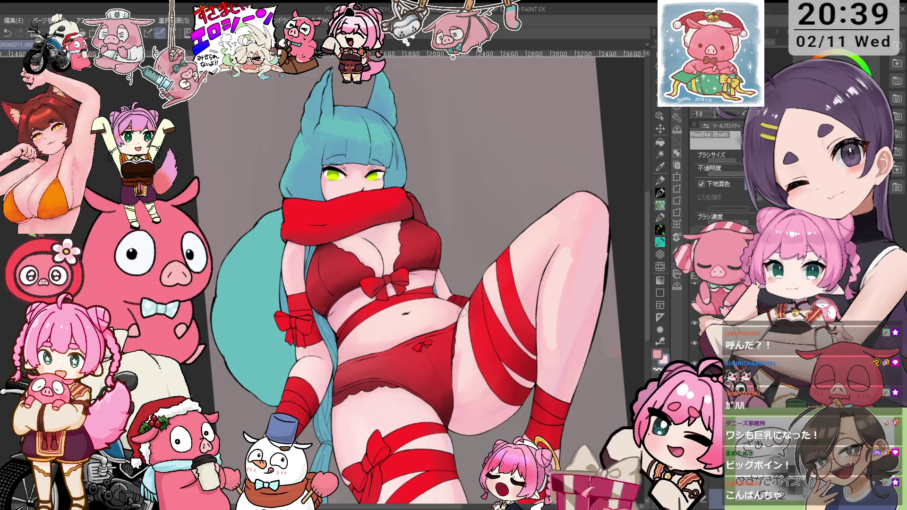
key("p")
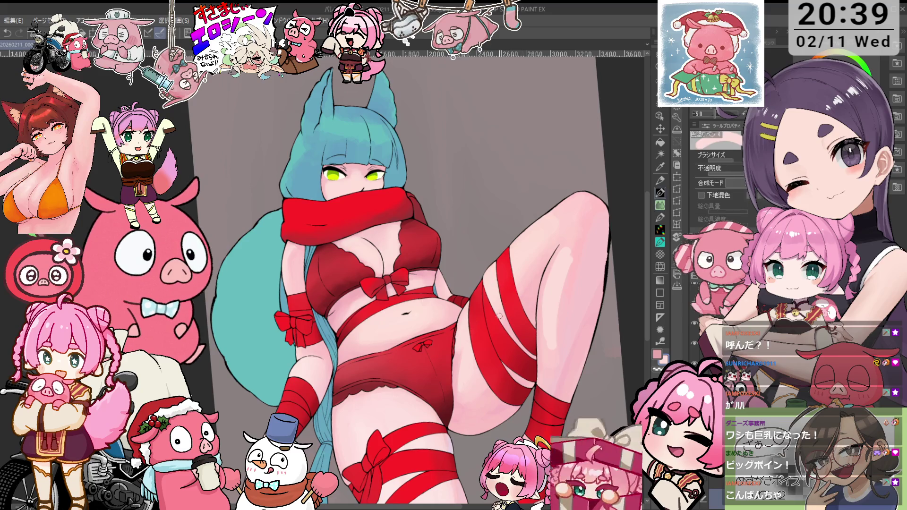
key("i")
key("p")
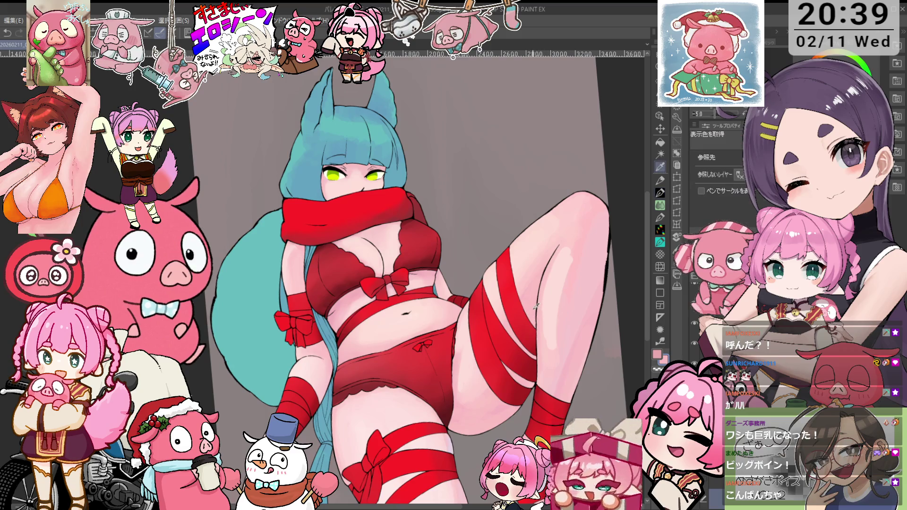
- Continue blending the shorts and thigh shading, switching between blur brush and pen
left_click_drag(542, 303, 502, 365)
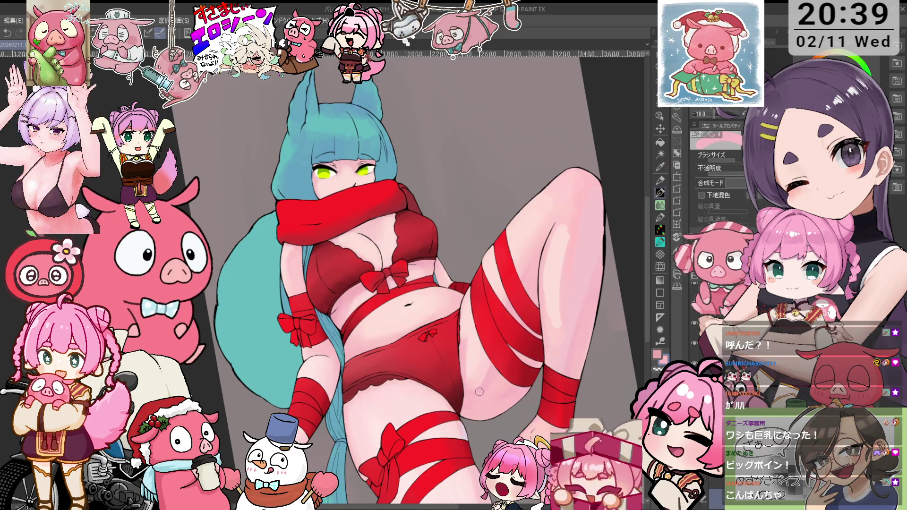
key("j")
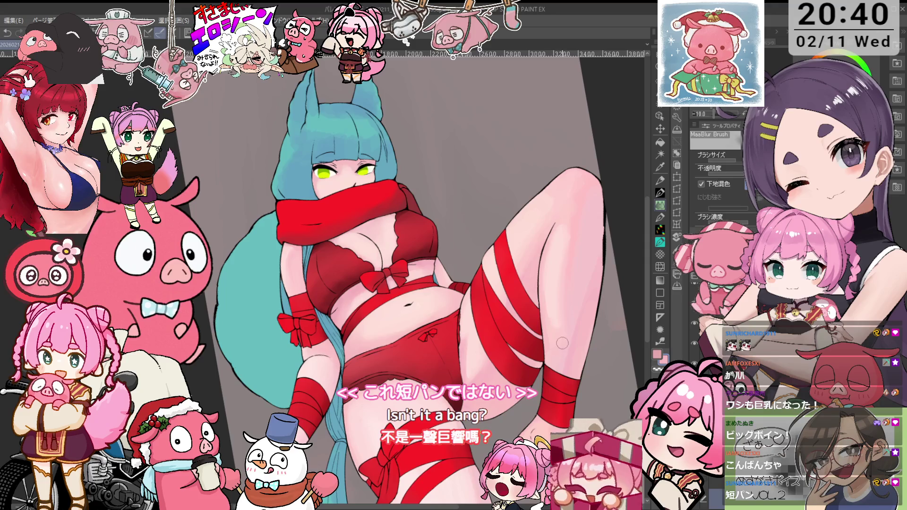
key("b")
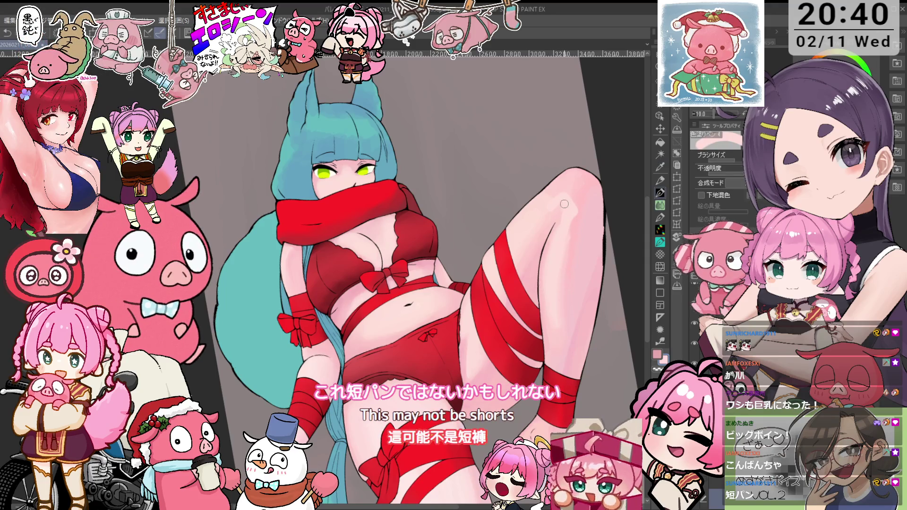
key("j")
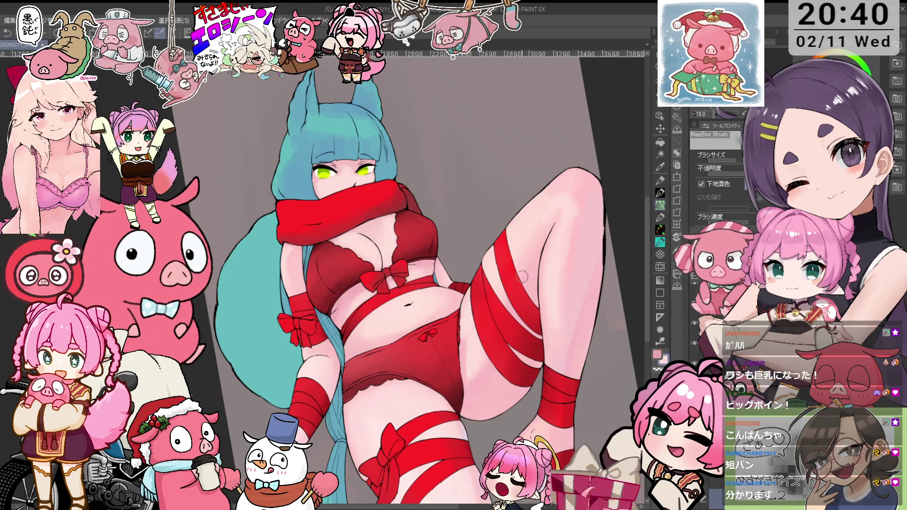
scroll(560, 256, "down", 2)
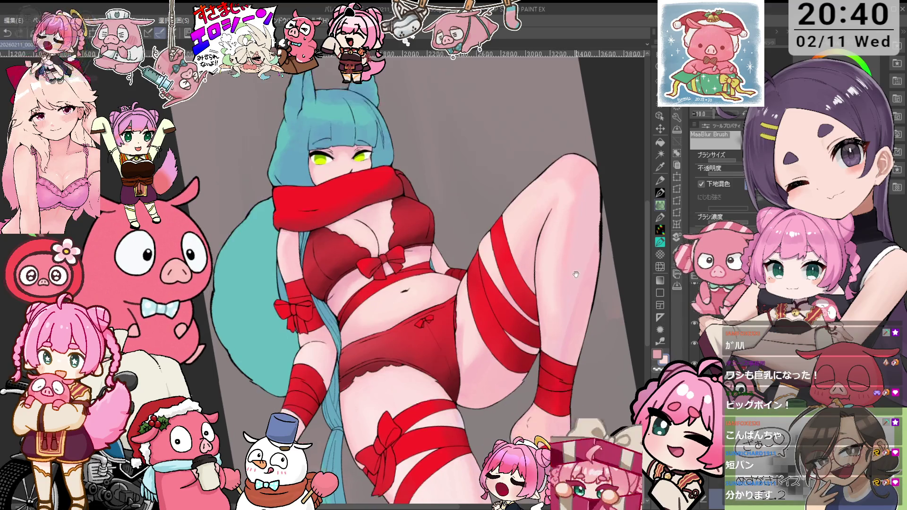
scroll(558, 327, "up", 5)
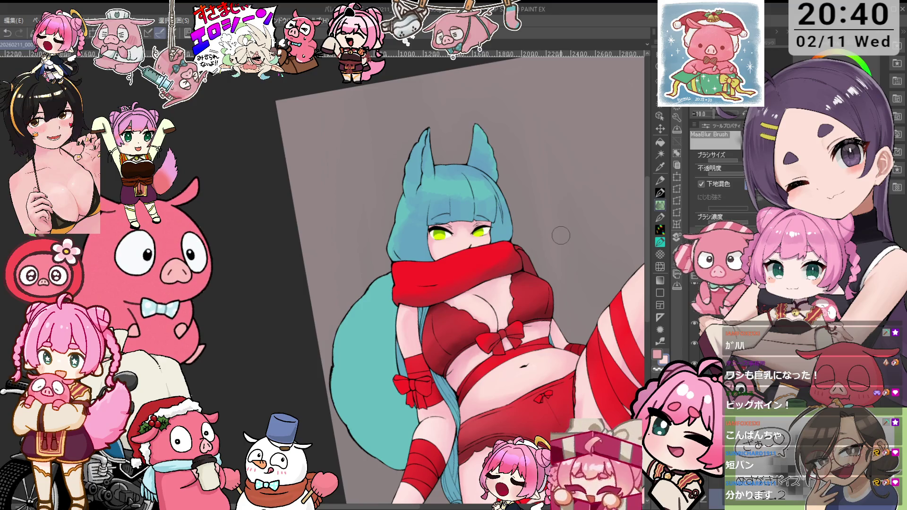
key("o")
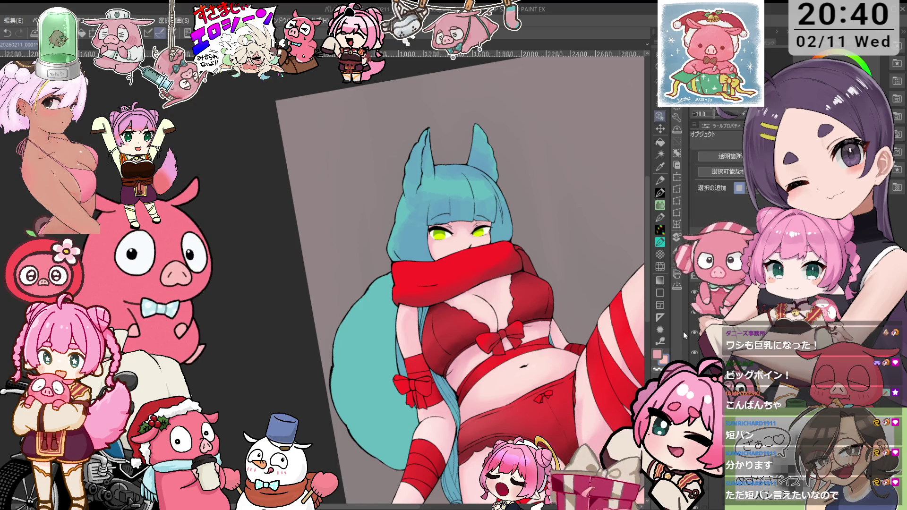
key("p")
scroll(439, 300, "up", 2)
- Paint thin highlight strokes on the red bra, undo them, and add a light highlight blob
left_click_drag(426, 310, 442, 355)
mouse_move(424, 297)
left_mouse_down()
mouse_move(431, 333)
mouse_move(459, 371)
left_mouse_up()
key("ctrl+z")
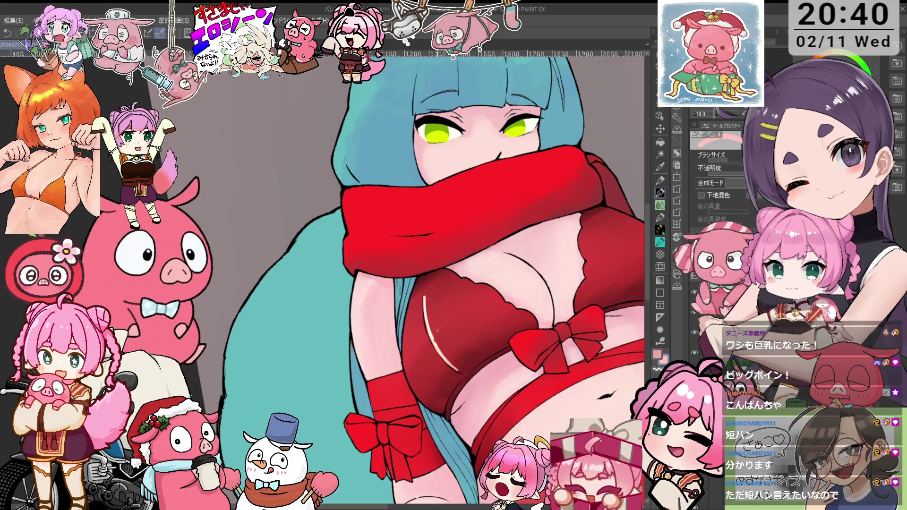
key("ctrl+z")
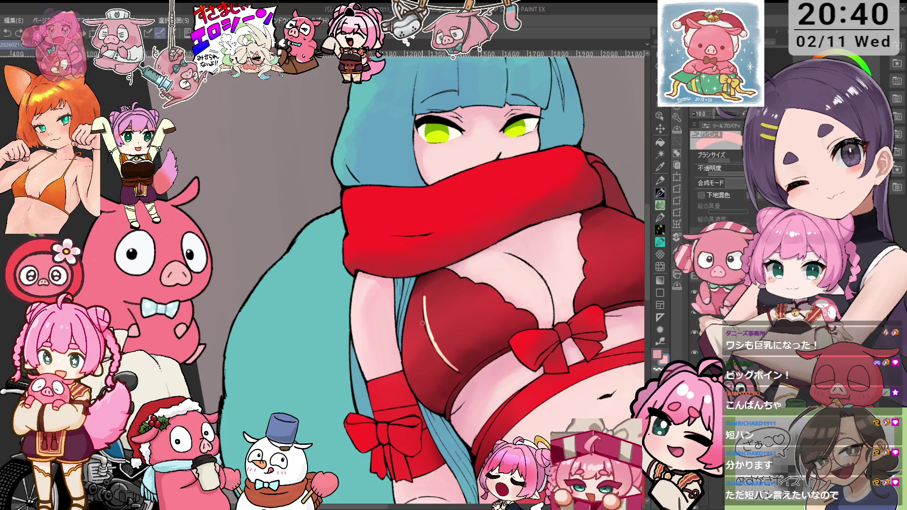
left_click_drag(417, 300, 414, 319)
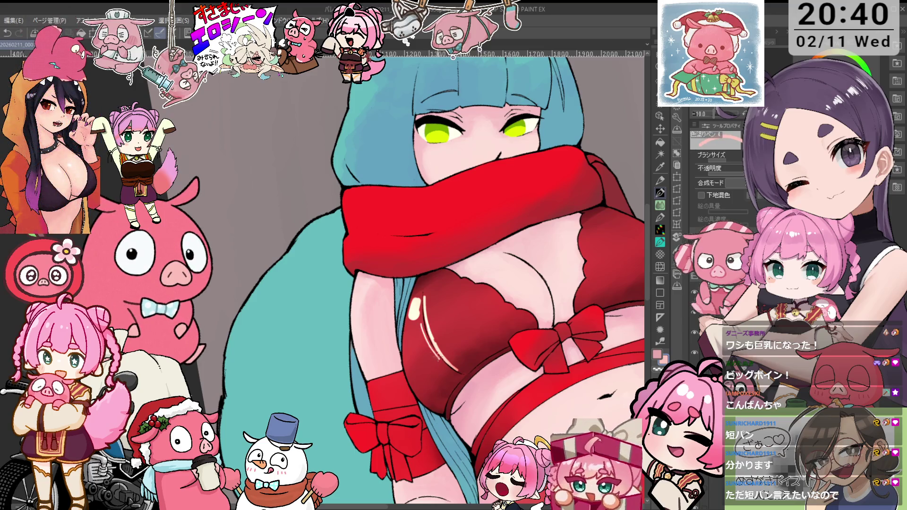
- Soften the bra's left-edge highlight and the heart-shaped shine with MaaBlur Brush
mouse_move(616, 221)
left_mouse_down()
mouse_move(523, 255)
mouse_move(586, 284)
left_mouse_up()
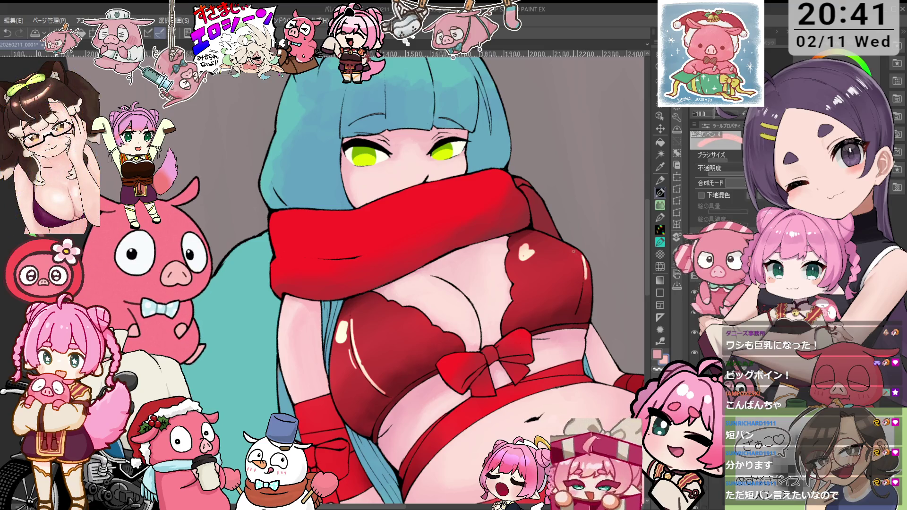
key("asciicircum")
key("j")
left_click_drag(349, 336, 351, 379)
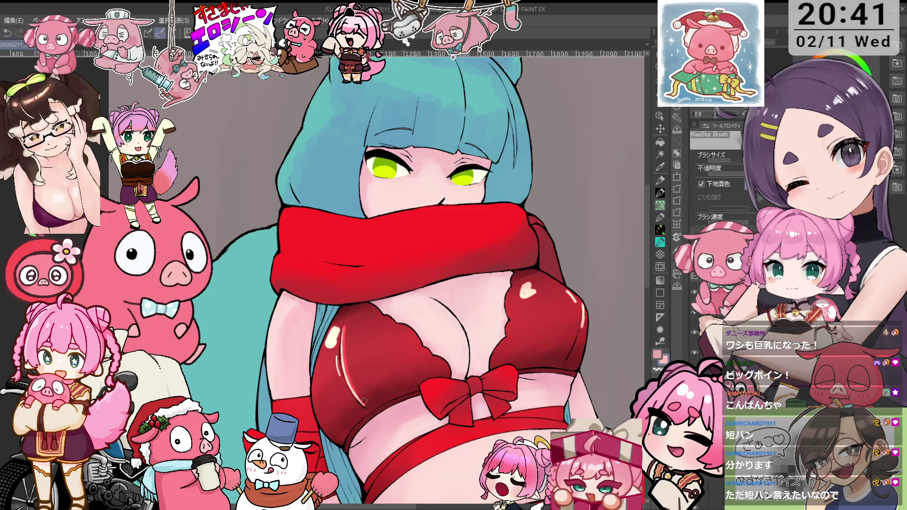
left_click_drag(346, 326, 354, 404)
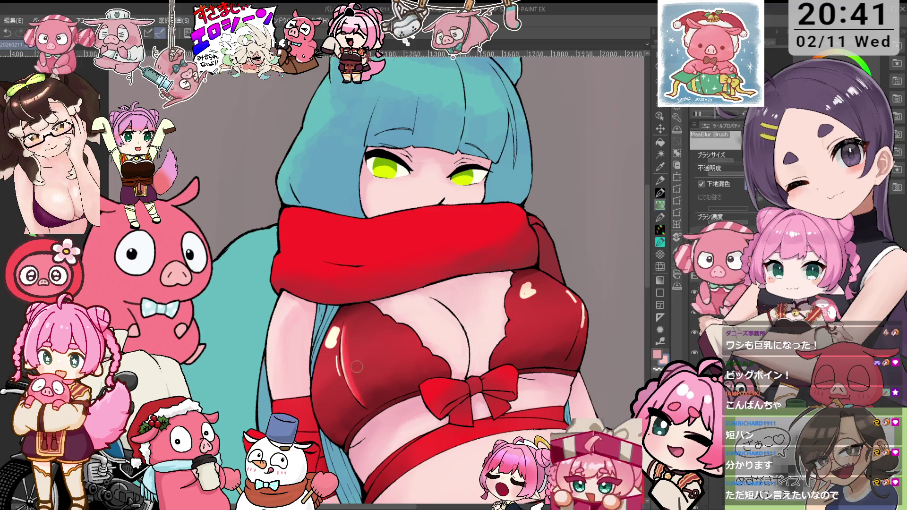
left_click_drag(356, 363, 366, 383)
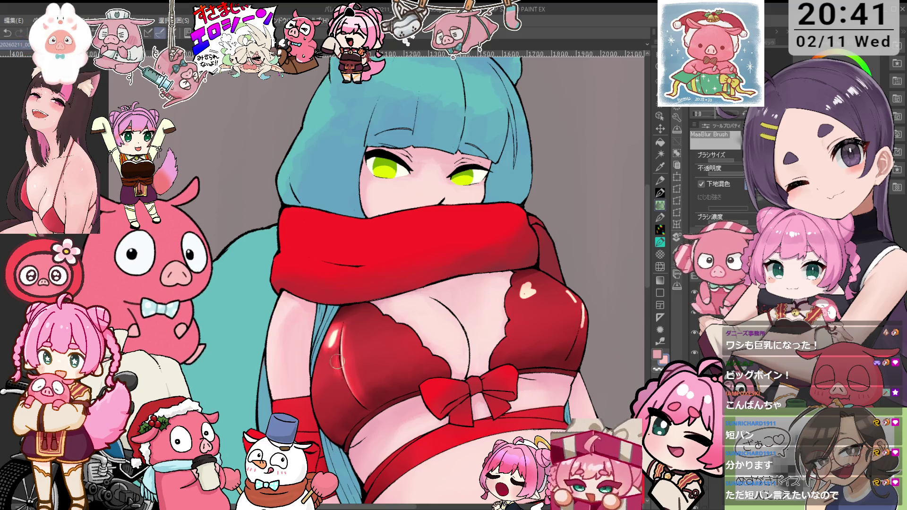
left_click_drag(524, 291, 538, 287)
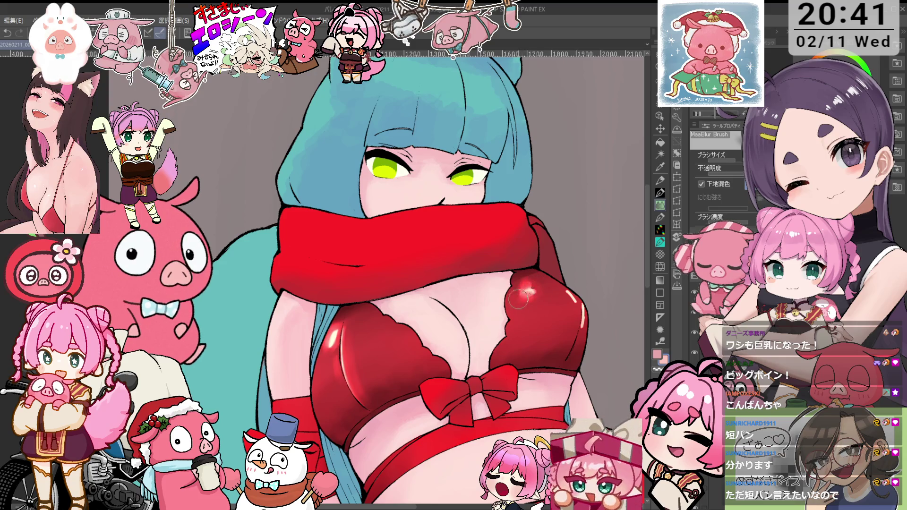
- Dab a small bright highlight on the top and blend it in
key("p")
left_click(526, 292)
key("j")
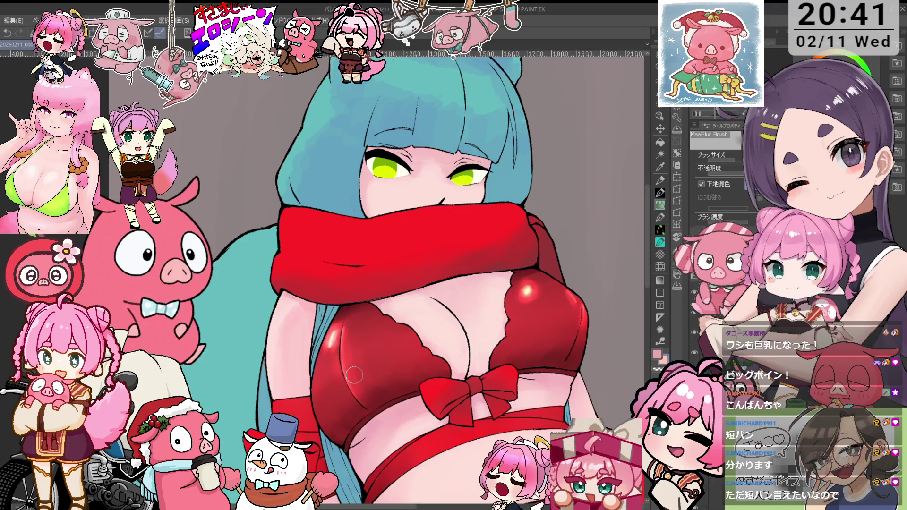
scroll(353, 386, "up", 1)
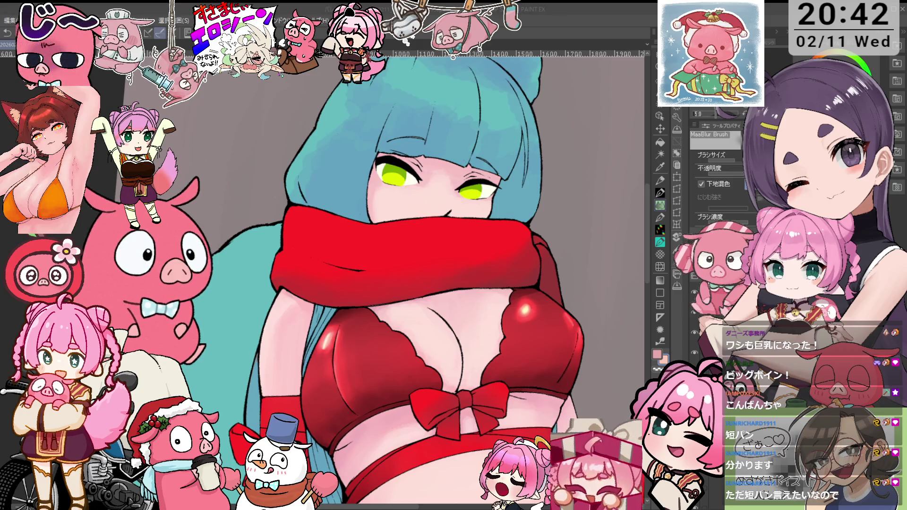
key("minus")
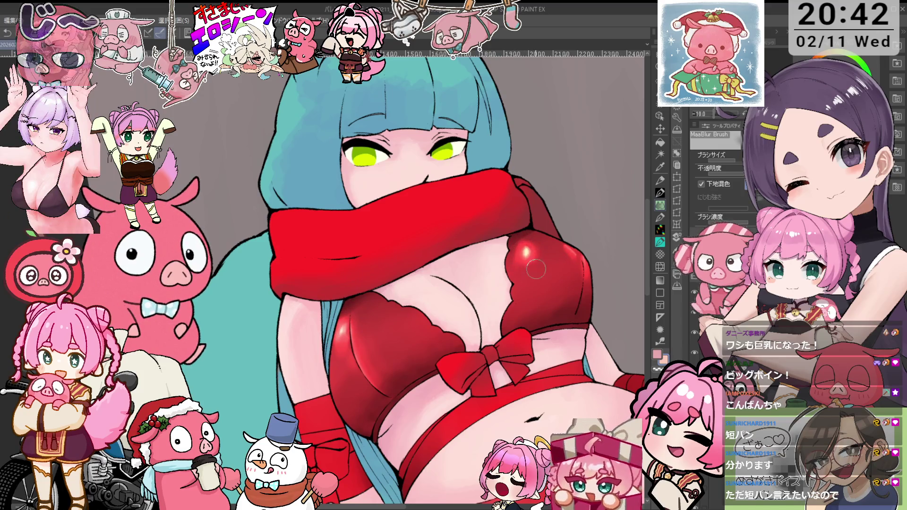
left_click_drag(518, 262, 522, 304)
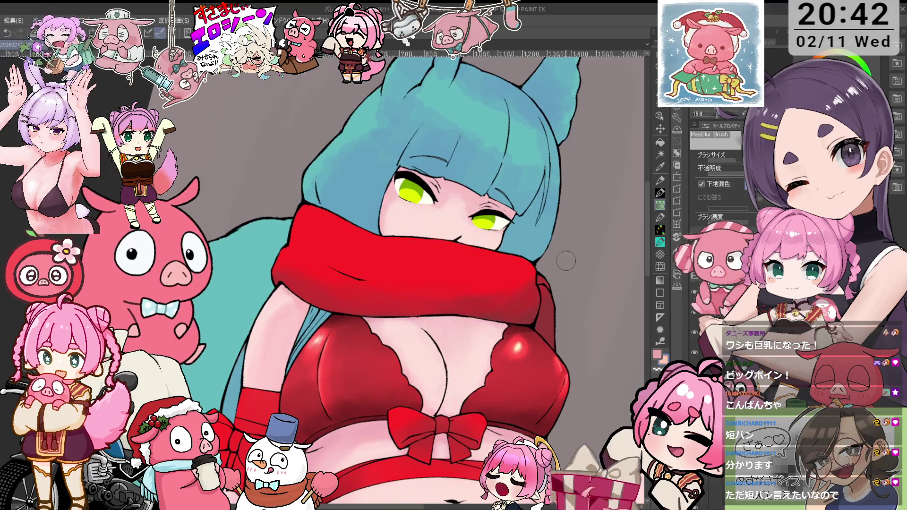
key("minus")
key("minus")
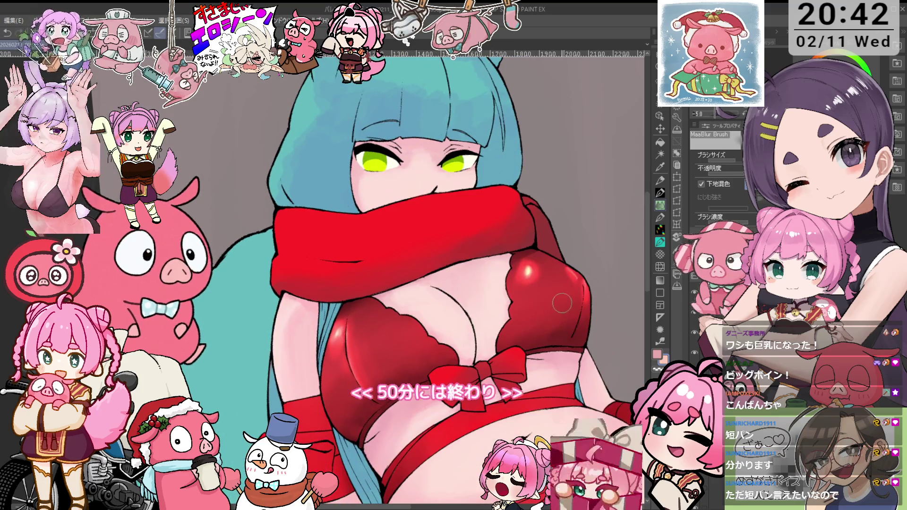
key("p")
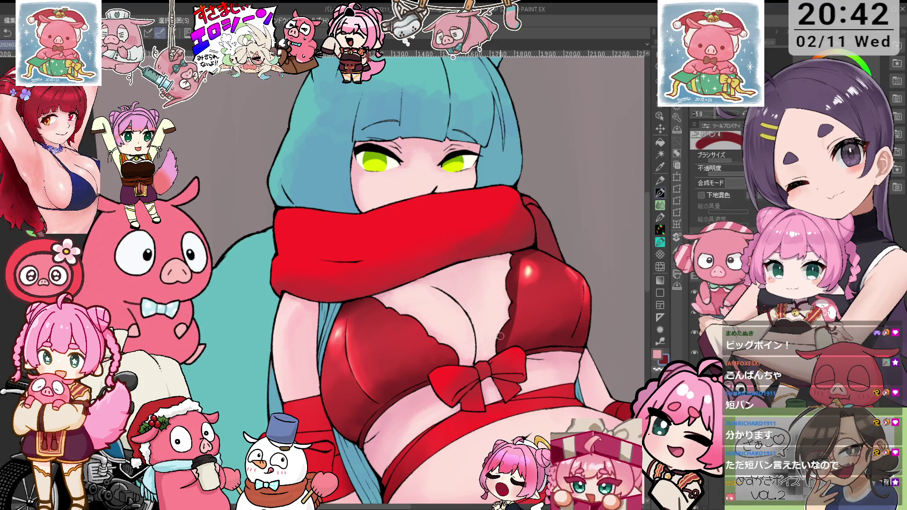
left_click_drag(510, 292, 391, 380)
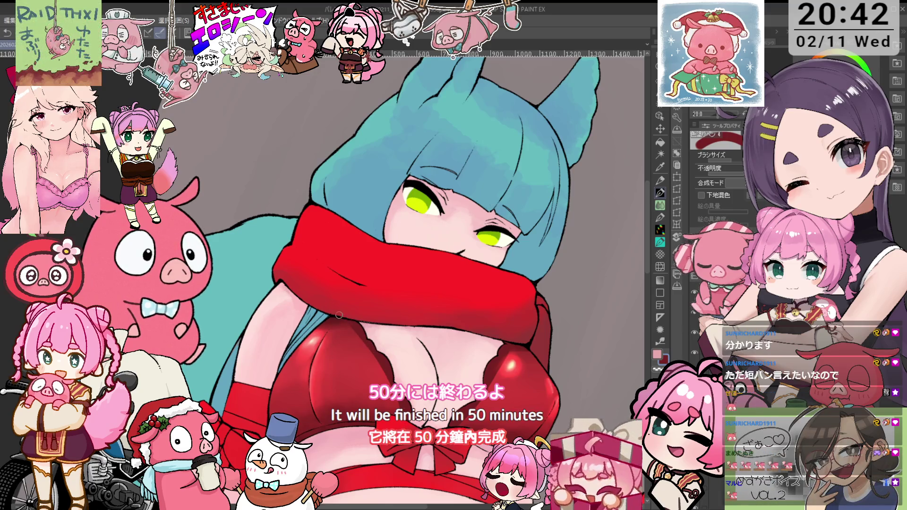
mouse_move(341, 317)
left_mouse_down()
mouse_move(438, 244)
mouse_move(365, 337)
left_mouse_up()
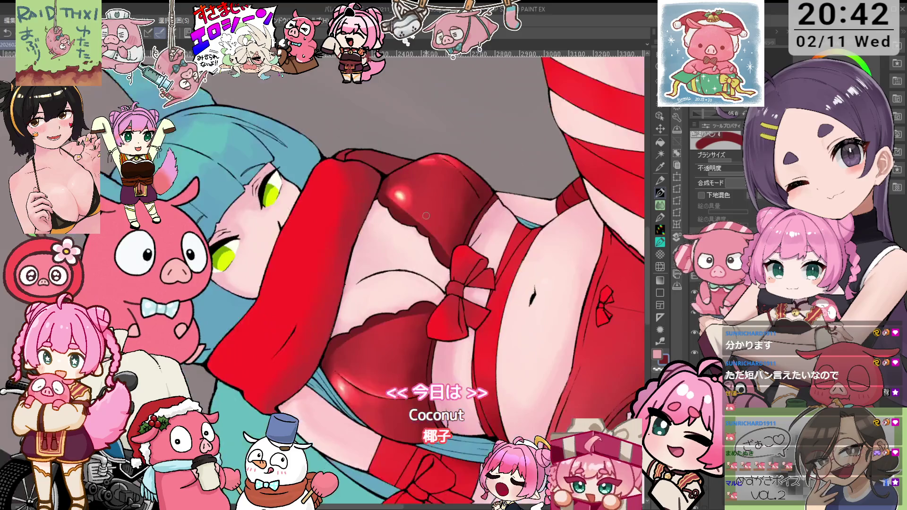
mouse_move(402, 252)
left_mouse_down()
mouse_move(440, 328)
mouse_move(453, 262)
mouse_move(362, 322)
mouse_move(430, 262)
left_mouse_up()
key("o")
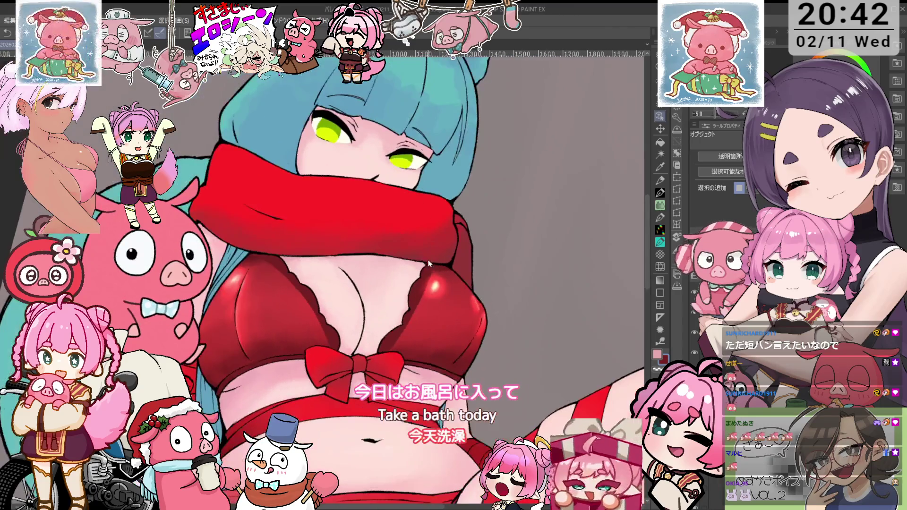
scroll(447, 283, "down", 5)
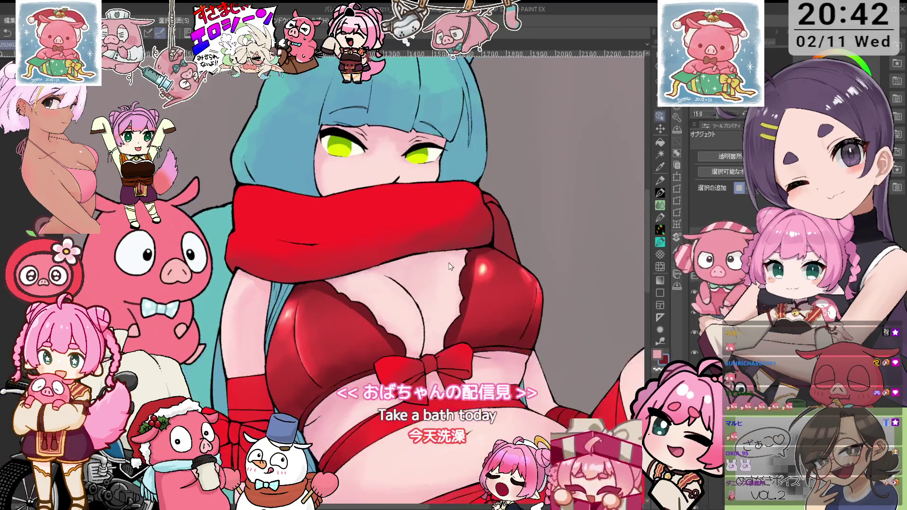
mouse_move(448, 283)
left_mouse_down()
mouse_move(629, 168)
mouse_move(421, 267)
left_mouse_up()
key("p")
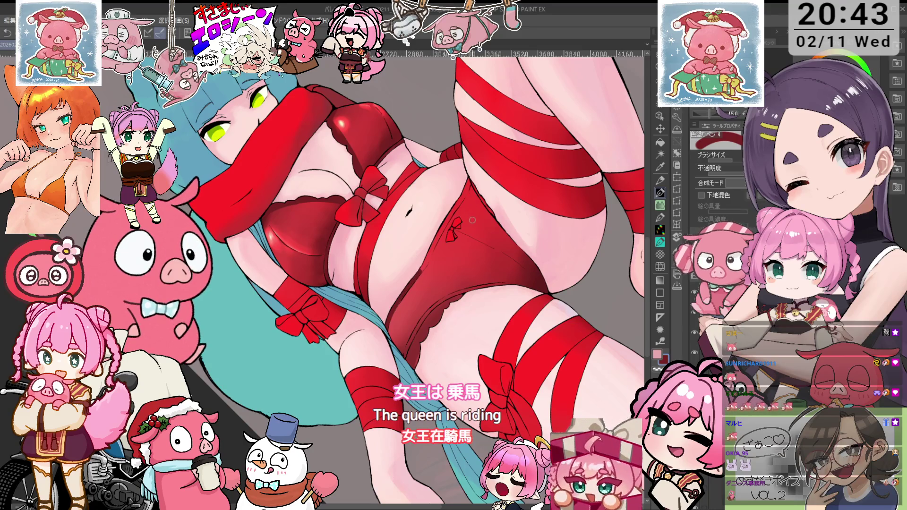
- Look over the illustration at several rotations and zoom levels, ending zoomed in on the figure
scroll(418, 260, "up", 1)
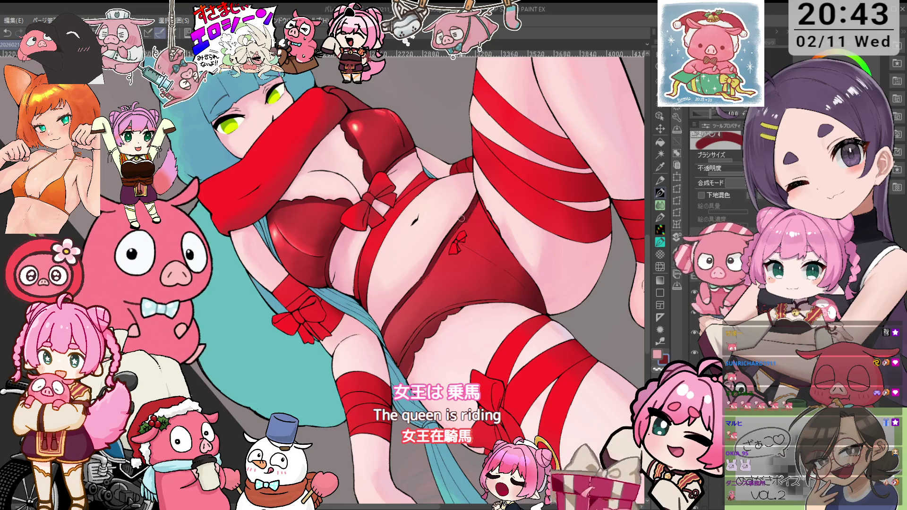
key("minus")
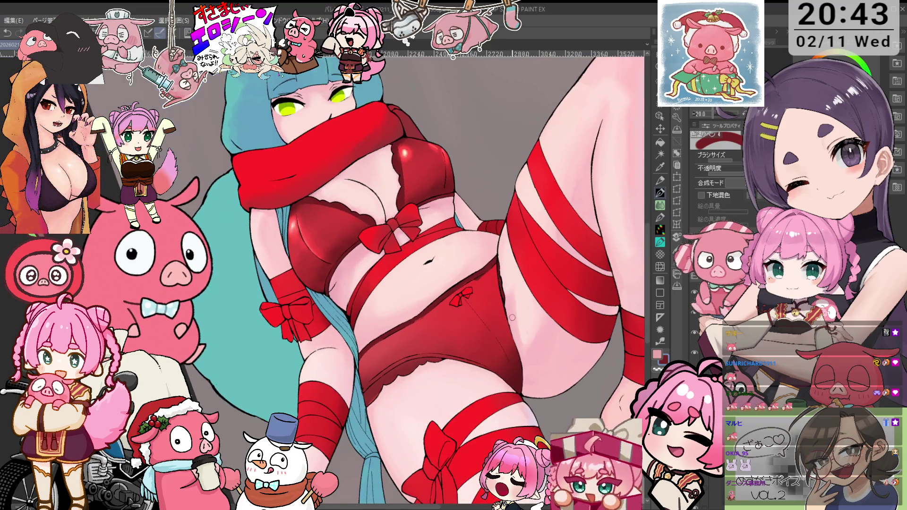
left_click_drag(513, 318, 447, 256)
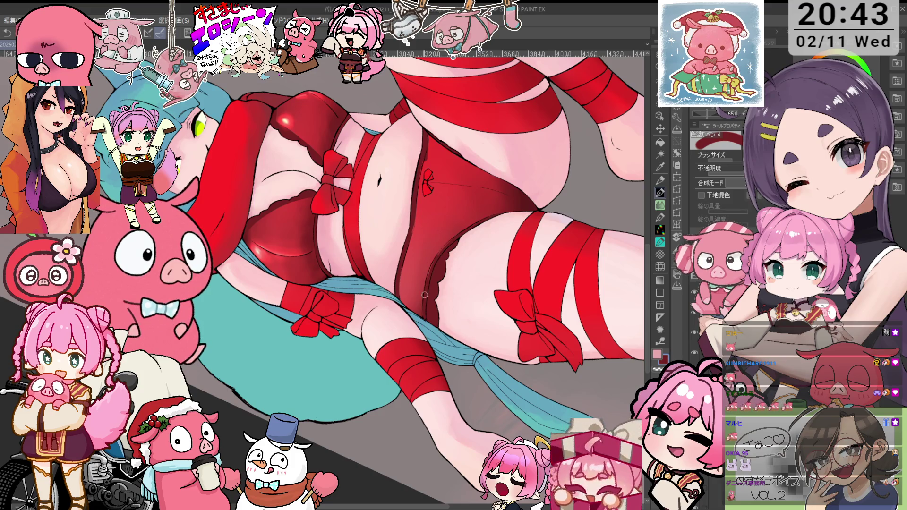
key("ctrl+0")
scroll(498, 279, "up", 6)
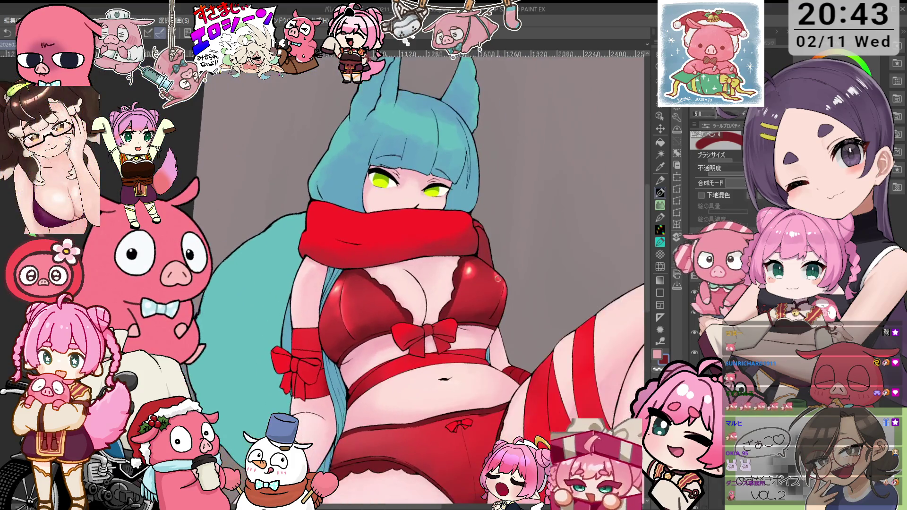
scroll(489, 281, "down", 1)
scroll(501, 274, "down", 1)
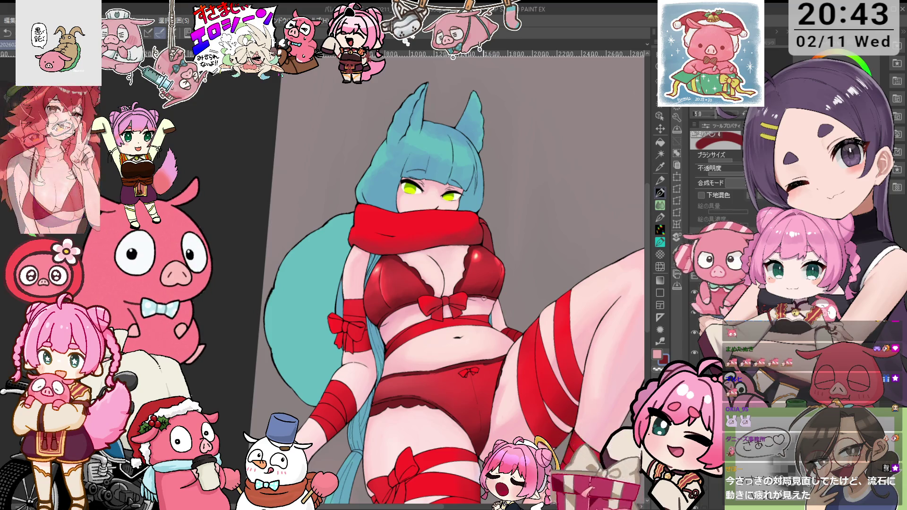
key("minus")
key("ctrl+plus")
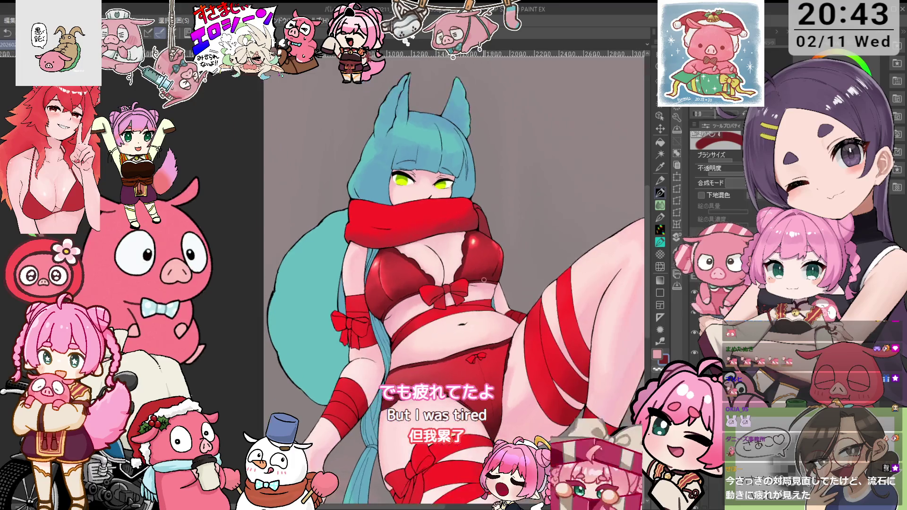
key("ctrl+plus")
key("ctrl+plus")
key("ctrl+plus")
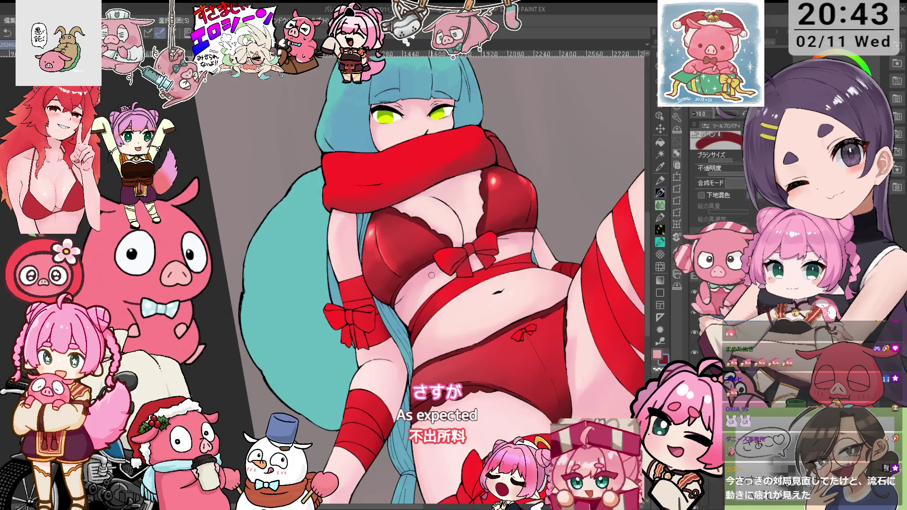
- Pick skin pink as the drawing colour, then fit the whole illustration with rotation reset
left_click(429, 280, "alt")
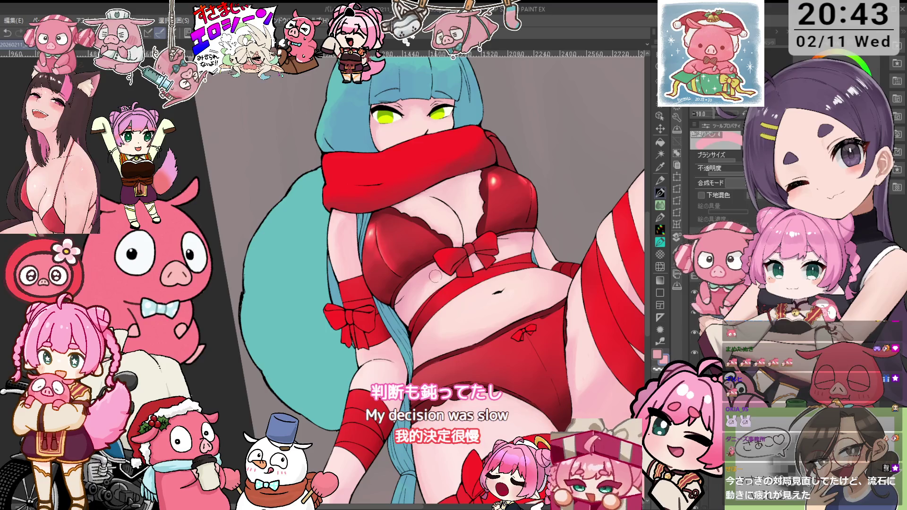
key("^")
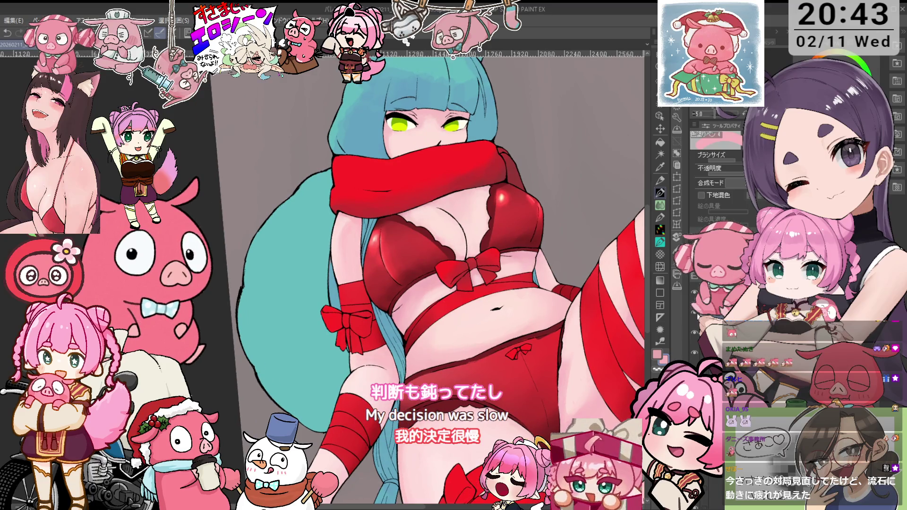
key("ctrl+minus")
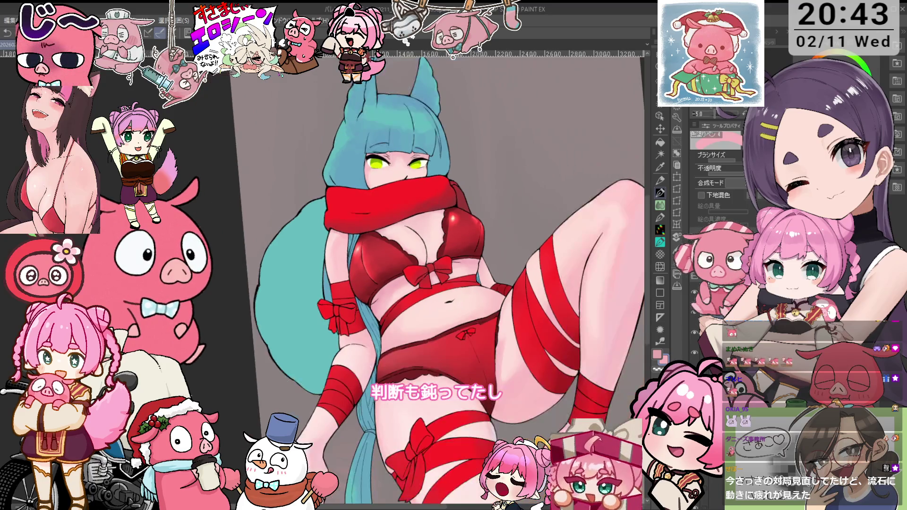
key("^")
key("^")
key("^")
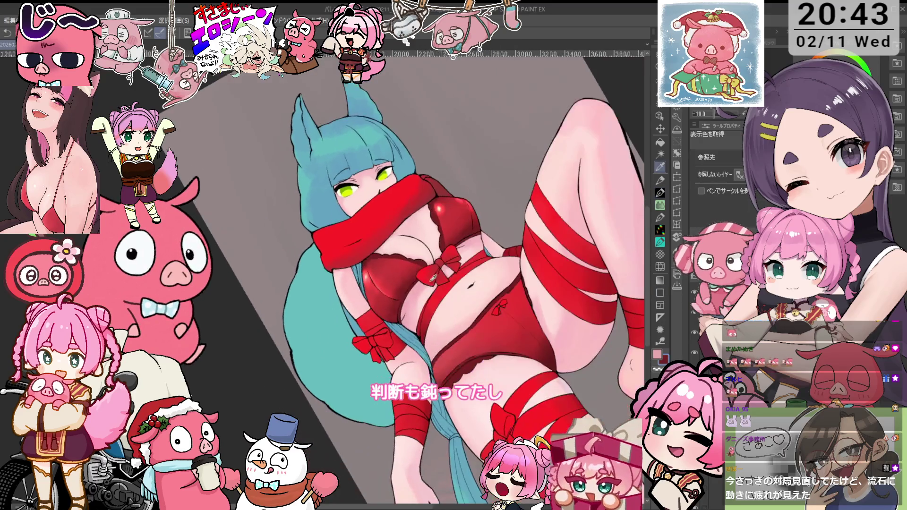
key("ctrl+plus")
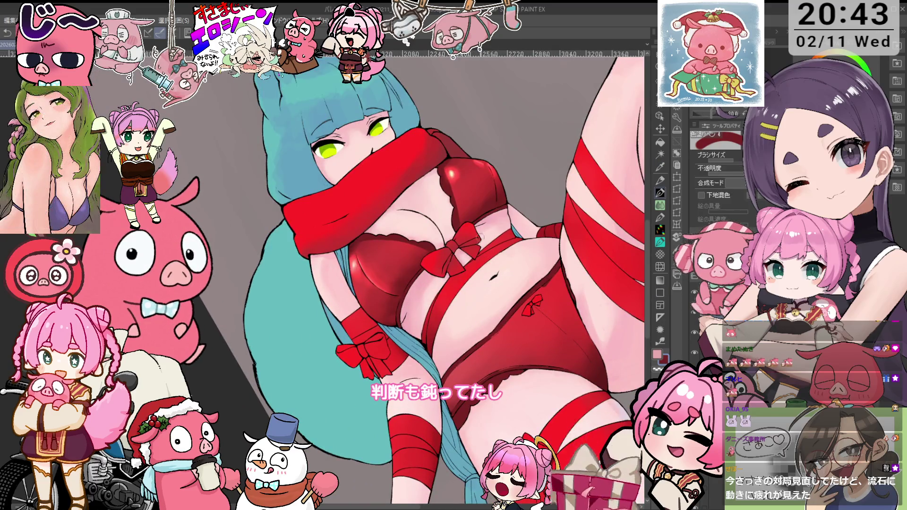
key("ctrl+0")
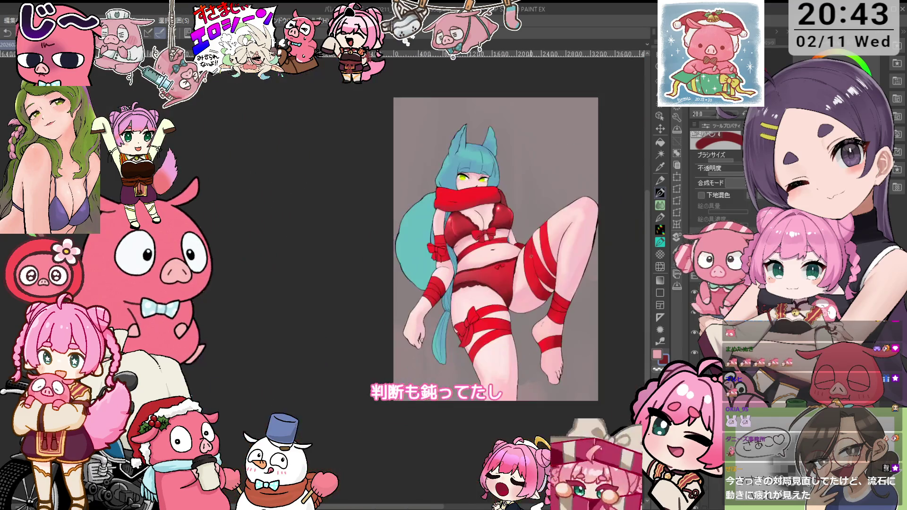
- Zoom in closer on the figure and briefly take the Eyedropper before returning to the Pen
key("-")
key("ctrl+plus")
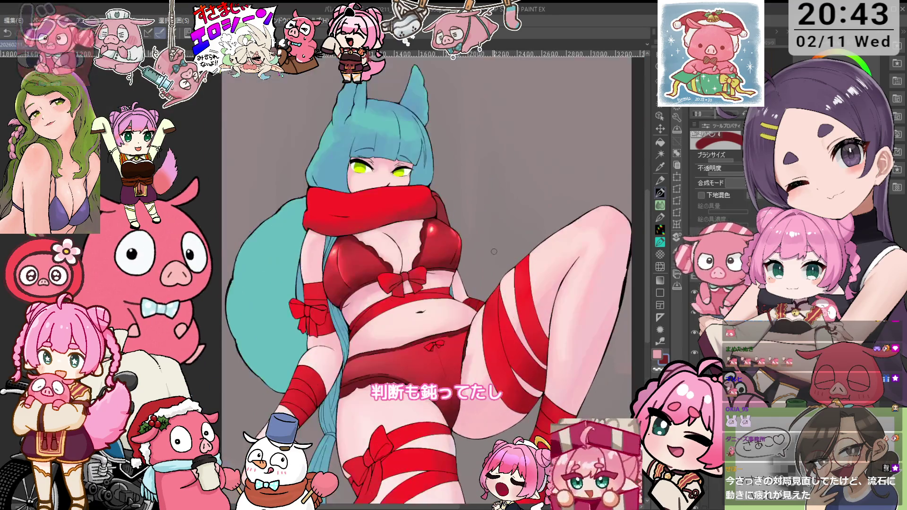
key("ctrl+plus")
scroll(495, 254, "down", 3)
key("i")
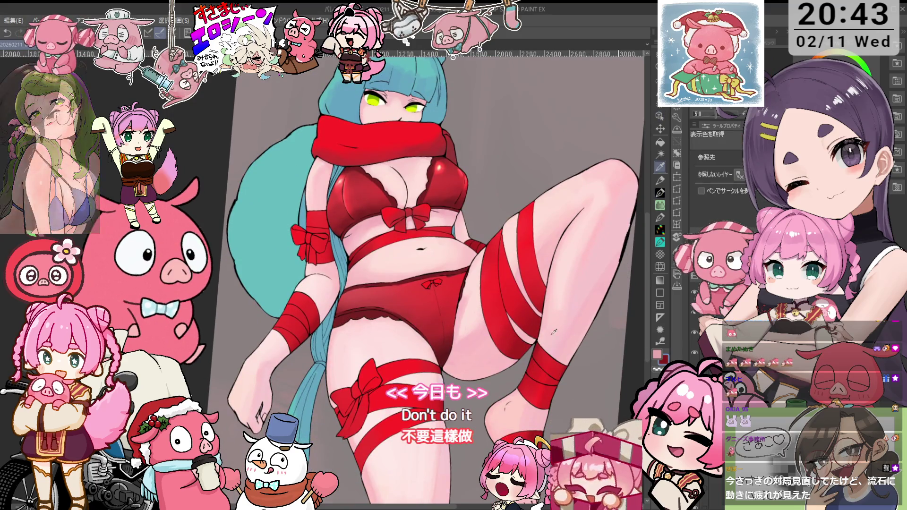
key("p")
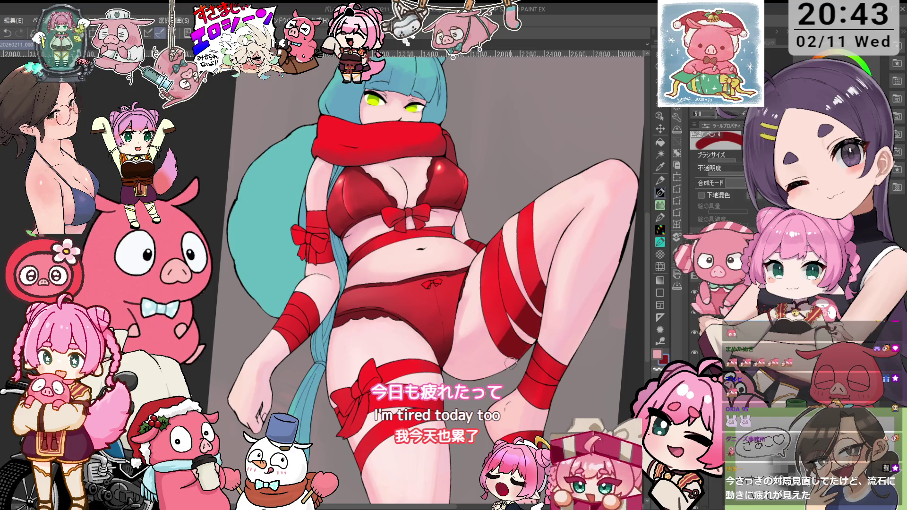
- Tilt the view 15 degrees and select the MaaBlur Brush blend sub tool
key("minus")
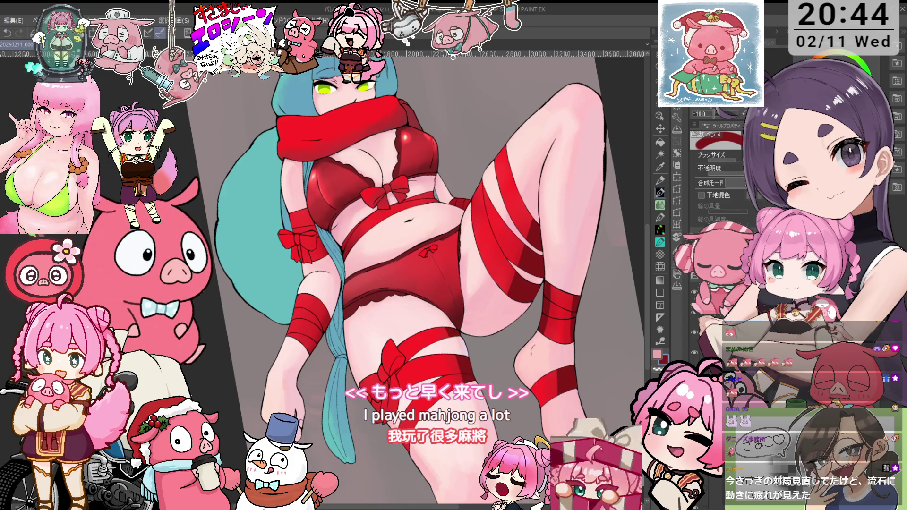
key("j")
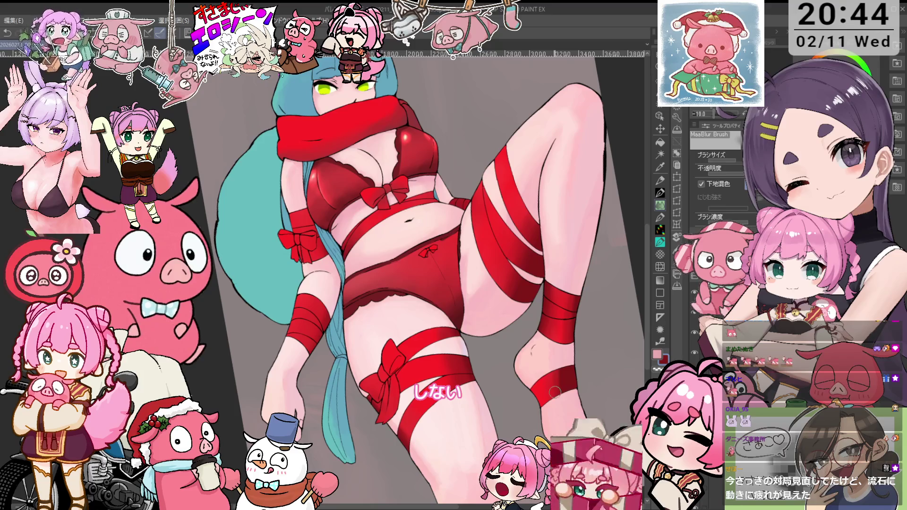
scroll(449, 203, "up", 5)
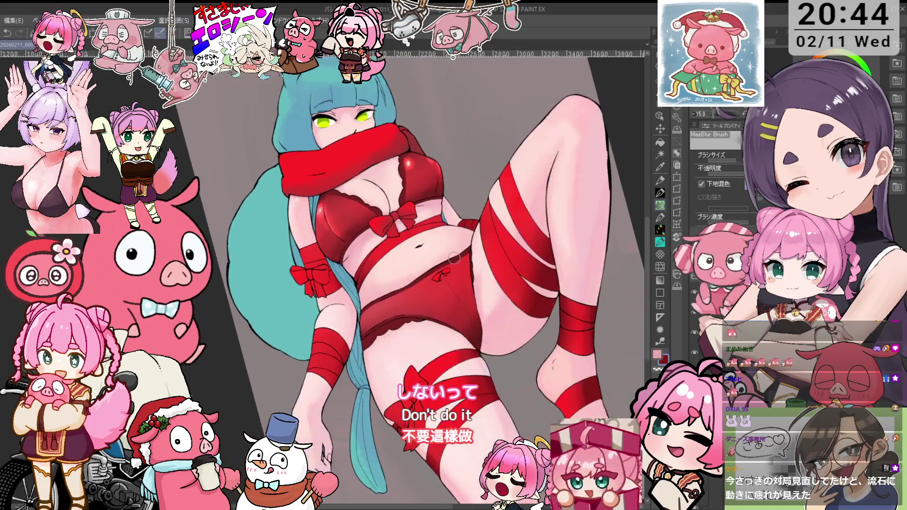
- Zoom in on the red bra while toggling between the pen sub tools
key("p")
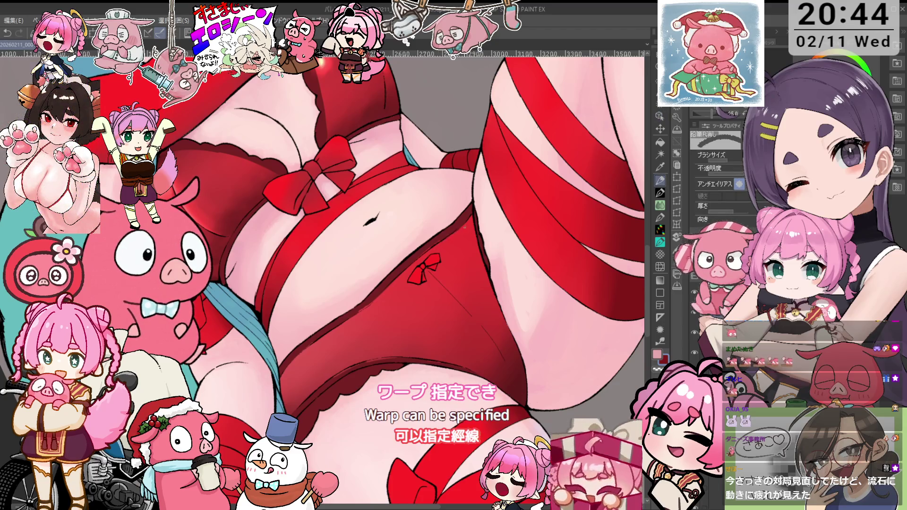
scroll(488, 223, "down", 5)
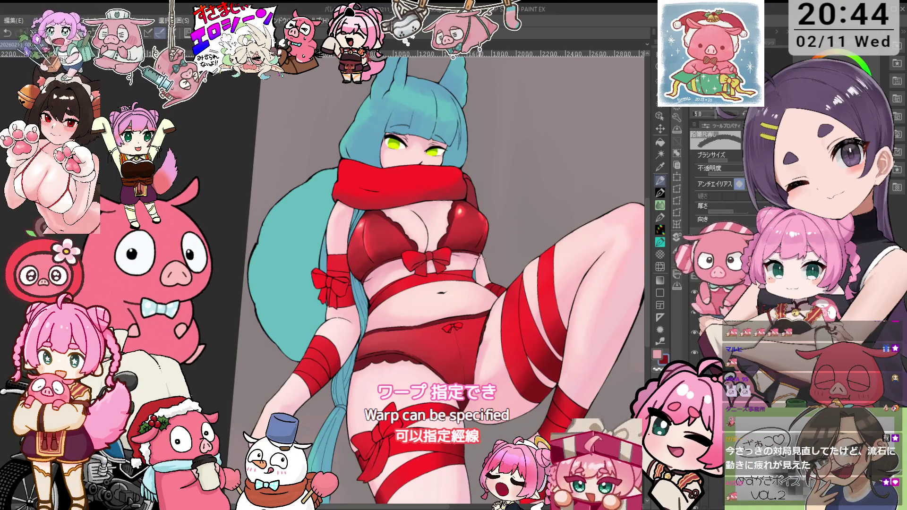
scroll(477, 248, "up", 1)
scroll(487, 250, "up", 1)
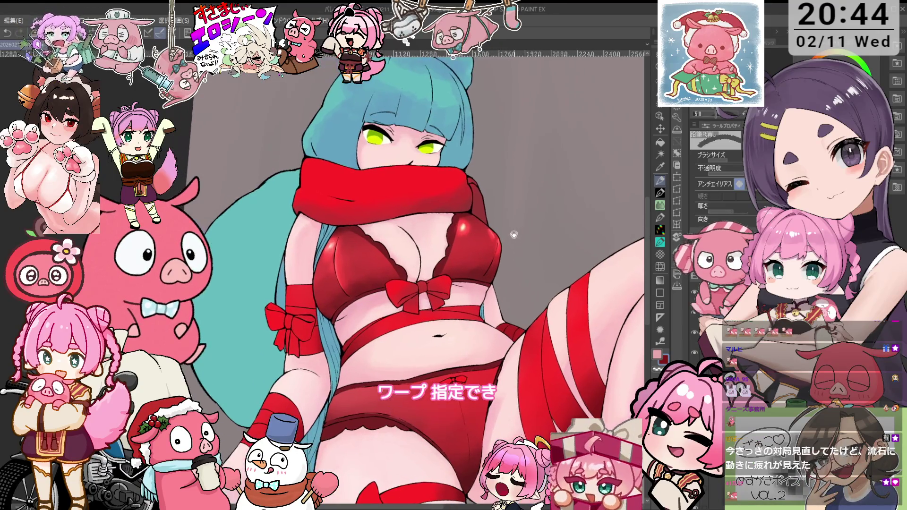
scroll(501, 256, "up", 1)
key("p")
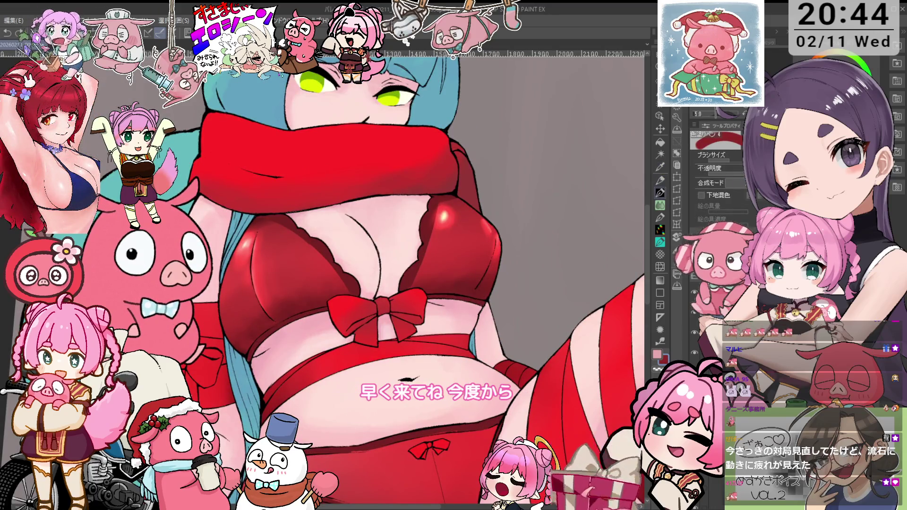
key("p")
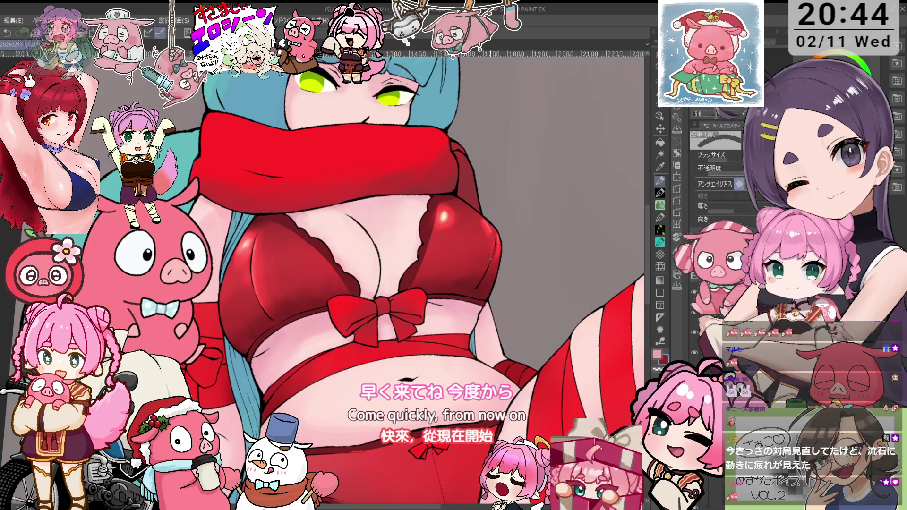
scroll(435, 246, "up", 2)
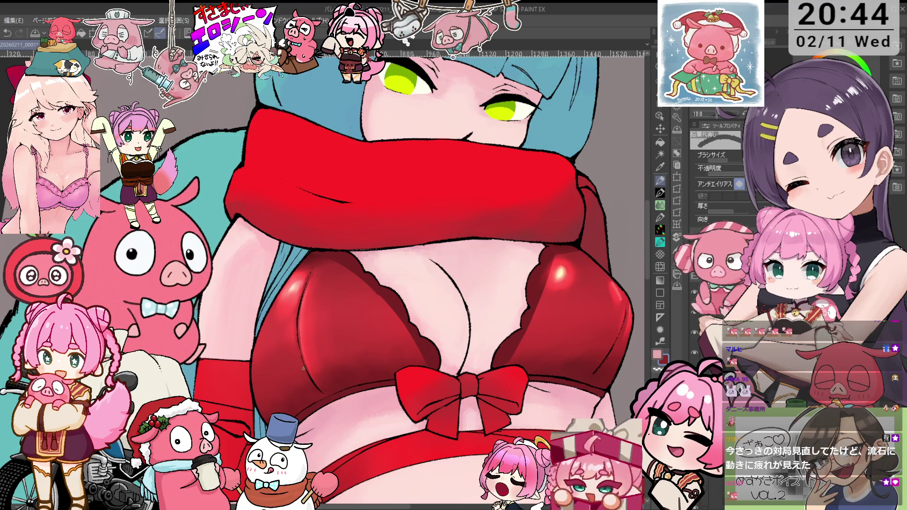
- Select the MaaBlur Brush and reduce its size from 10 to 5
key("j")
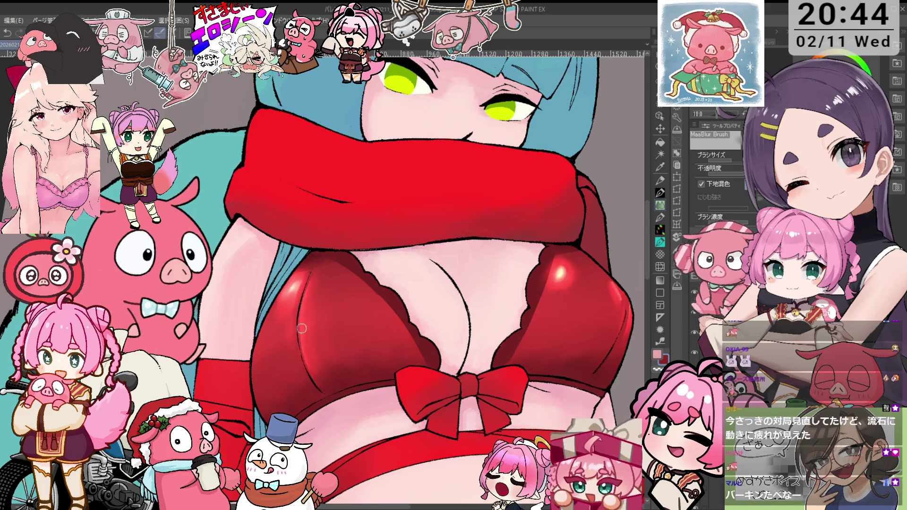
key("minus")
key("bracketleft")
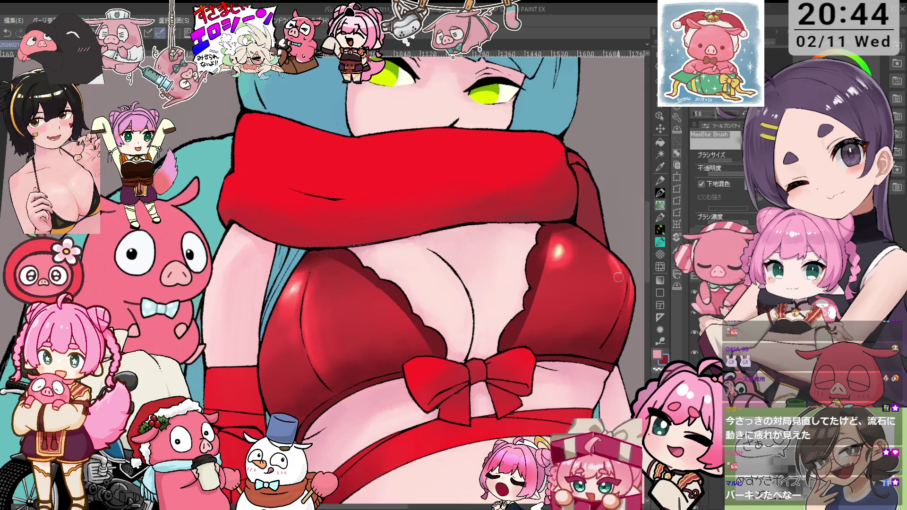
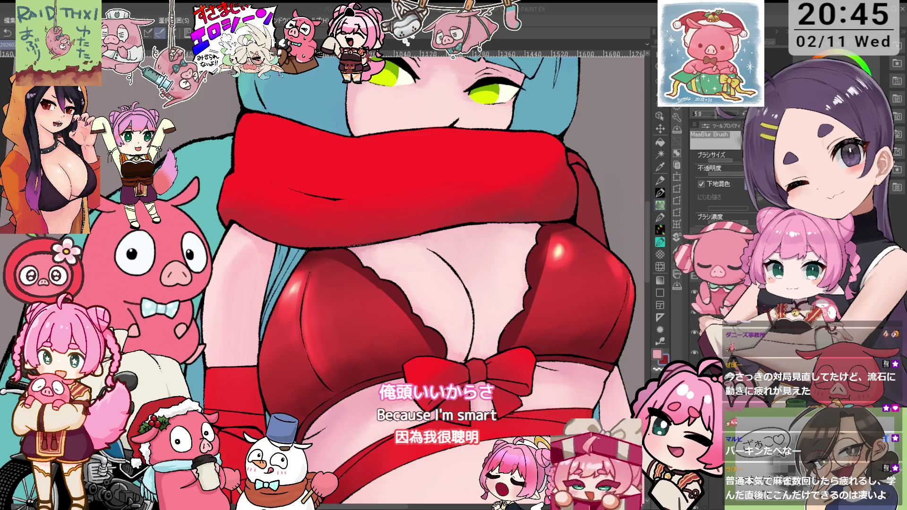
- Zoom around the figure and sample a colour from the girl's face with the eyedropper
scroll(368, 279, "up", 2)
scroll(369, 279, "down", 4)
scroll(369, 279, "up", 2)
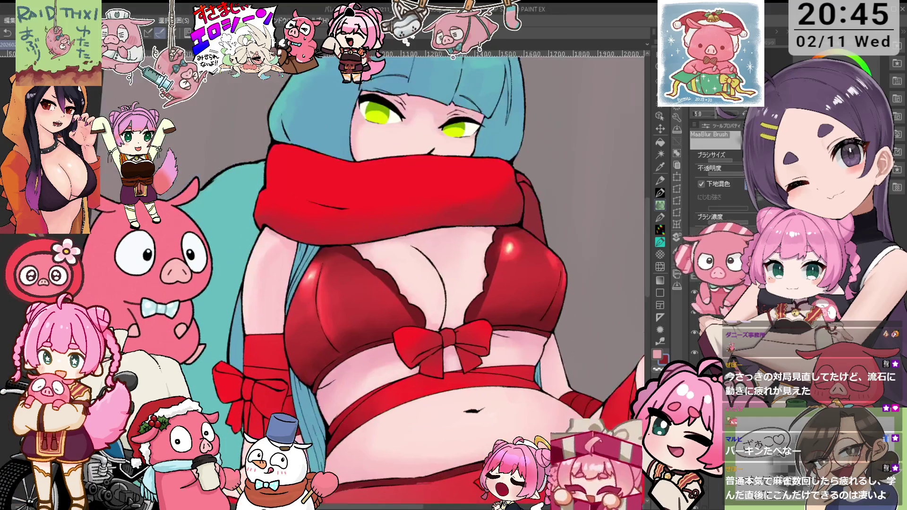
scroll(425, 279, "down", 3)
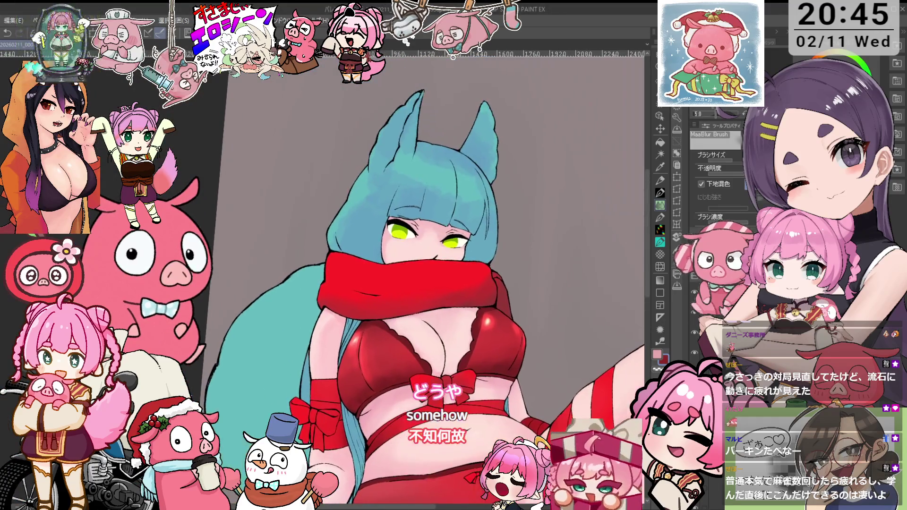
scroll(402, 279, "down", 5)
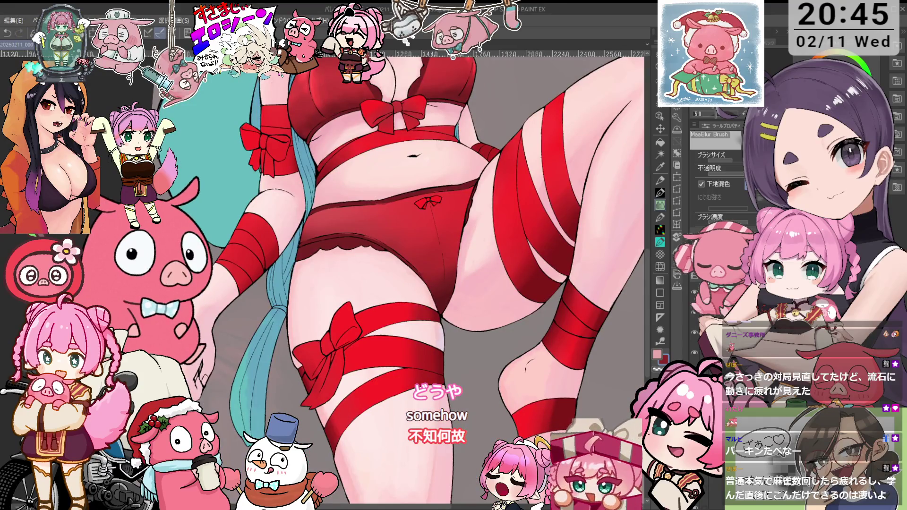
scroll(363, 283, "up", 4)
scroll(362, 283, "up", 3)
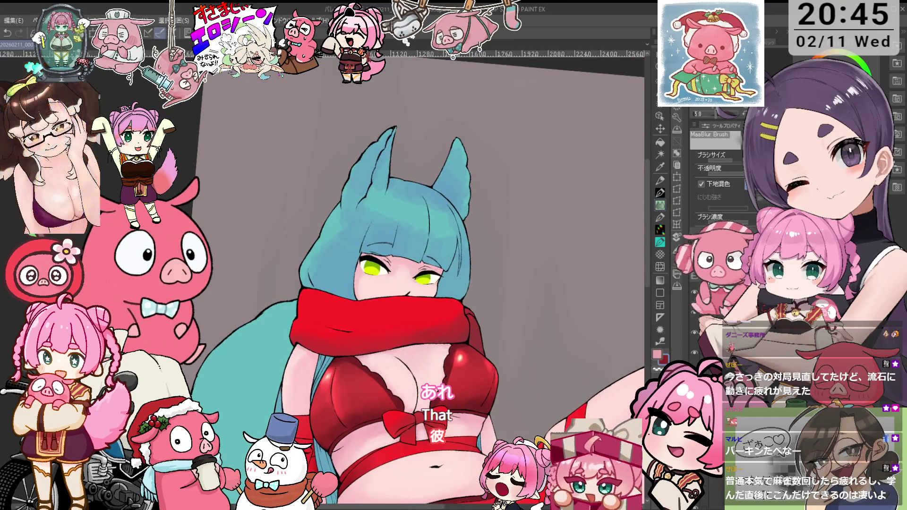
scroll(379, 291, "up", 1)
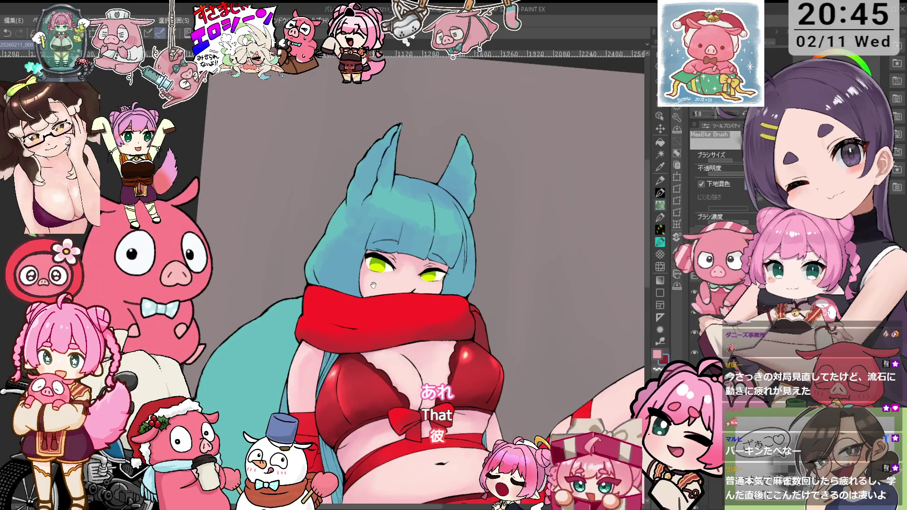
scroll(373, 284, "up", 1)
scroll(373, 284, "up", 1)
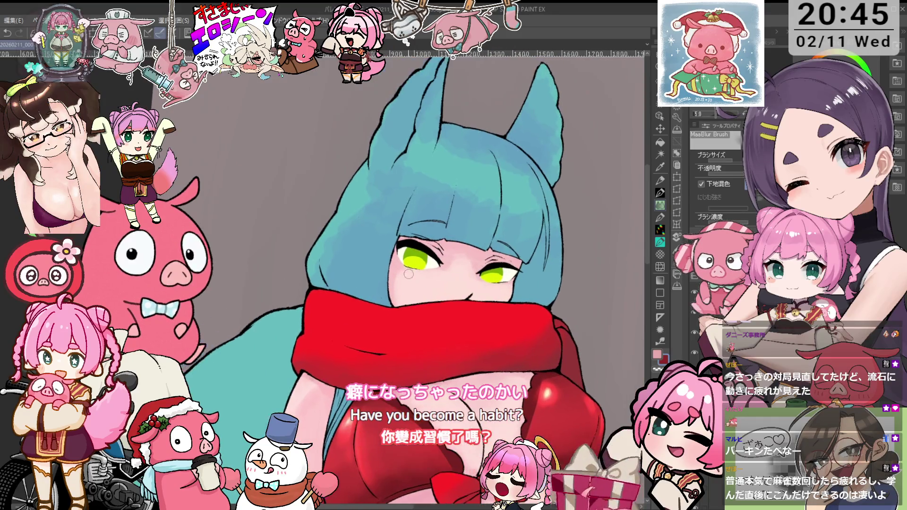
scroll(425, 268, "down", 3)
scroll(402, 285, "up", 4)
key("i")
- Switch to the 色塗りペン colouring pen sub-tool
scroll(408, 290, "up", 2)
scroll(409, 288, "down", 2)
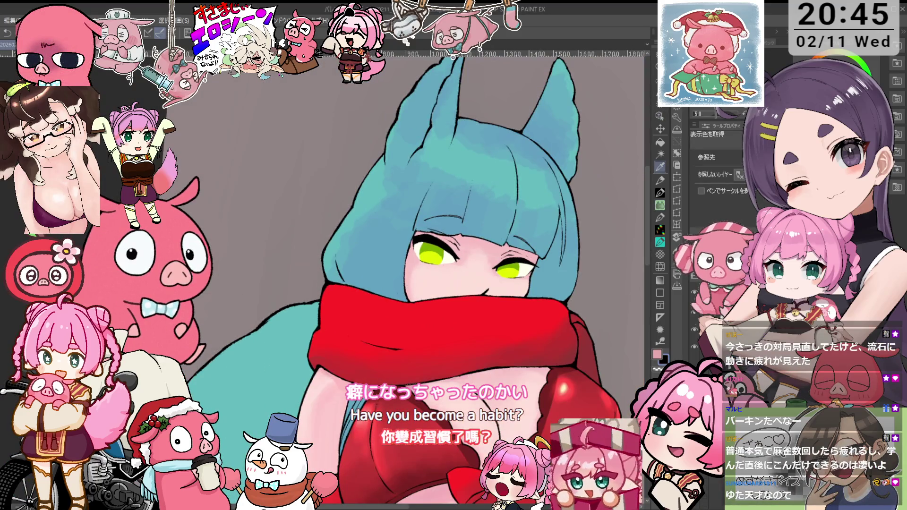
key("p")
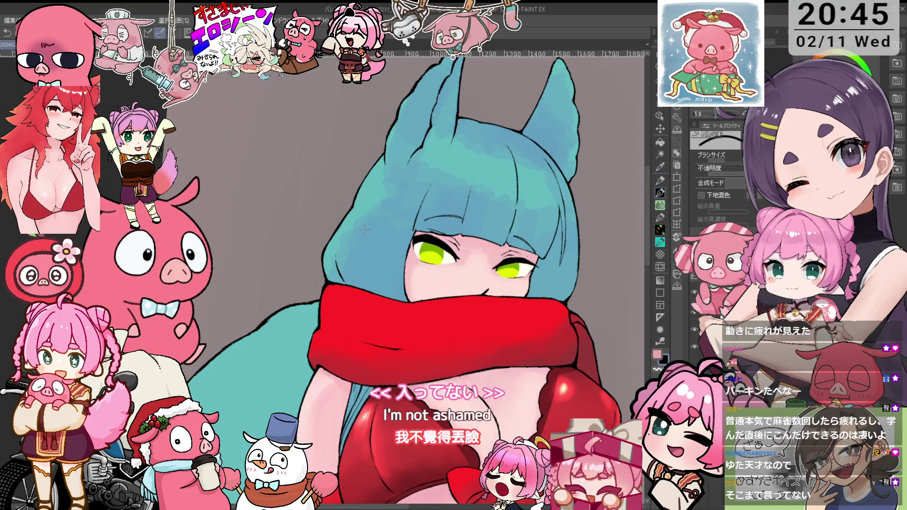
- Tilt the canvas slightly and fix the hair line art, alternating 鉛筆R濃 pencil and 鉛筆R消し eraser
key("p")
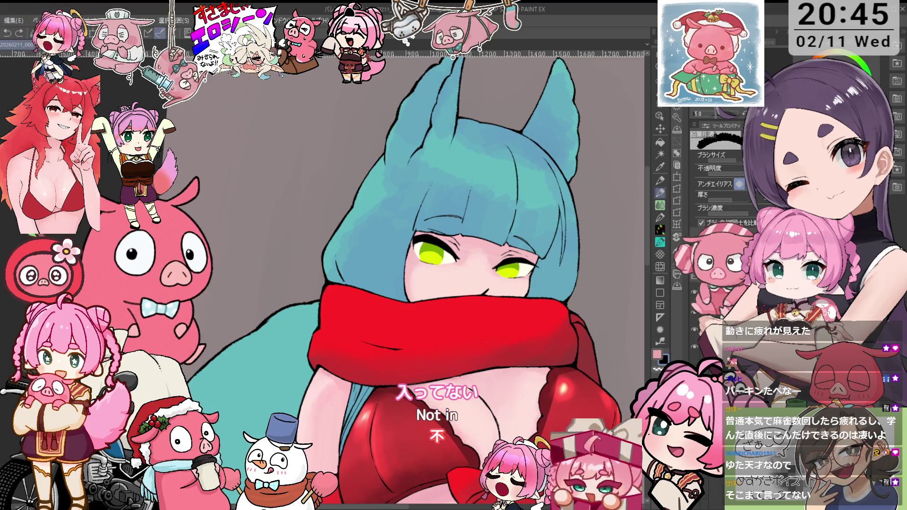
scroll(367, 287, "up", 1)
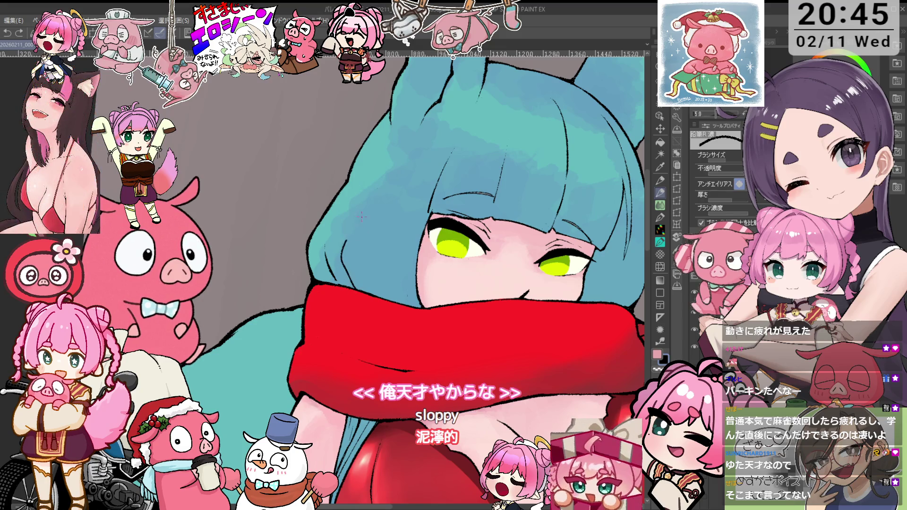
left_click_drag(341, 240, 396, 185)
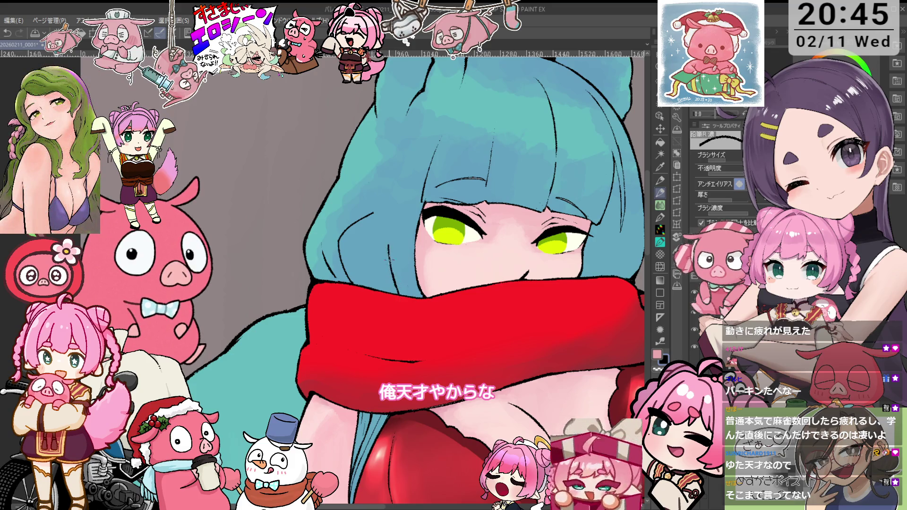
key("e")
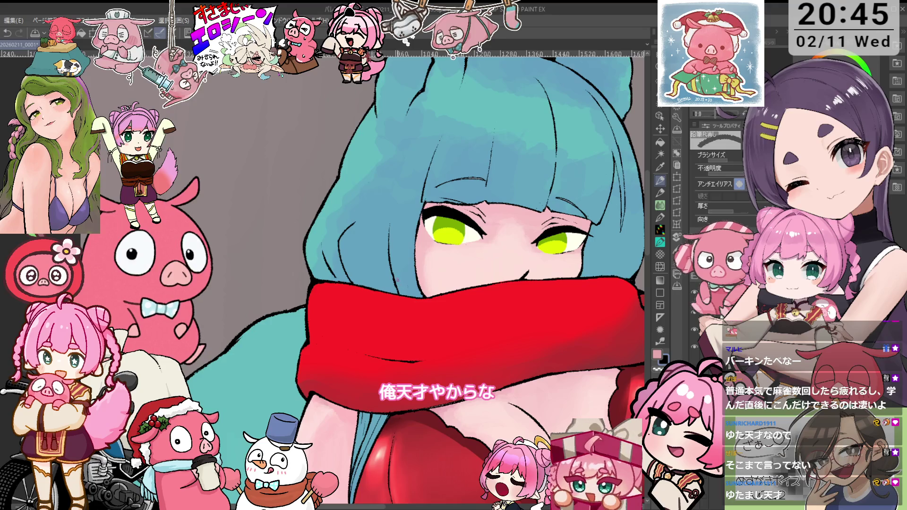
key("p")
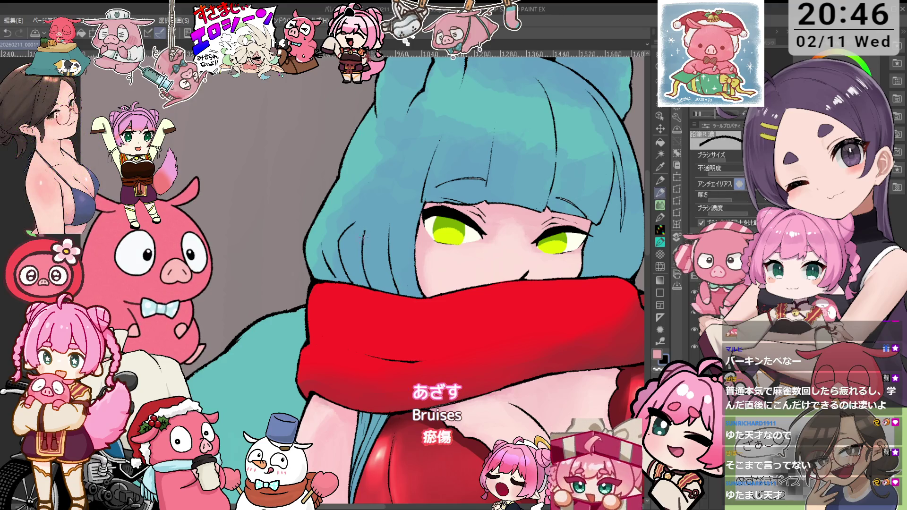
key("e")
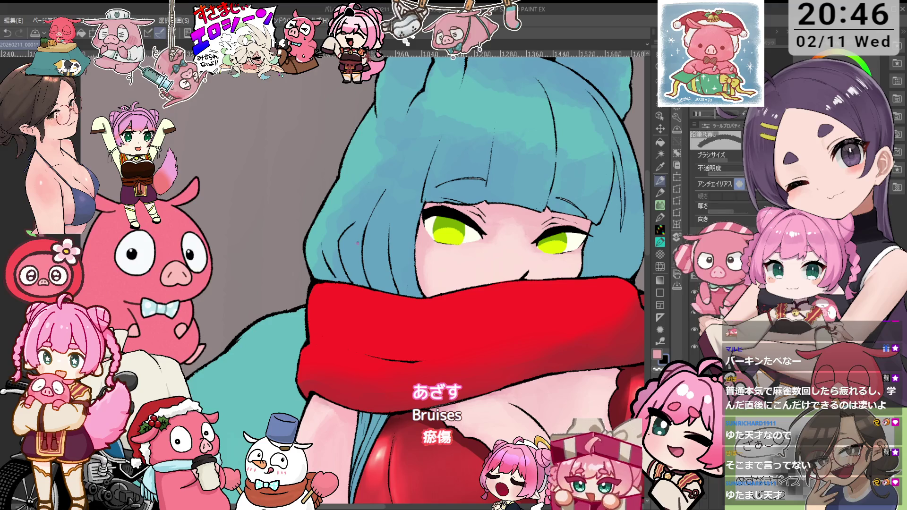
key("p")
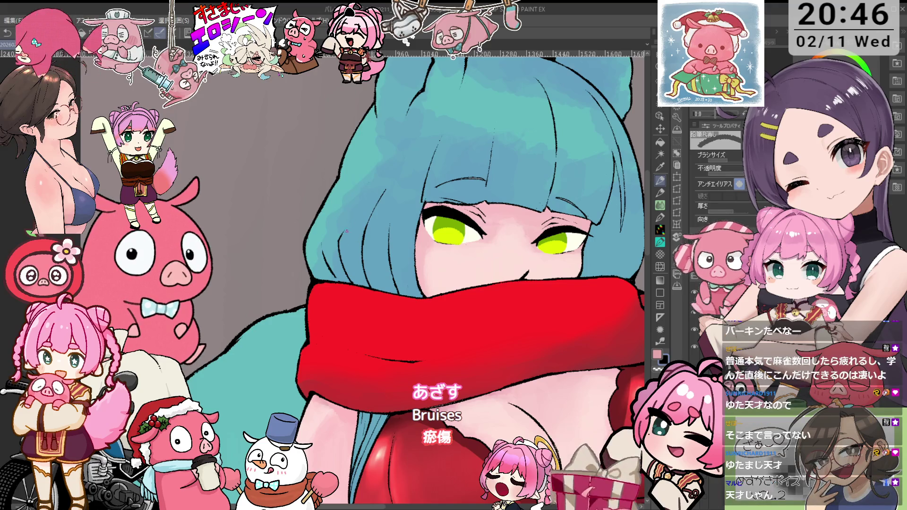
key("e")
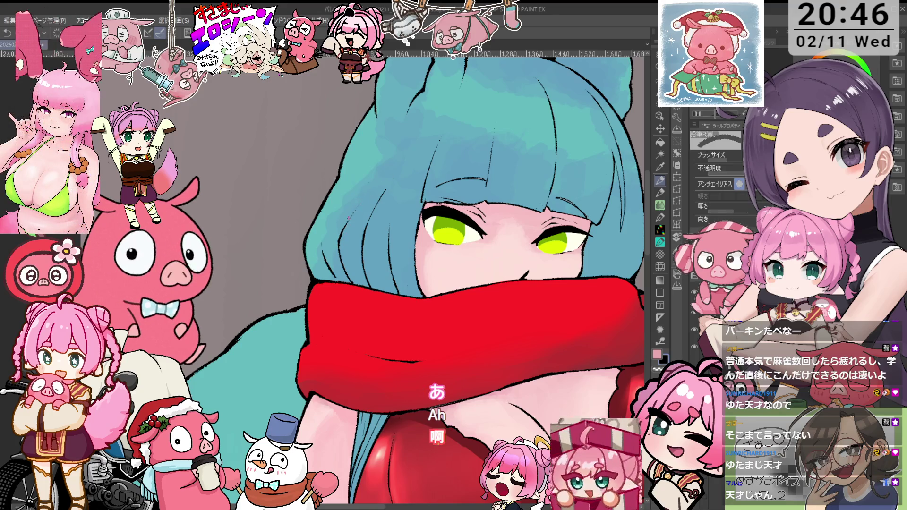
- Refine the hair outlines with pencil and eraser, rotating the view so the girl sits upright
scroll(356, 206, "down", 3)
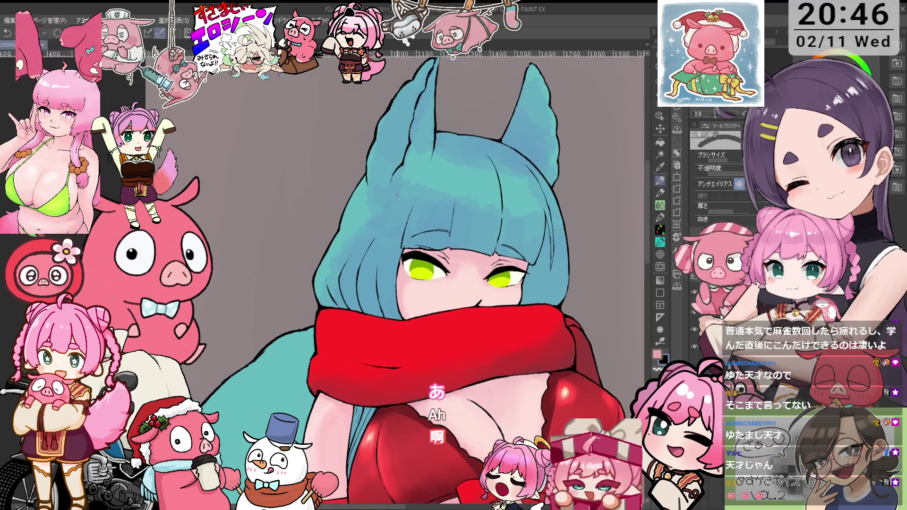
scroll(402, 187, "up", 3)
key("p")
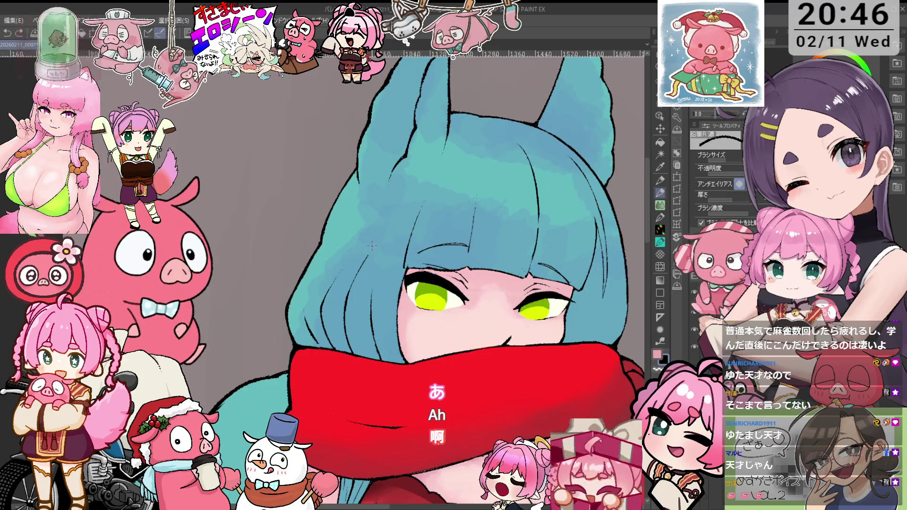
key("e")
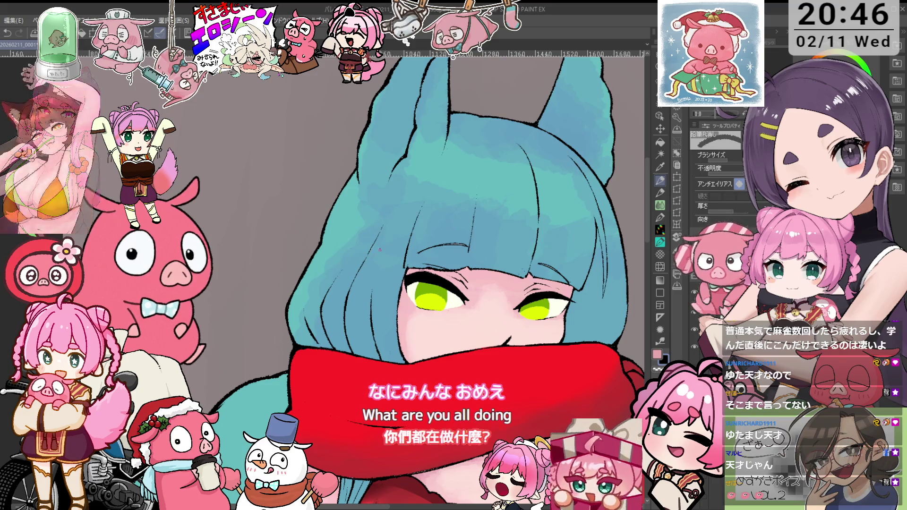
mouse_move(380, 250)
left_mouse_down()
mouse_move(394, 281)
mouse_move(376, 307)
left_mouse_up()
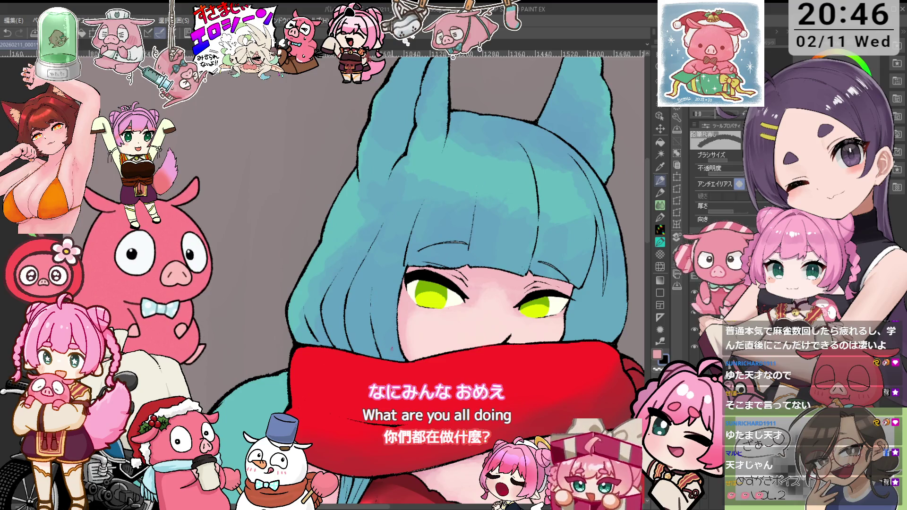
key("p")
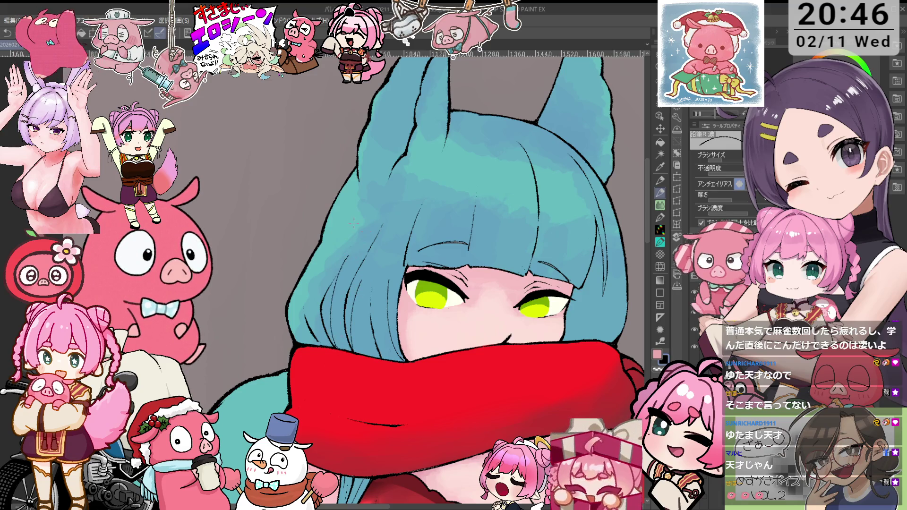
- Clean up the ear outlines, undo one stray stroke, and tilt the view to show the ears
key("e")
key("p")
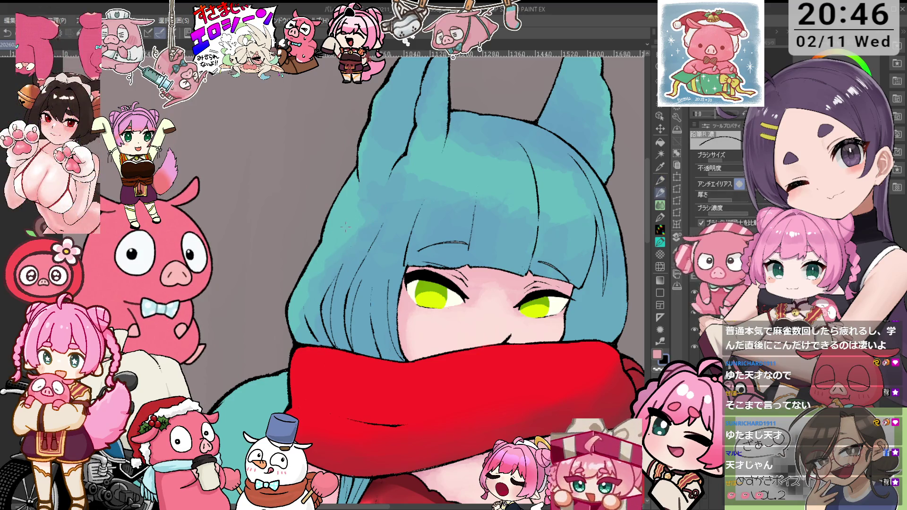
key("ctrl+z")
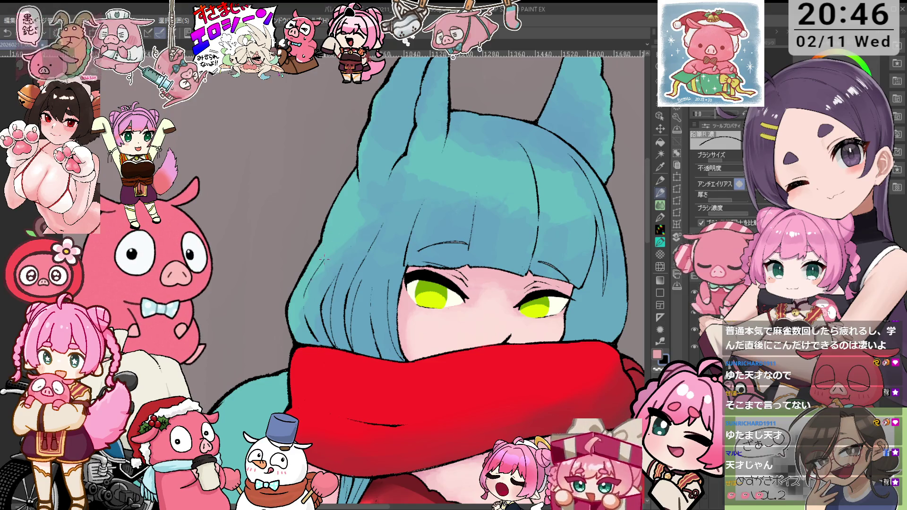
left_click_drag(538, 188, 500, 256)
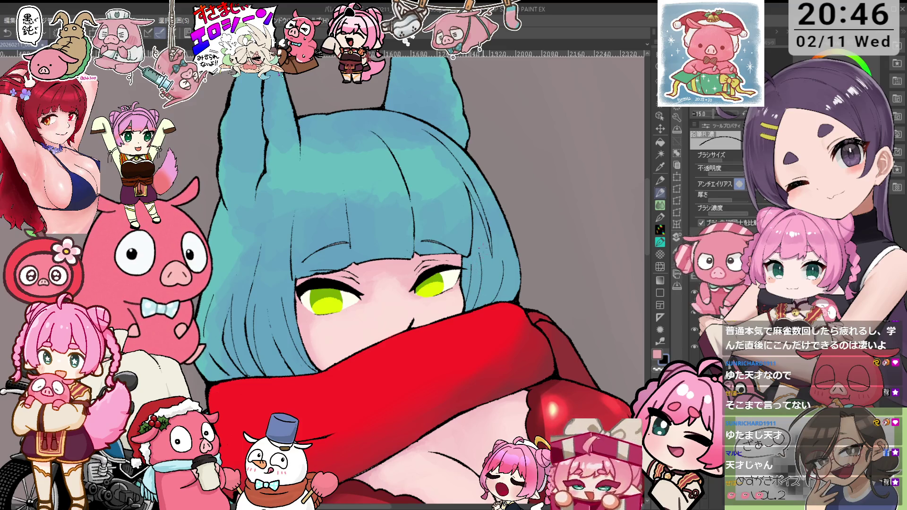
left_click_drag(473, 268, 286, 305)
key("bracketleft")
key("bracketleft")
key("bracketleft")
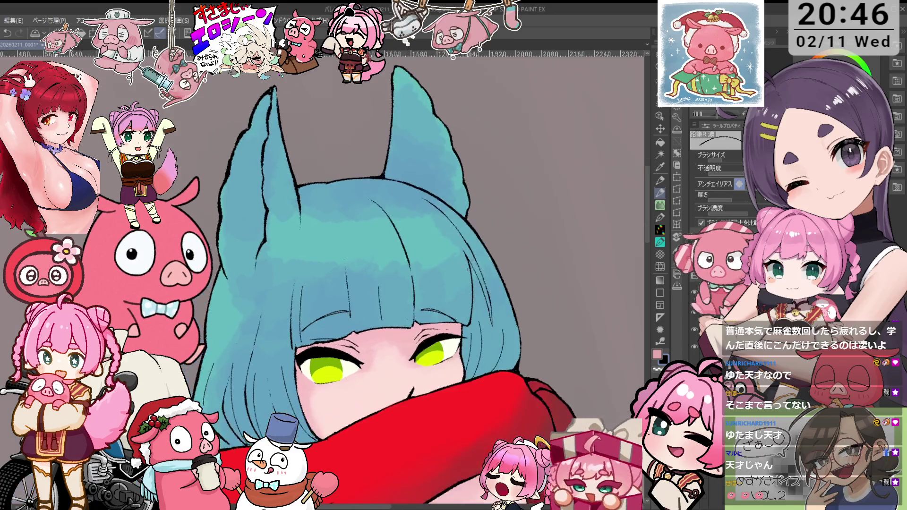
left_click_drag(357, 346, 461, 264)
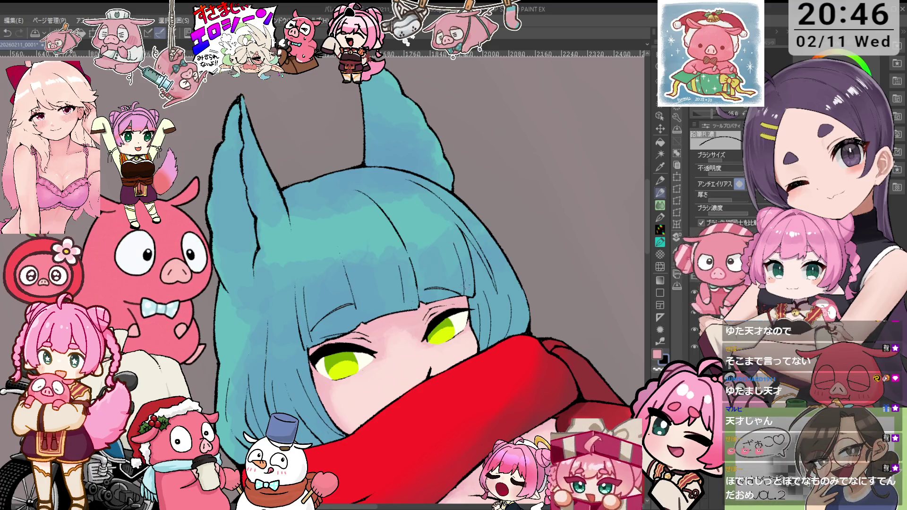
left_click_drag(468, 303, 499, 275)
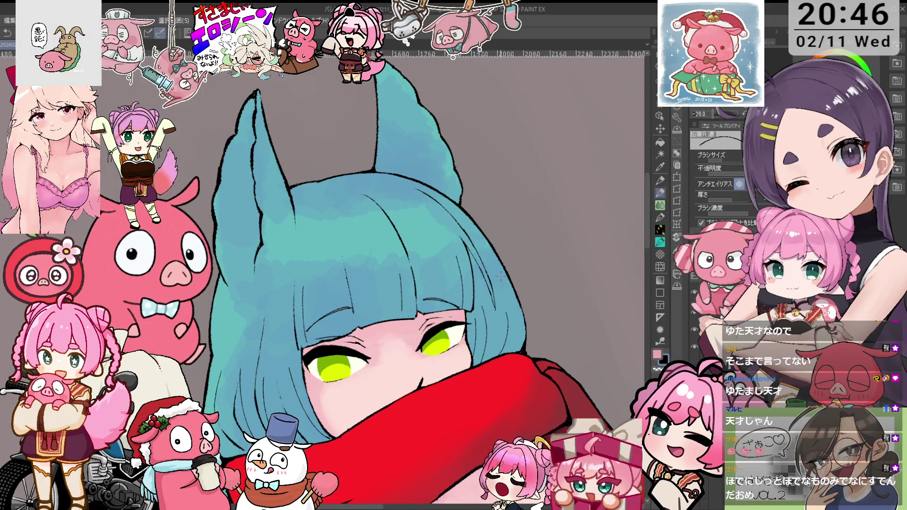
scroll(500, 277, "down", 1)
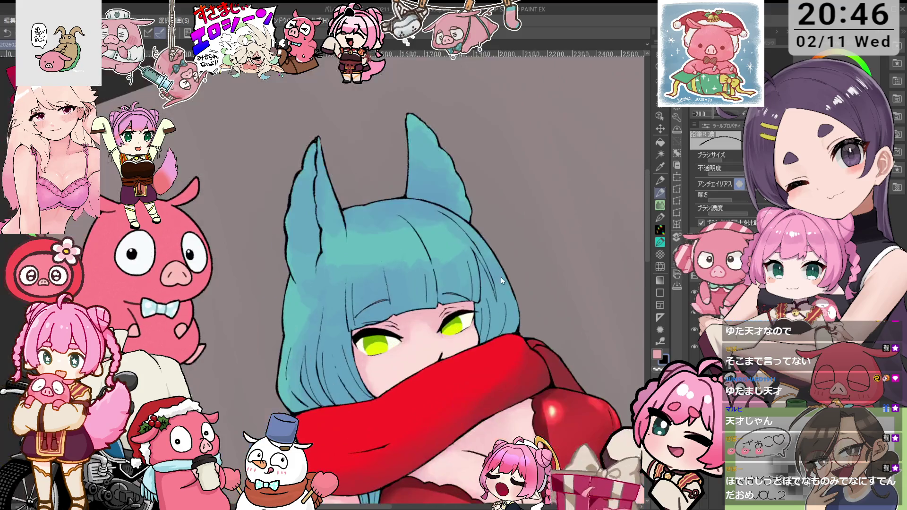
scroll(468, 277, "up", 1)
scroll(471, 200, "up", 1)
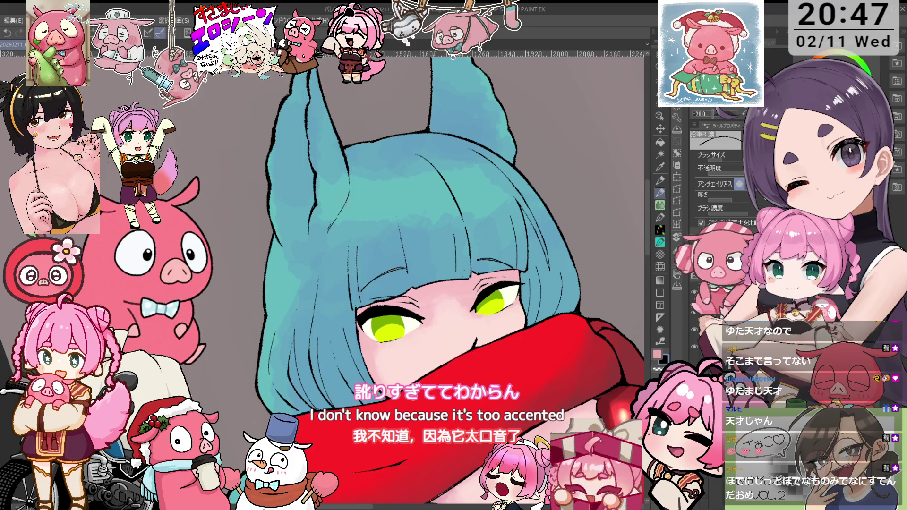
scroll(505, 166, "down", 3)
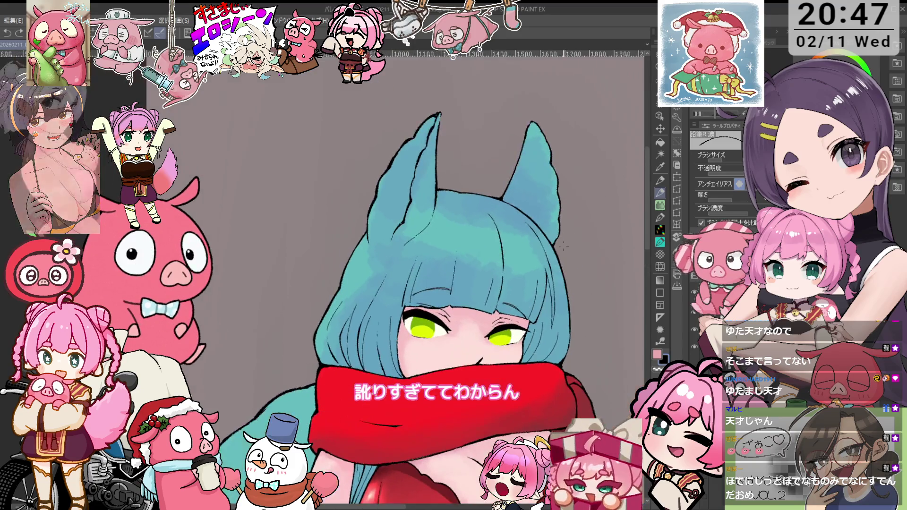
left_click_drag(552, 156, 552, 226)
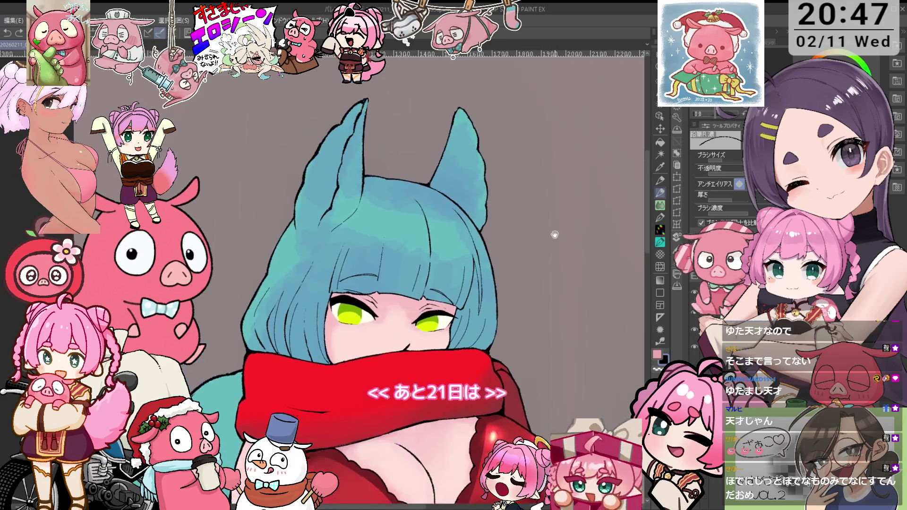
scroll(368, 177, "up", 5)
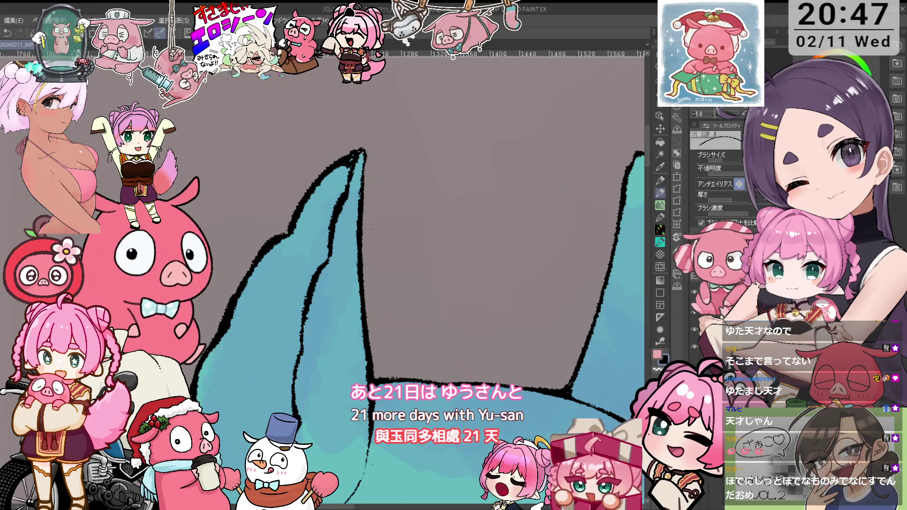
key("e")
scroll(370, 188, "down", 5)
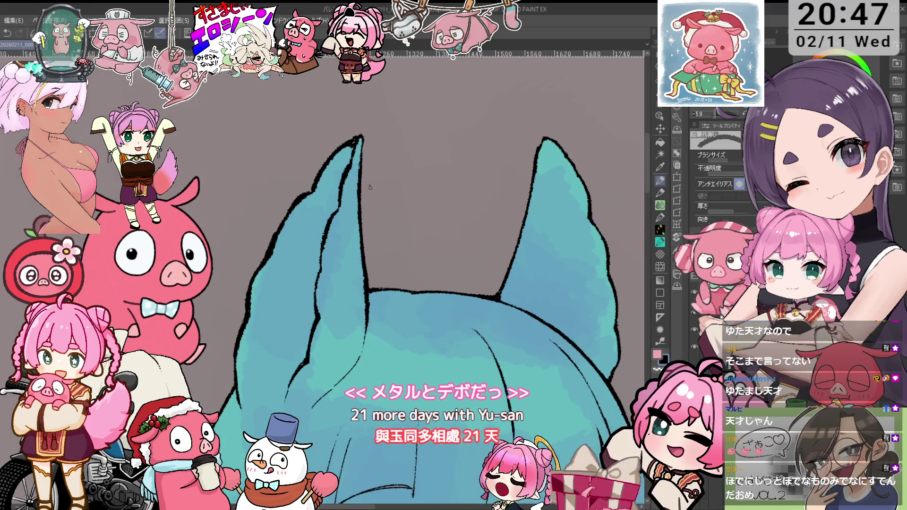
key("o")
scroll(370, 188, "up", 5)
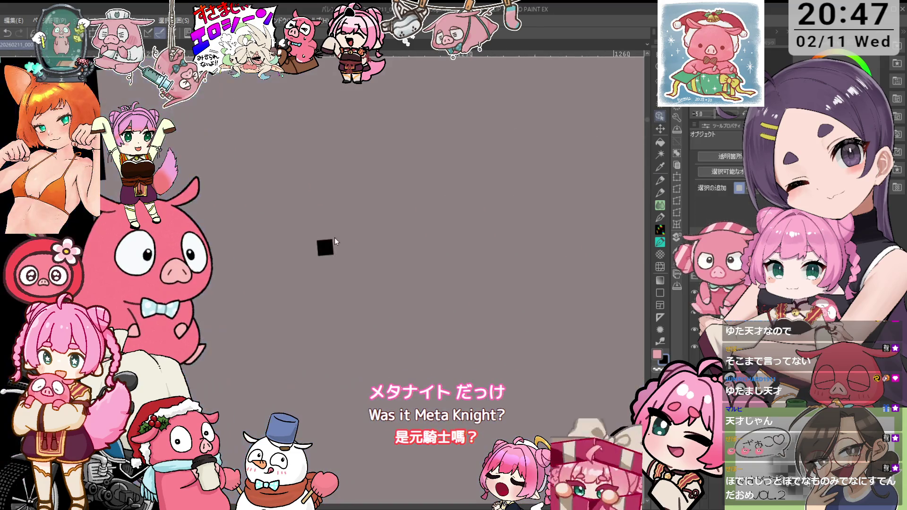
key("e")
scroll(331, 246, "down", 5)
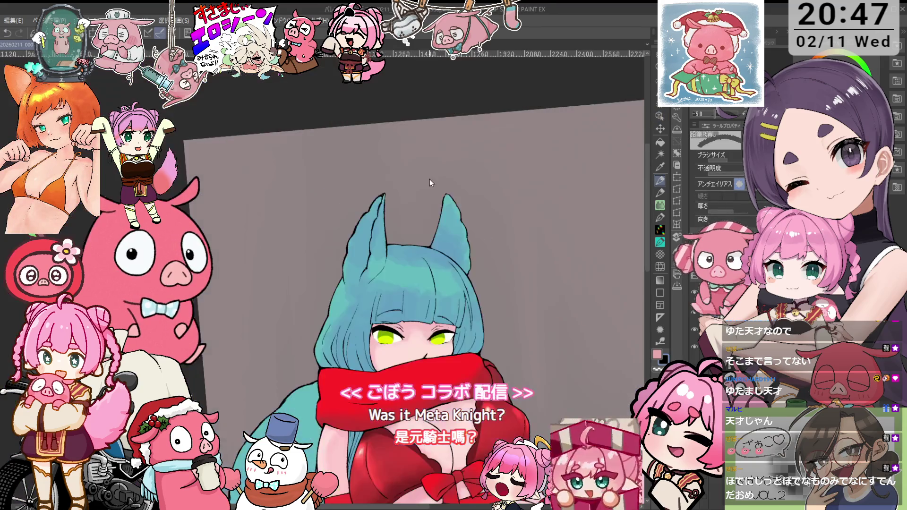
left_click_drag(504, 305, 501, 209)
mouse_move(520, 258)
left_mouse_down()
mouse_move(507, 233)
mouse_move(501, 243)
left_mouse_up()
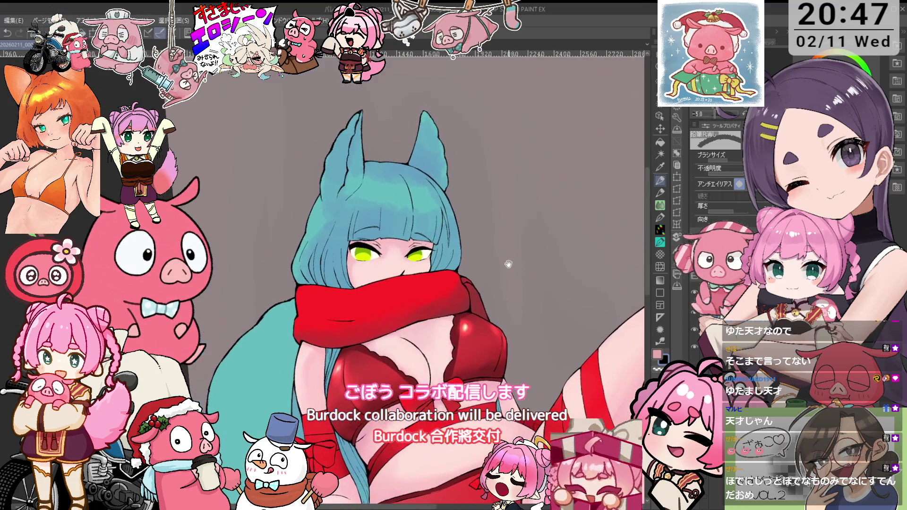
scroll(425, 284, "up", 4)
key("o")
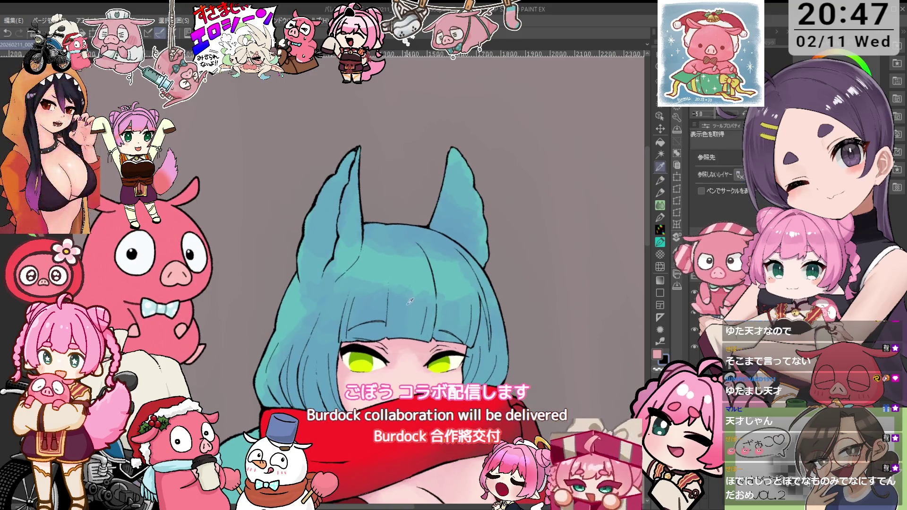
key("p")
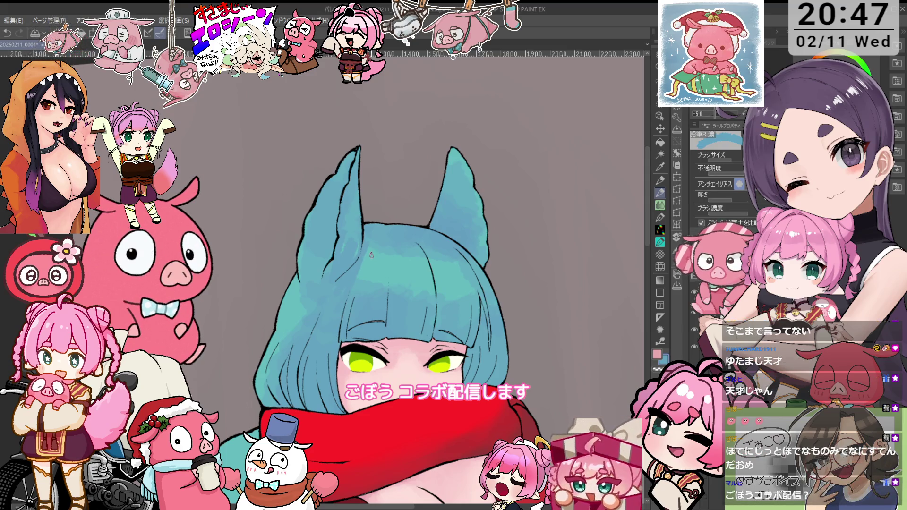
key("j")
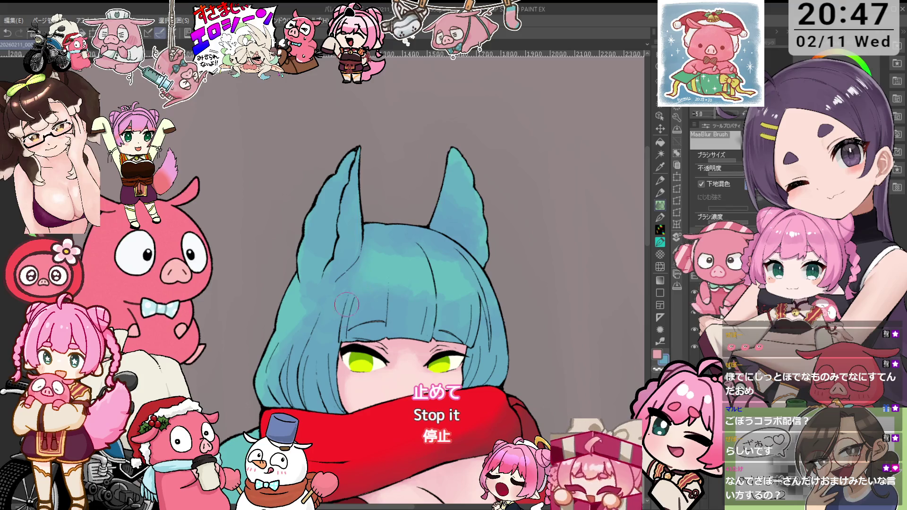
left_click_drag(406, 278, 449, 237)
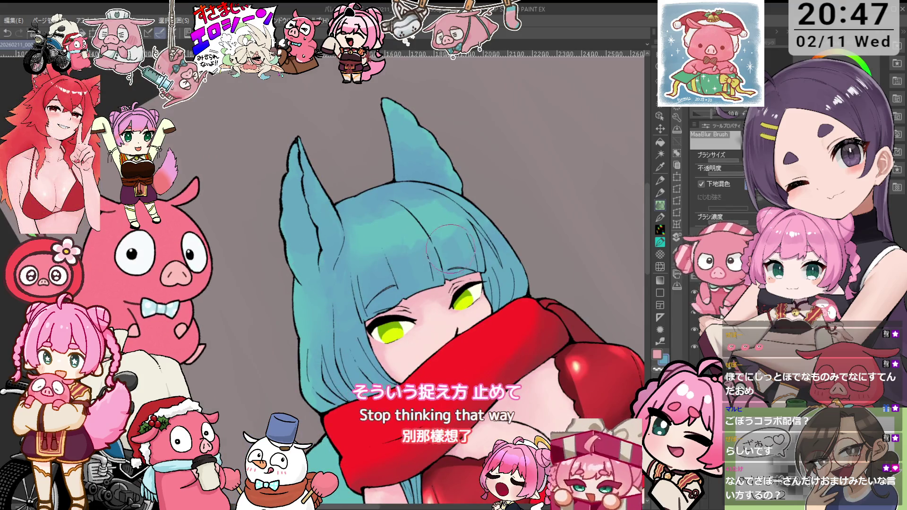
left_click_drag(389, 252, 403, 244)
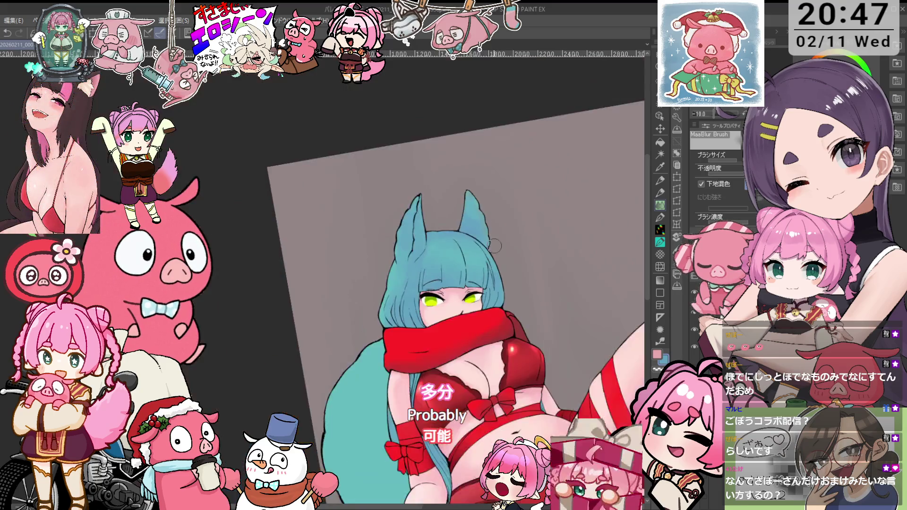
key("o")
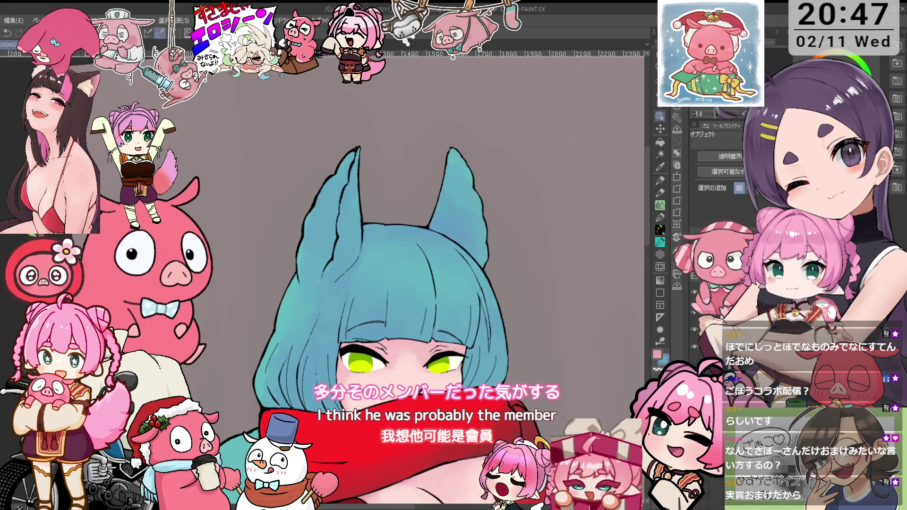
key("ctrl+minus")
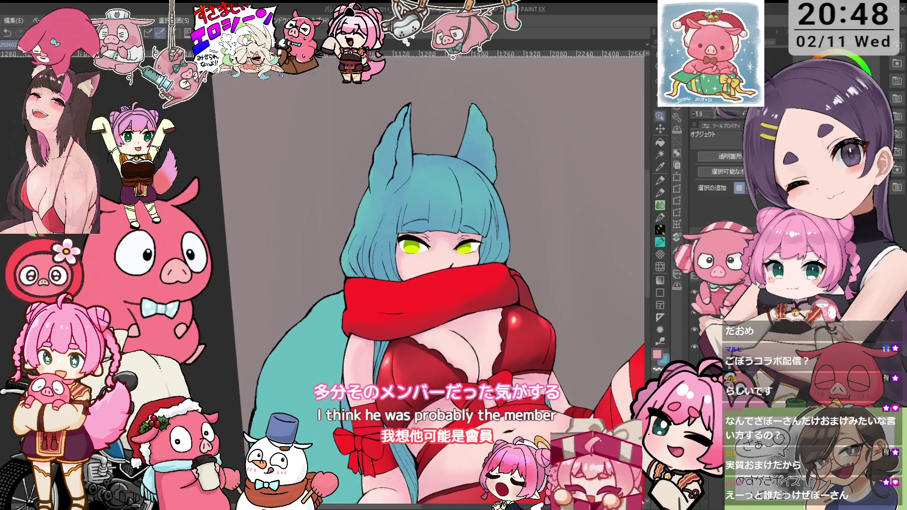
key("p")
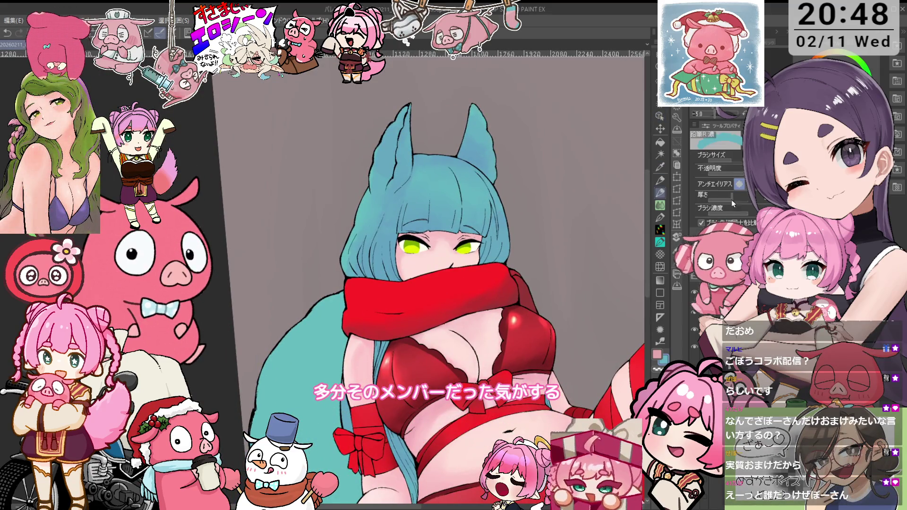
key("p")
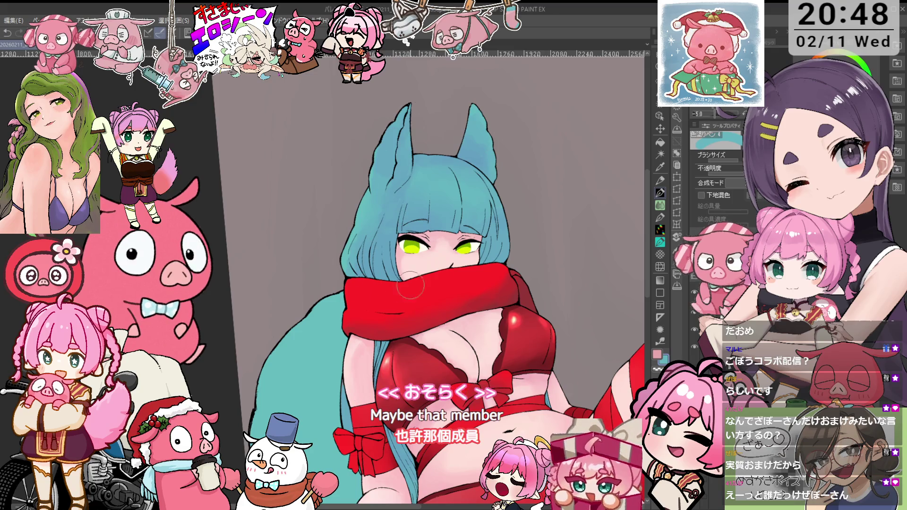
- Zoom in on the hip and sample the black outline colour from the drawing
scroll(359, 321, "down", 5)
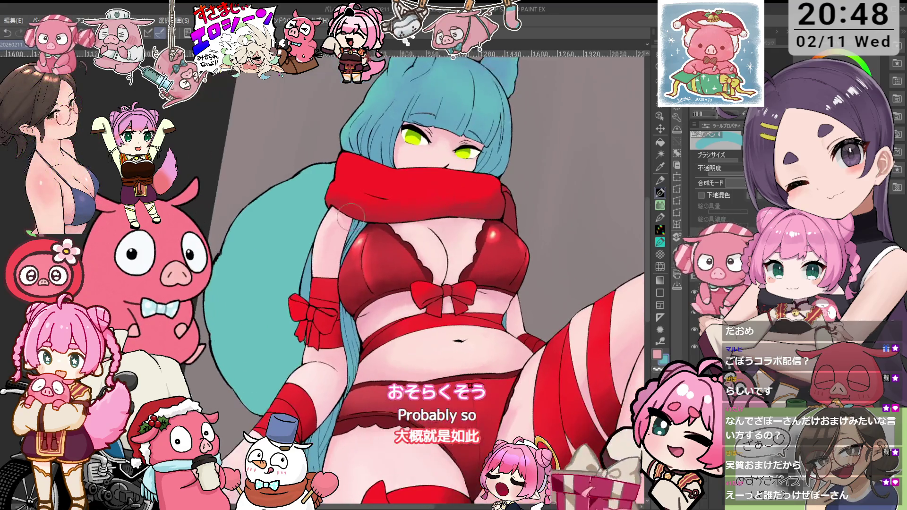
scroll(346, 297, "down", 3)
scroll(313, 341, "down", 2)
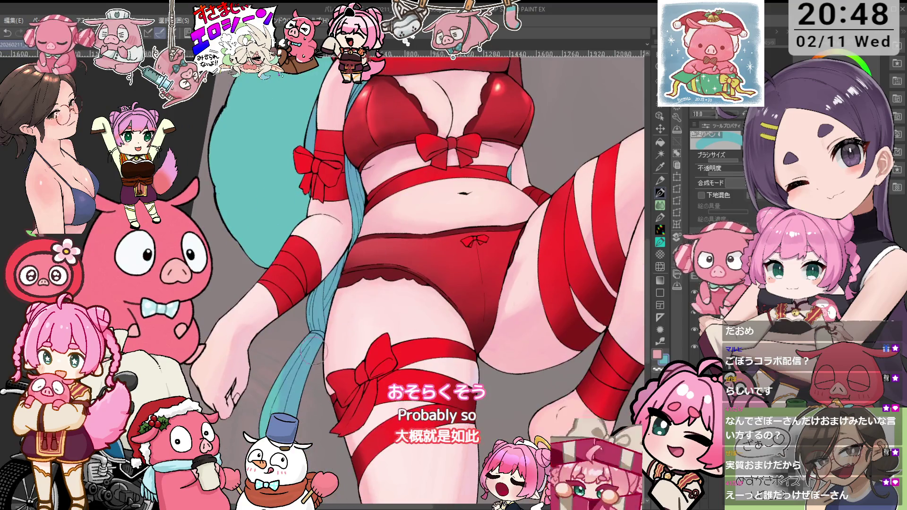
scroll(450, 254, "up", 3)
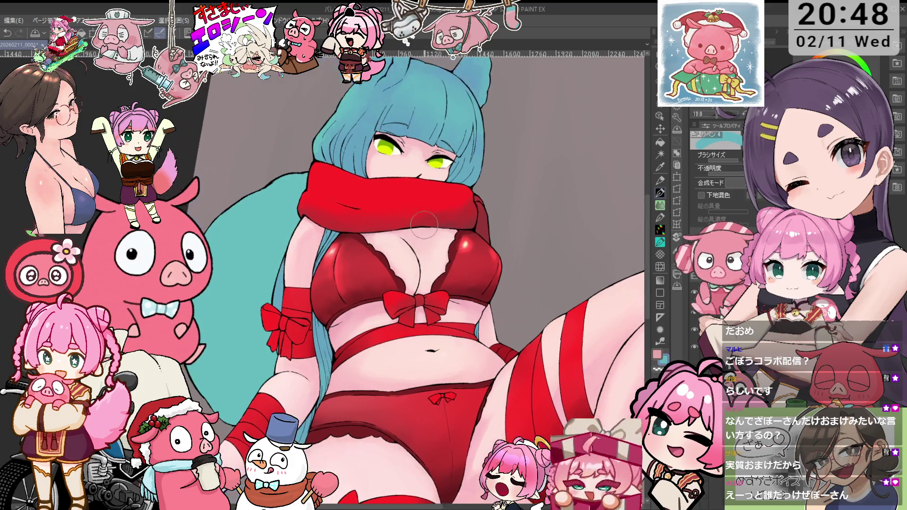
scroll(345, 297, "up", 3)
scroll(345, 297, "up", 1)
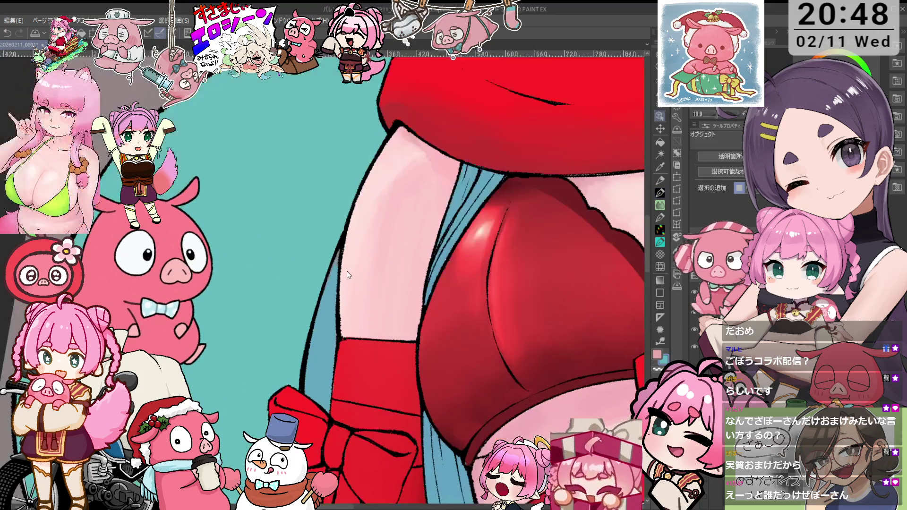
scroll(341, 288, "up", 1)
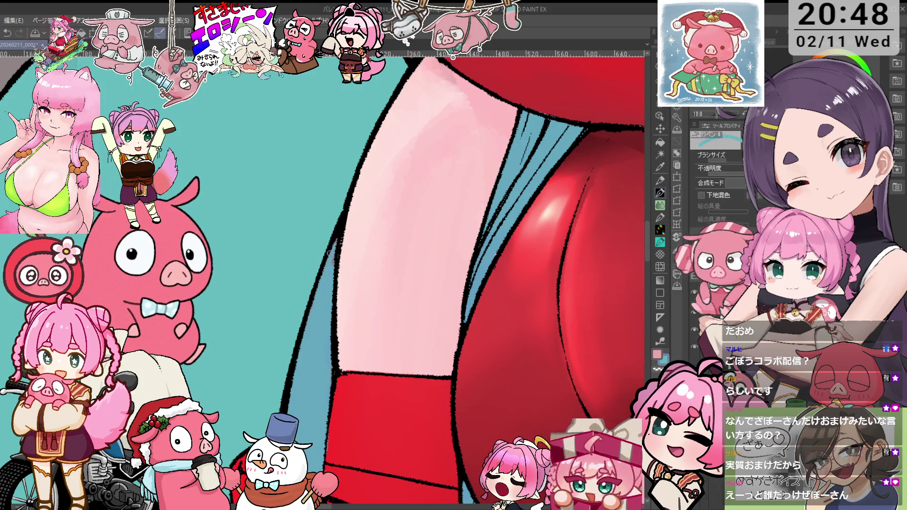
scroll(334, 257, "down", 2)
scroll(339, 267, "up", 2)
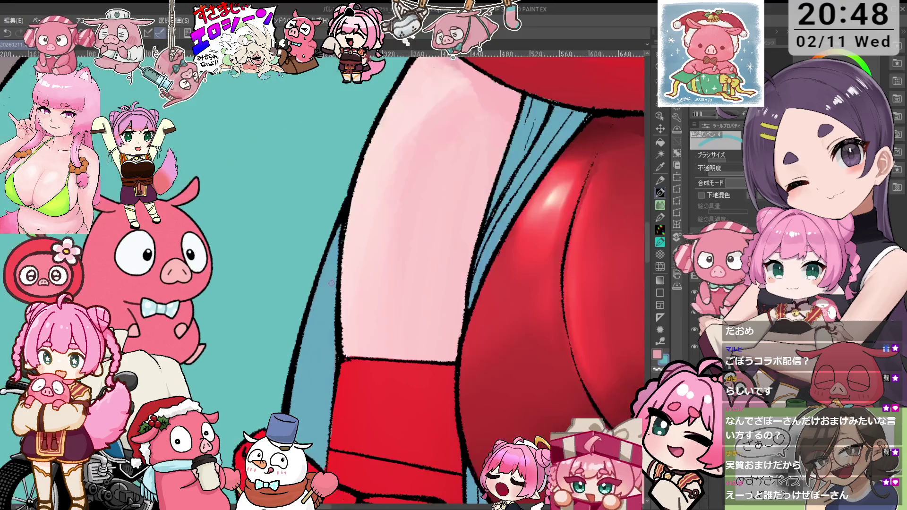
left_click(289, 401, "alt")
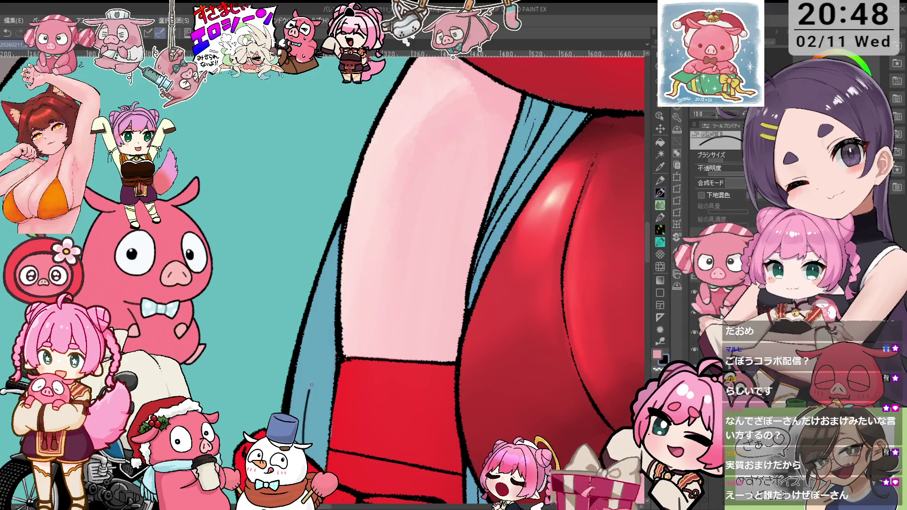
- Draw a short black 鉛筆R濃 line where the hair meets the thigh, then check the whole figure
key("p")
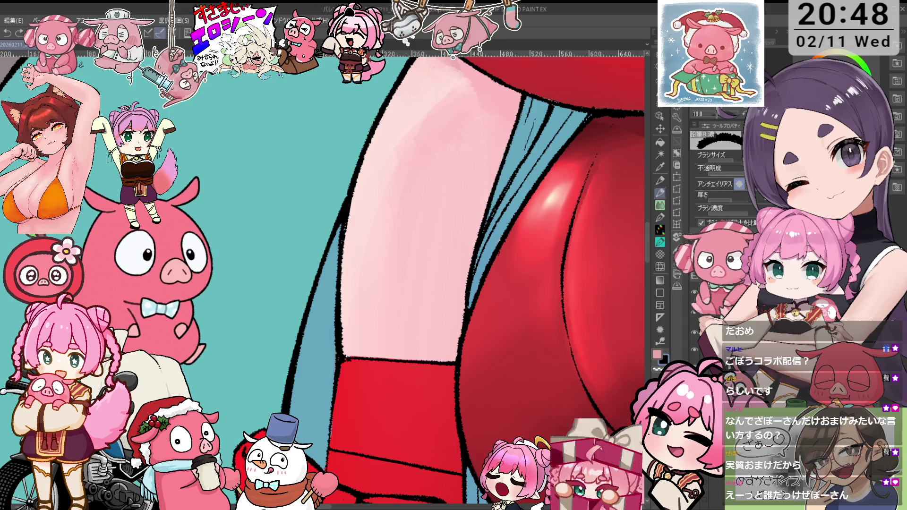
left_click_drag(344, 289, 330, 330)
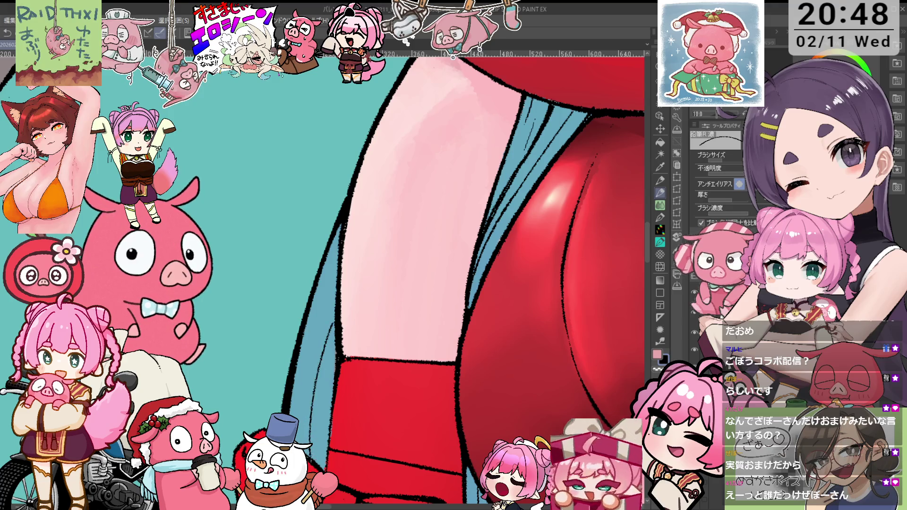
key("ctrl+0")
key("ctrl+plus")
key("ctrl+plus")
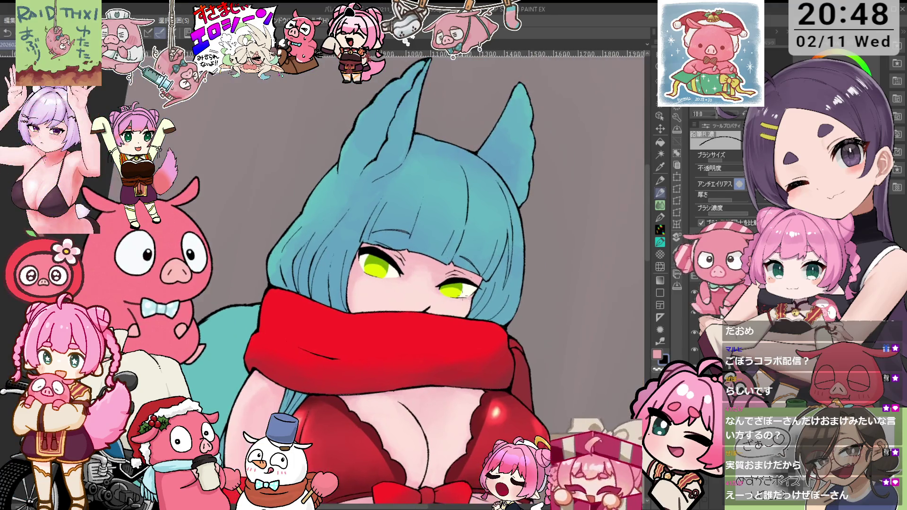
key("ctrl+minus")
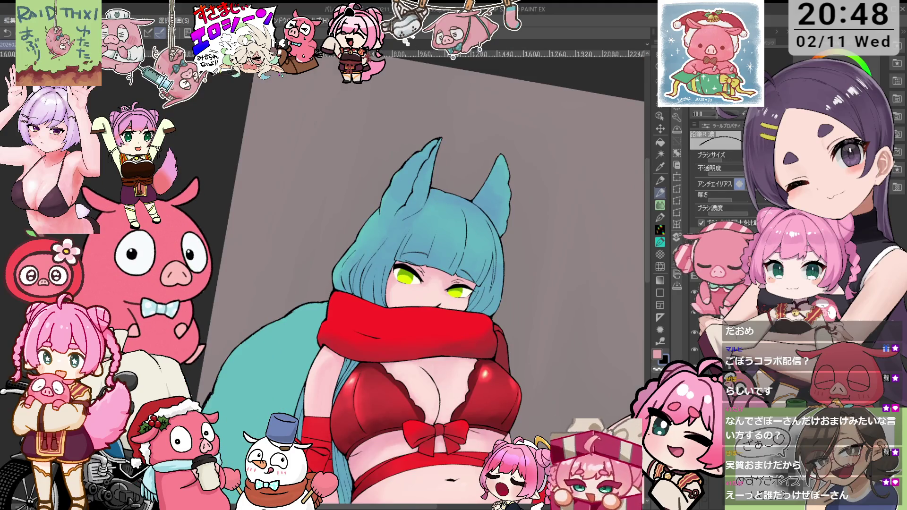
scroll(421, 279, "down", 3)
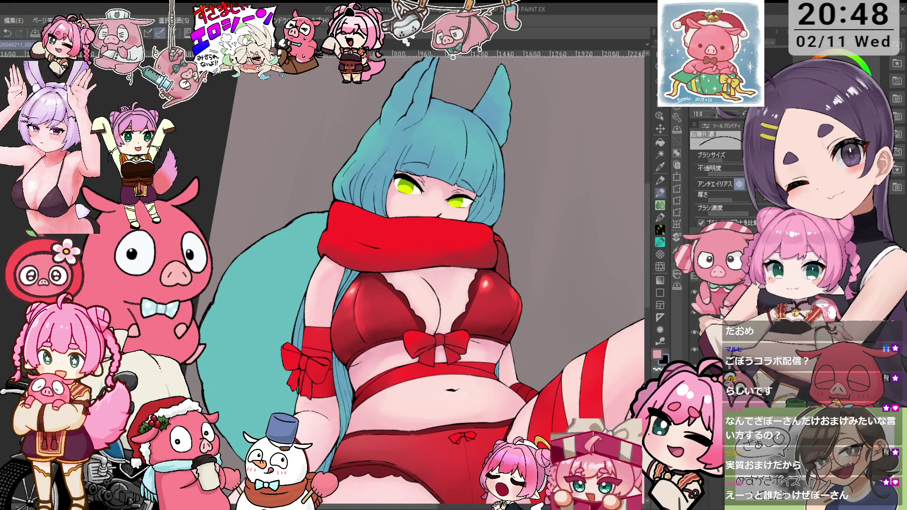